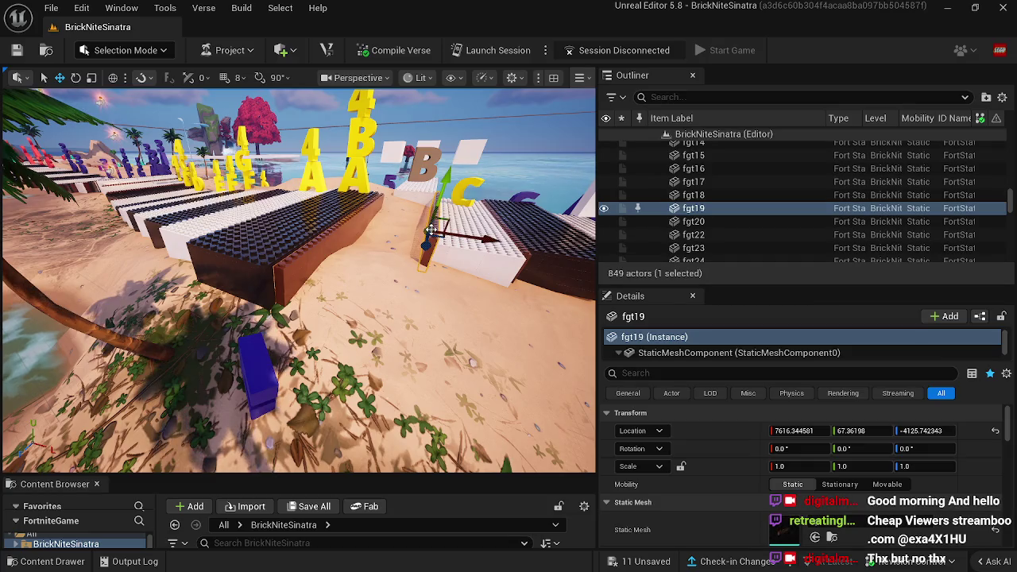
Step: Delete stray brick fgt19 and switch to LEGO® Brick Editor Mode
{"action": "key", "text": "Delete"}
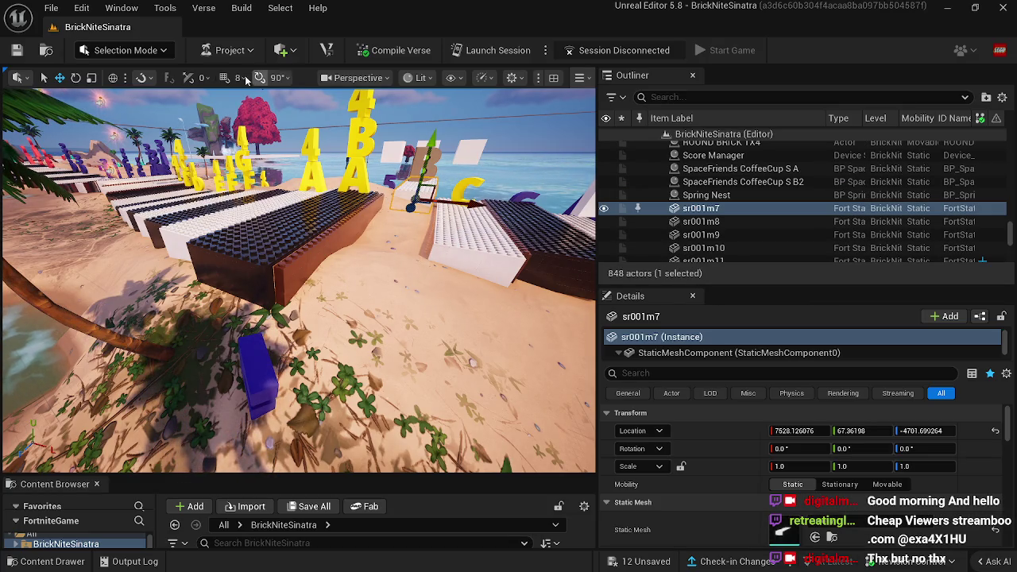
{"action": "left_click", "coordinate": [125, 50]}
{"action": "left_click", "coordinate": [146, 161]}
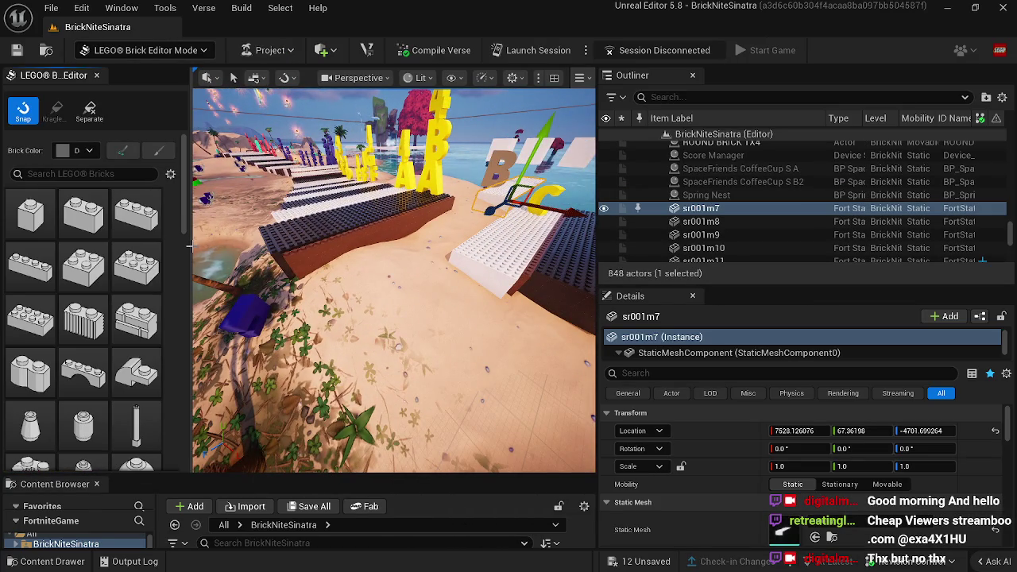
Step: Narrow the brick panel, then move white slab sr001m7 and delete it
{"action": "left_click_drag", "start_coordinate": [191, 247], "coordinate": [117, 246]}
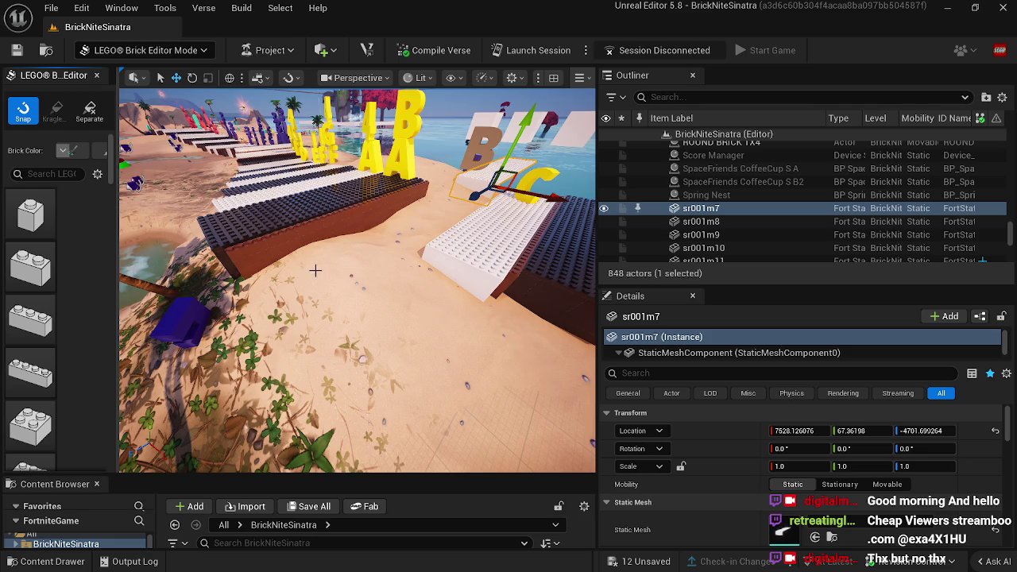
{"action": "left_click_drag", "start_coordinate": [475, 195], "coordinate": [272, 268]}
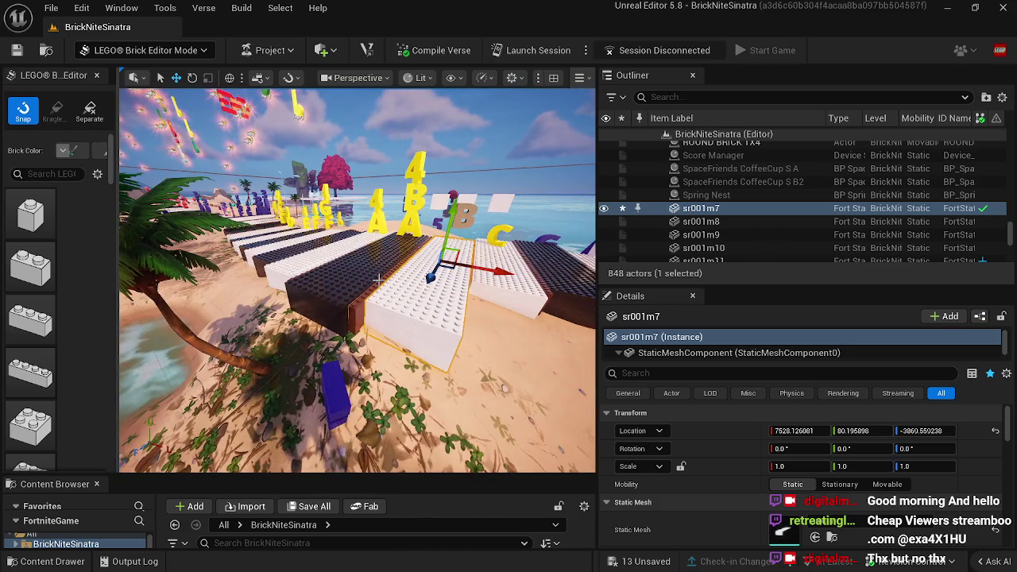
{"action": "key", "text": "Delete"}
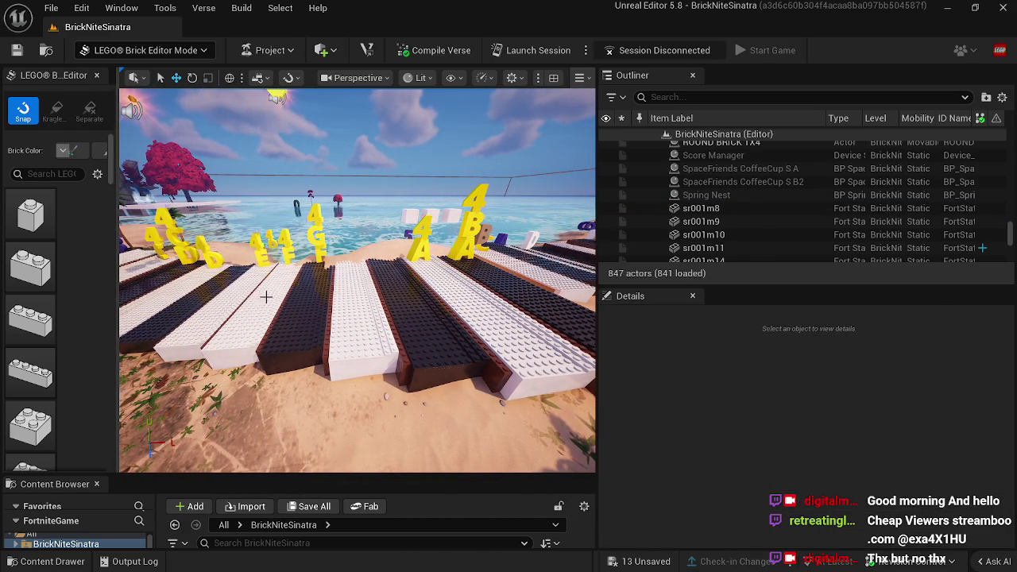
Step: Alt-drag a copy of white key sr0022m and slide it left along the keyboard
{"action": "left_click", "coordinate": [201, 293]}
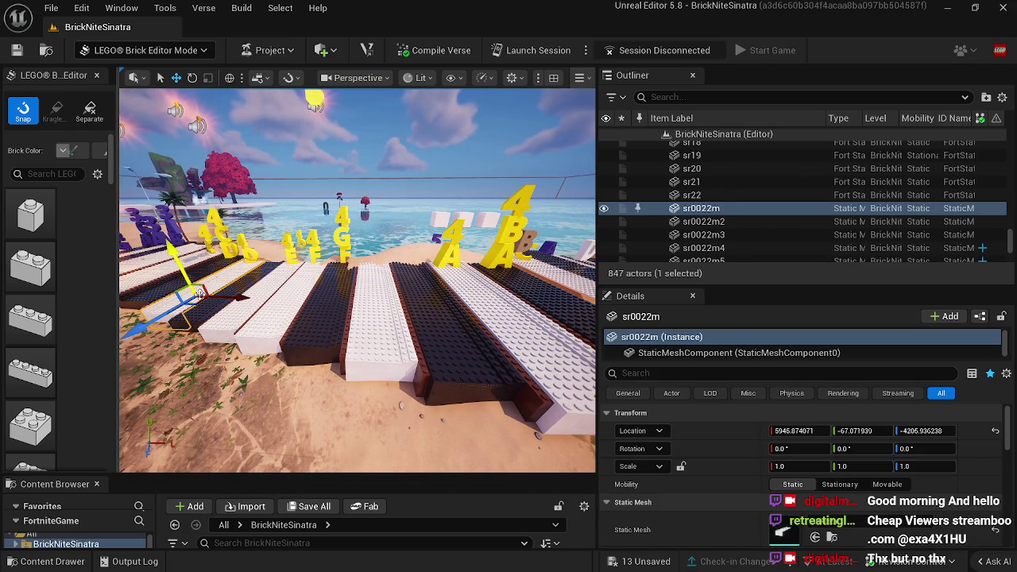
{"action": "left_click_drag", "start_coordinate": [218, 296], "coordinate": [517, 208]}
{"action": "key", "text": "f"}
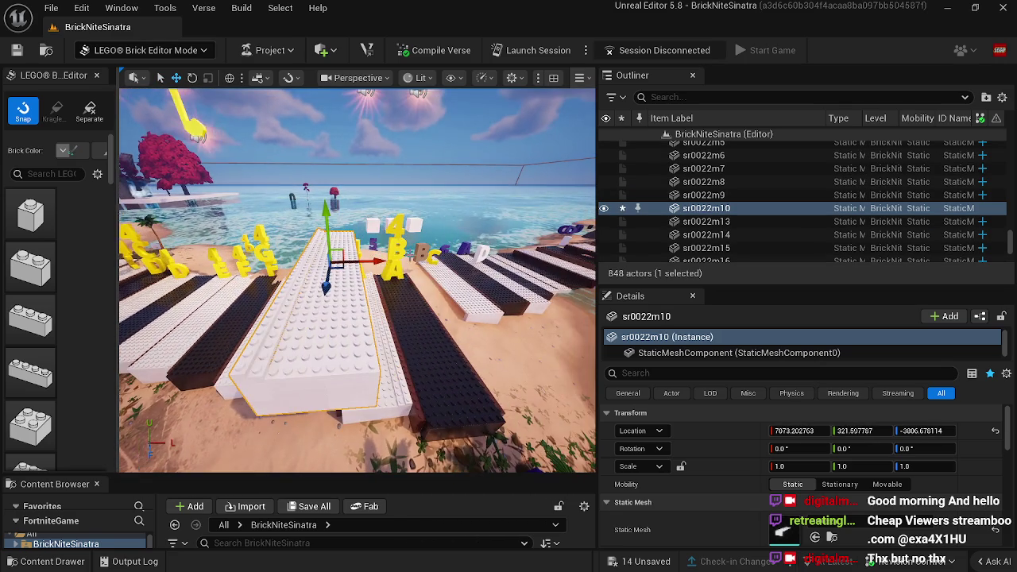
{"action": "left_click_drag", "start_coordinate": [334, 258], "coordinate": [548, 294]}
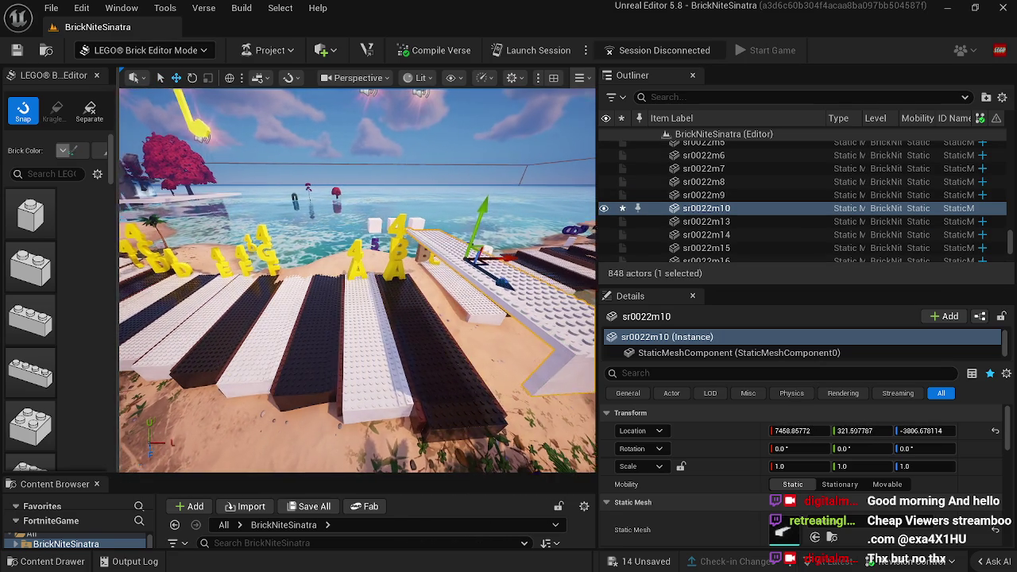
{"action": "left_click_drag", "start_coordinate": [378, 279], "coordinate": [378, 279]}
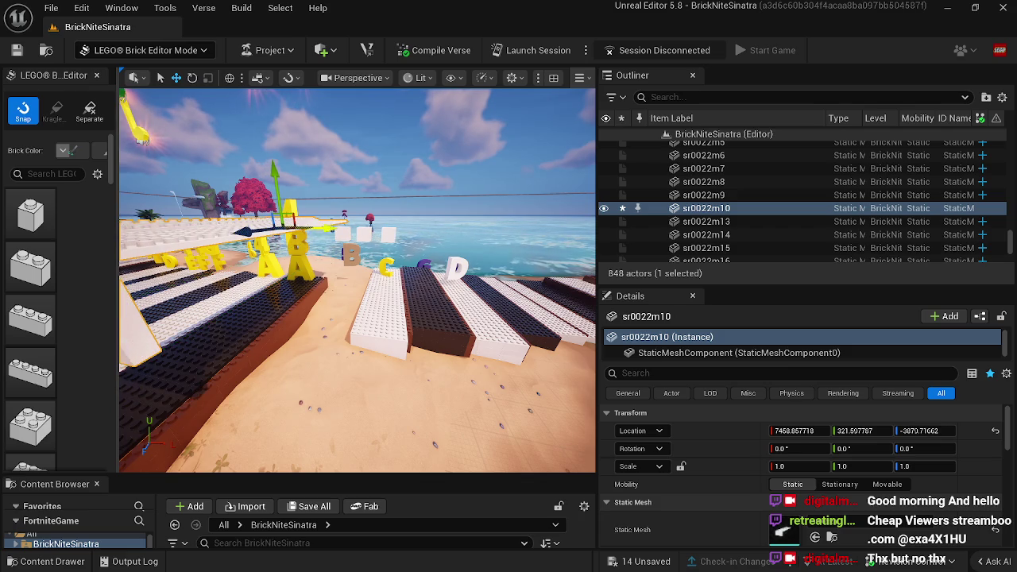
{"action": "mouse_move", "coordinate": [375, 233]}
{"action": "left_mouse_down"}
{"action": "mouse_move", "coordinate": [469, 239]}
{"action": "mouse_move", "coordinate": [449, 218]}
{"action": "mouse_move", "coordinate": [431, 279]}
{"action": "left_mouse_up"}
{"action": "left_click_drag", "start_coordinate": [467, 324], "coordinate": [454, 320]}
{"action": "mouse_move", "coordinate": [336, 326]}
{"action": "left_mouse_down"}
{"action": "mouse_move", "coordinate": [461, 261]}
{"action": "mouse_move", "coordinate": [495, 220]}
{"action": "mouse_move", "coordinate": [457, 270]}
{"action": "mouse_move", "coordinate": [466, 275]}
{"action": "mouse_move", "coordinate": [450, 276]}
{"action": "mouse_move", "coordinate": [501, 312]}
{"action": "mouse_move", "coordinate": [459, 237]}
{"action": "left_mouse_up"}
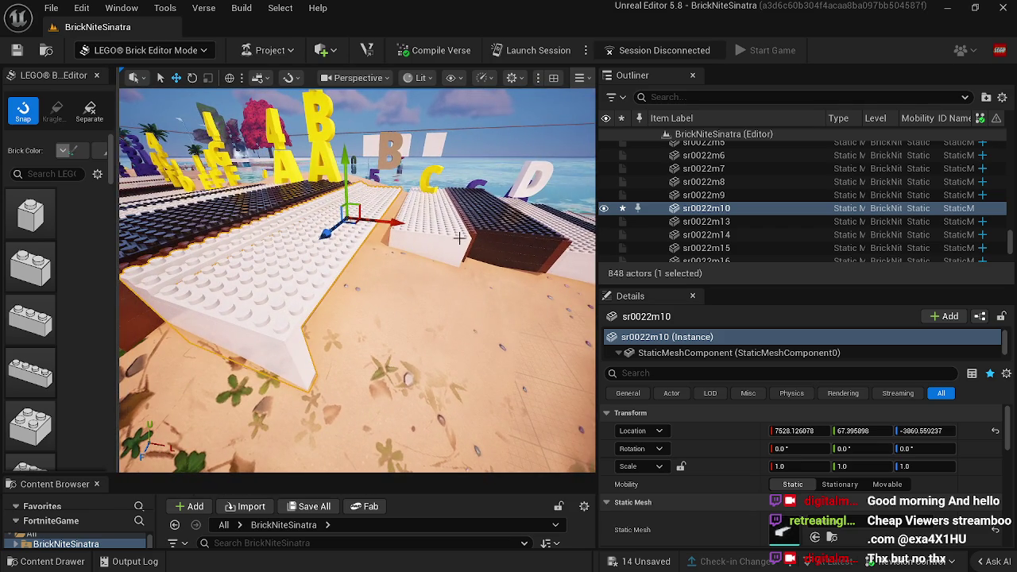
Step: Duplicate brown side-rail fgt23 and position the copy beside the keys
{"action": "left_click", "coordinate": [473, 233]}
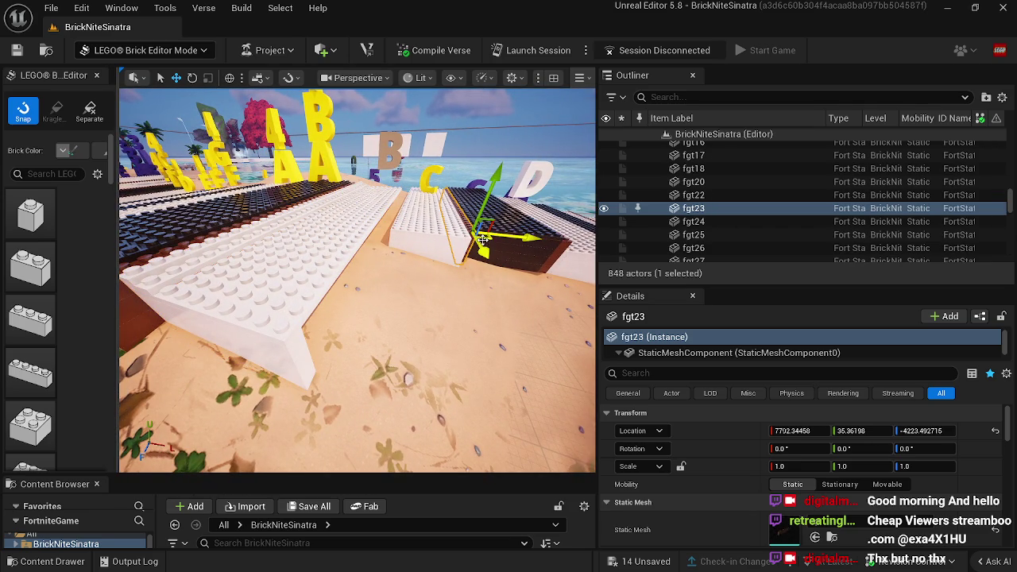
{"action": "key", "text": "ctrl+d"}
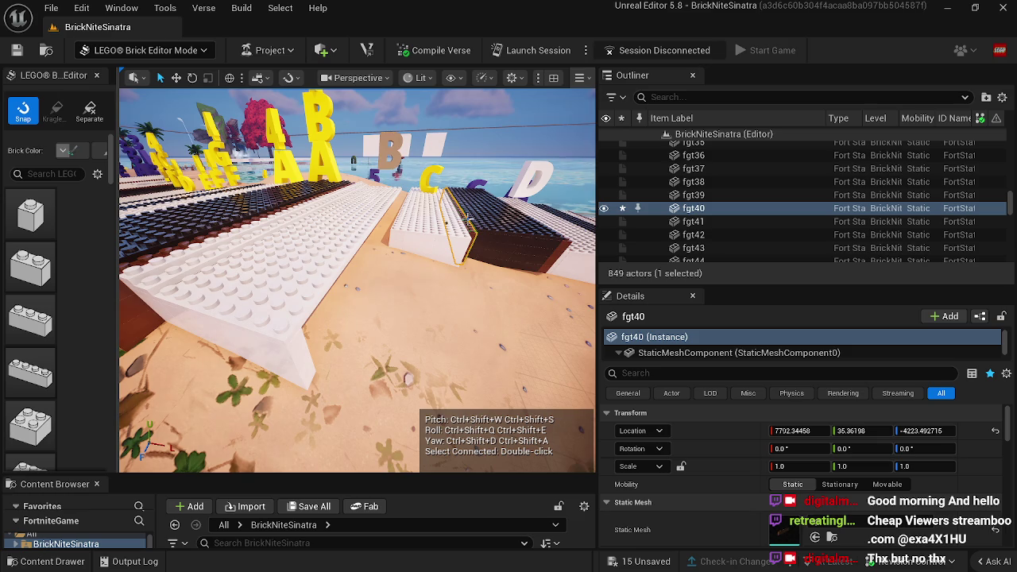
{"action": "left_click", "coordinate": [467, 220]}
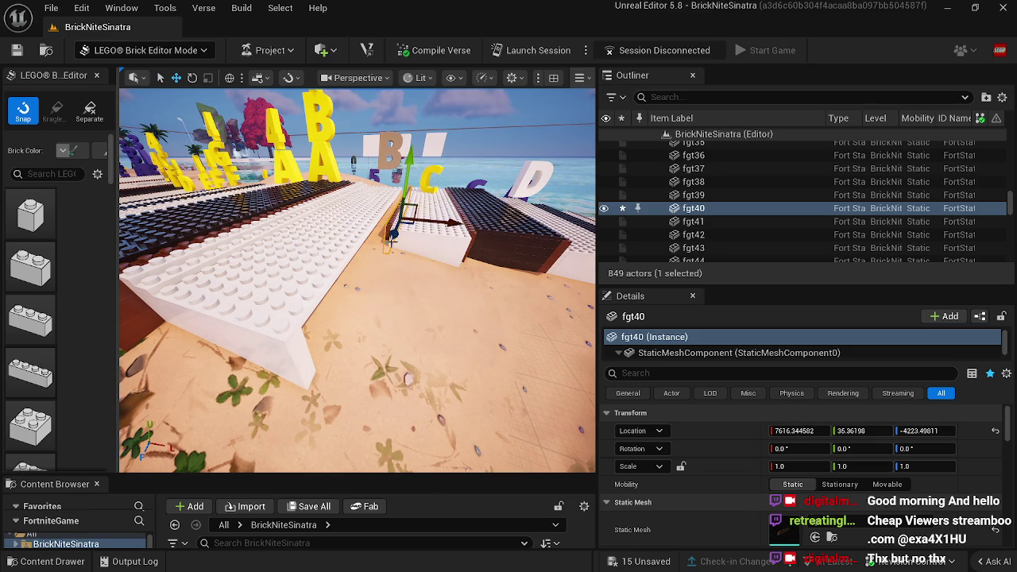
{"action": "left_click_drag", "start_coordinate": [407, 187], "coordinate": [368, 322]}
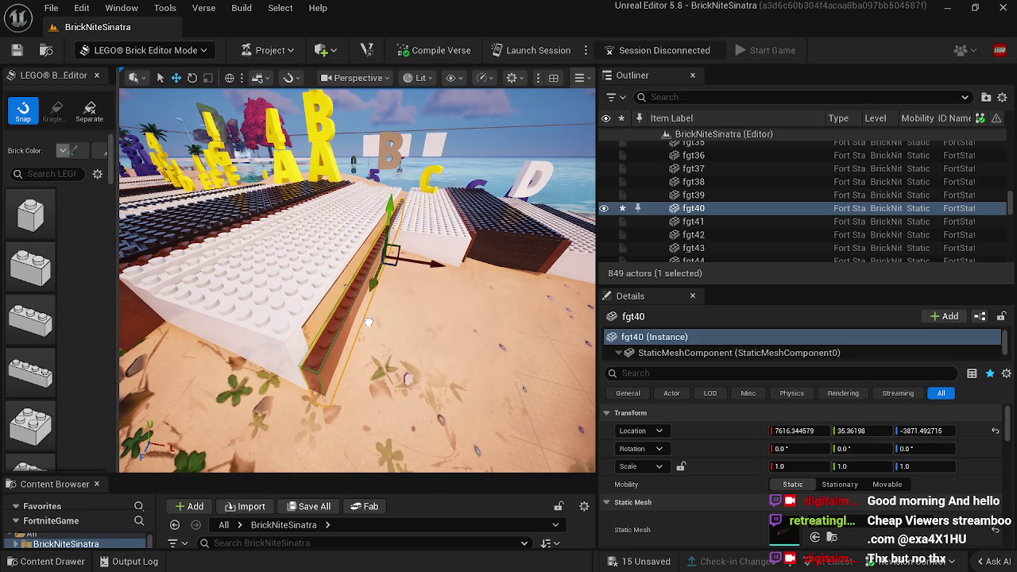
{"action": "left_click_drag", "start_coordinate": [390, 213], "coordinate": [384, 202]}
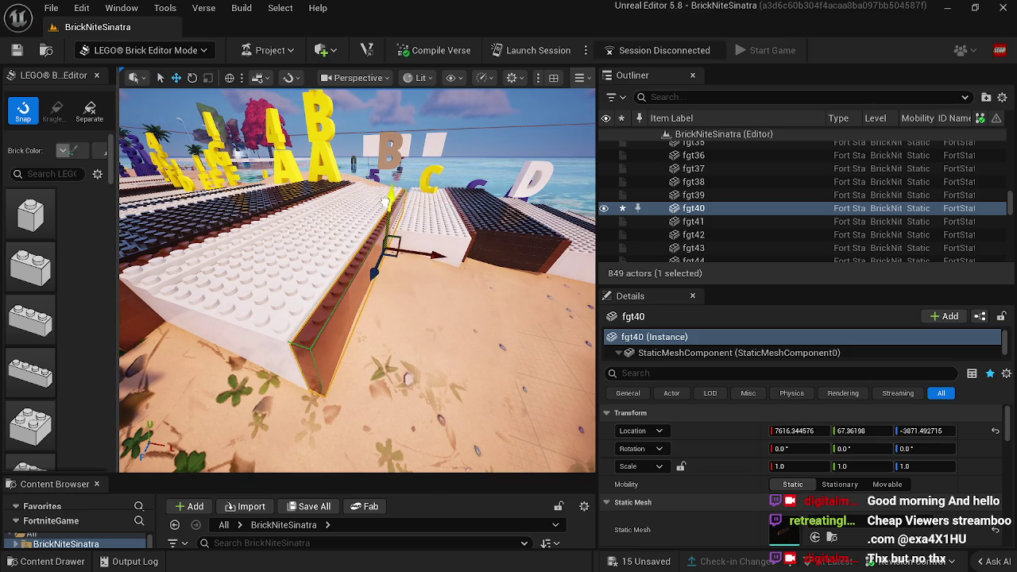
{"action": "mouse_move", "coordinate": [381, 267]}
{"action": "left_mouse_down"}
{"action": "mouse_move", "coordinate": [385, 259]}
{"action": "mouse_move", "coordinate": [373, 262]}
{"action": "left_mouse_up"}
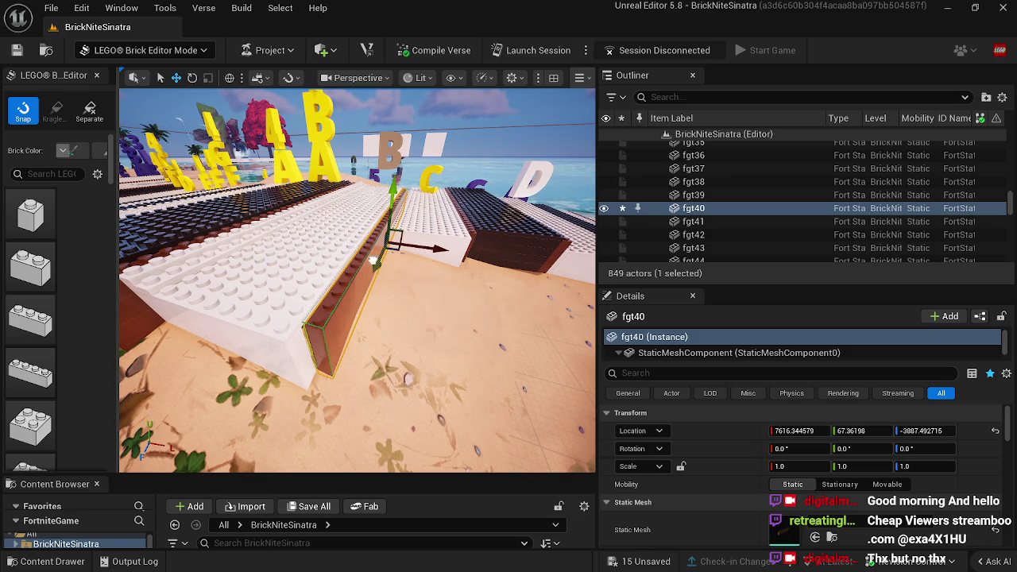
Step: Pull white slab sr001m8 toward the front, then delete it
{"action": "left_click", "coordinate": [424, 221]}
{"action": "key", "text": "f"}
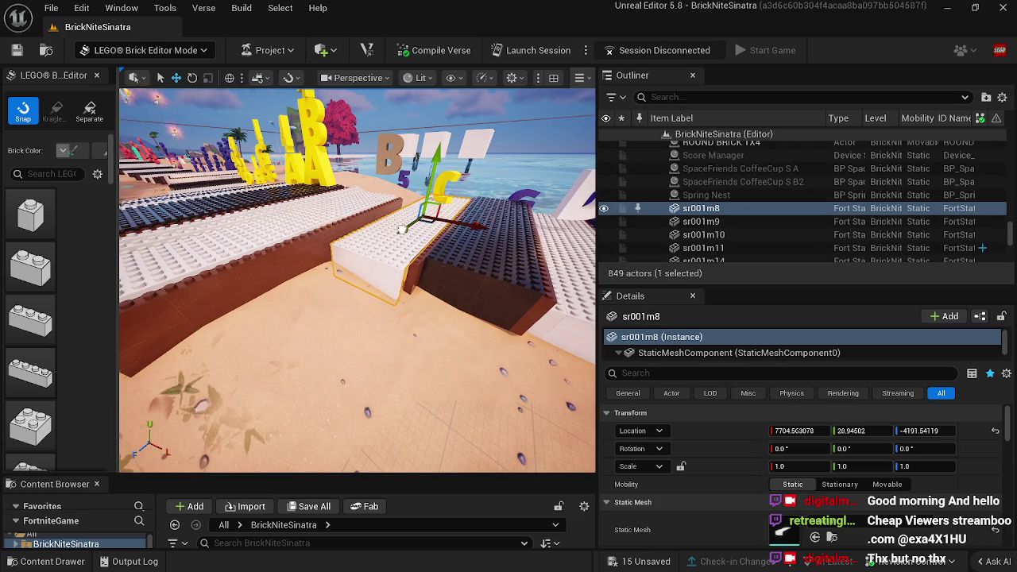
{"action": "left_click_drag", "start_coordinate": [404, 229], "coordinate": [370, 242]}
{"action": "key", "text": "f"}
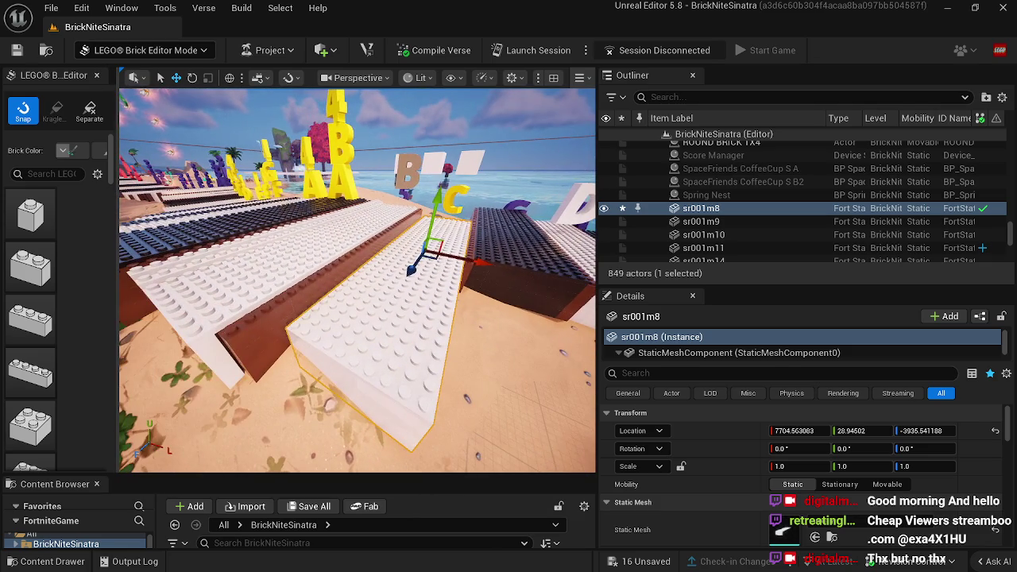
{"action": "key", "text": "Delete"}
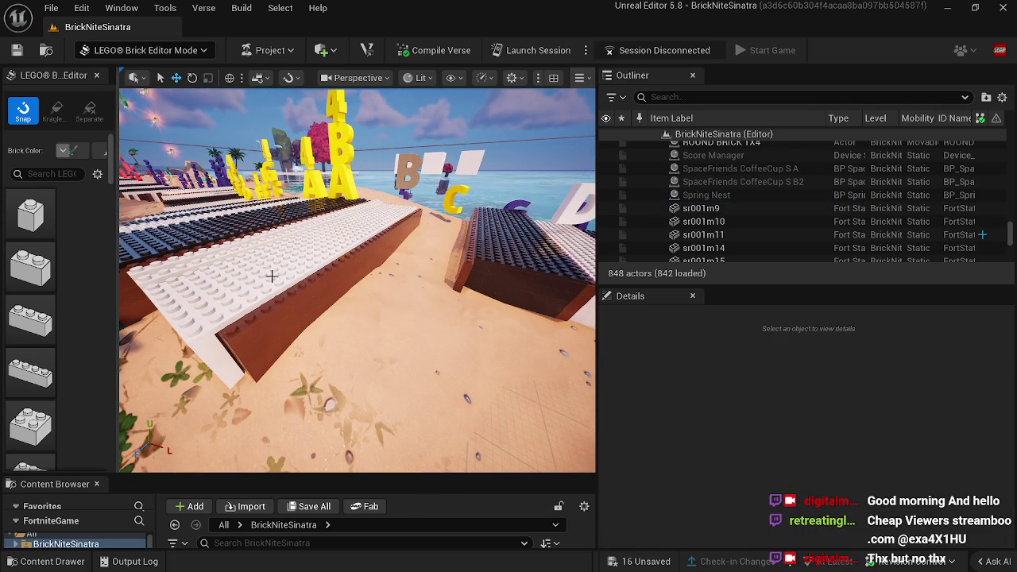
Step: Alt-drag another copy of the white key and lower it toward the row's front
{"action": "left_click", "coordinate": [271, 276]}
{"action": "mouse_move", "coordinate": [282, 276]}
{"action": "left_mouse_down"}
{"action": "mouse_move", "coordinate": [336, 272]}
{"action": "mouse_move", "coordinate": [450, 188]}
{"action": "mouse_move", "coordinate": [472, 192]}
{"action": "mouse_move", "coordinate": [493, 220]}
{"action": "left_mouse_up"}
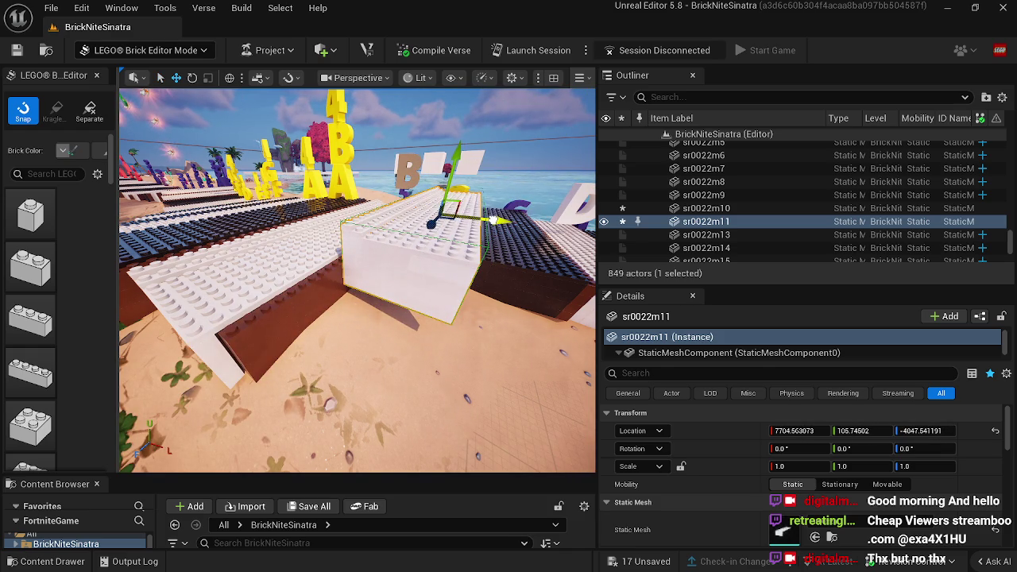
{"action": "left_click_drag", "start_coordinate": [459, 153], "coordinate": [459, 185]}
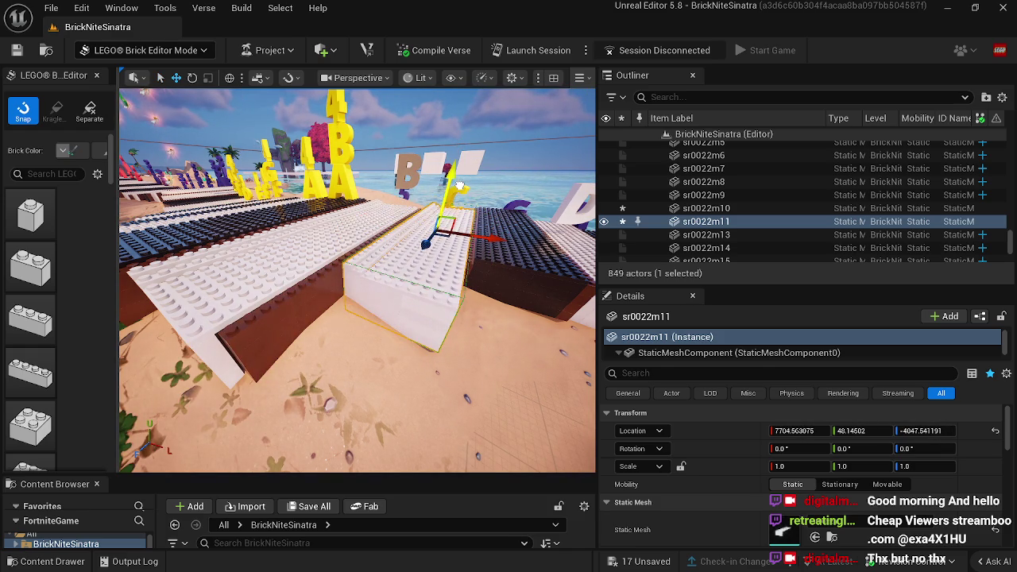
{"action": "left_click_drag", "start_coordinate": [433, 237], "coordinate": [391, 259]}
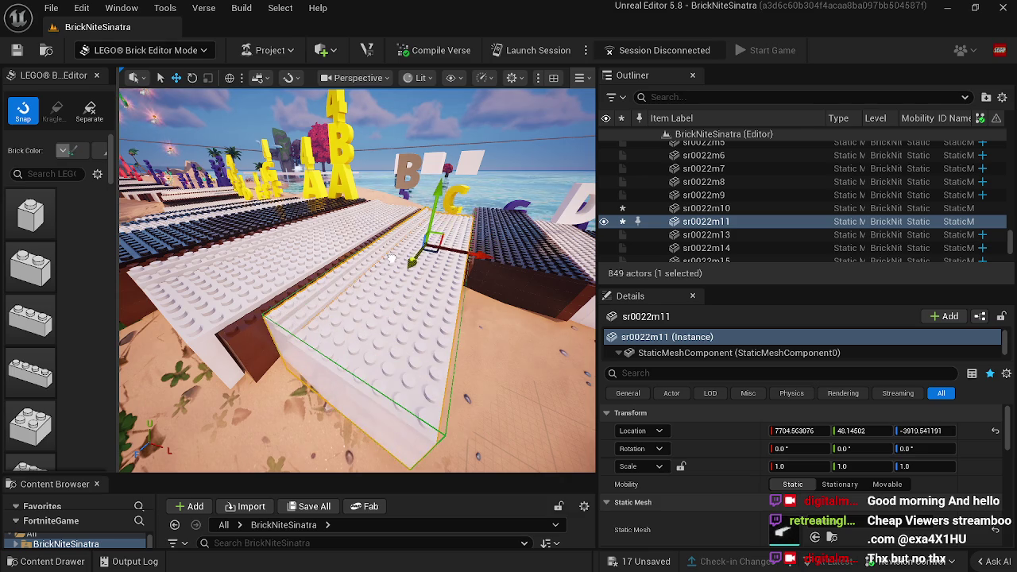
{"action": "left_click_drag", "start_coordinate": [330, 284], "coordinate": [348, 295]}
{"action": "left_click", "coordinate": [380, 298]}
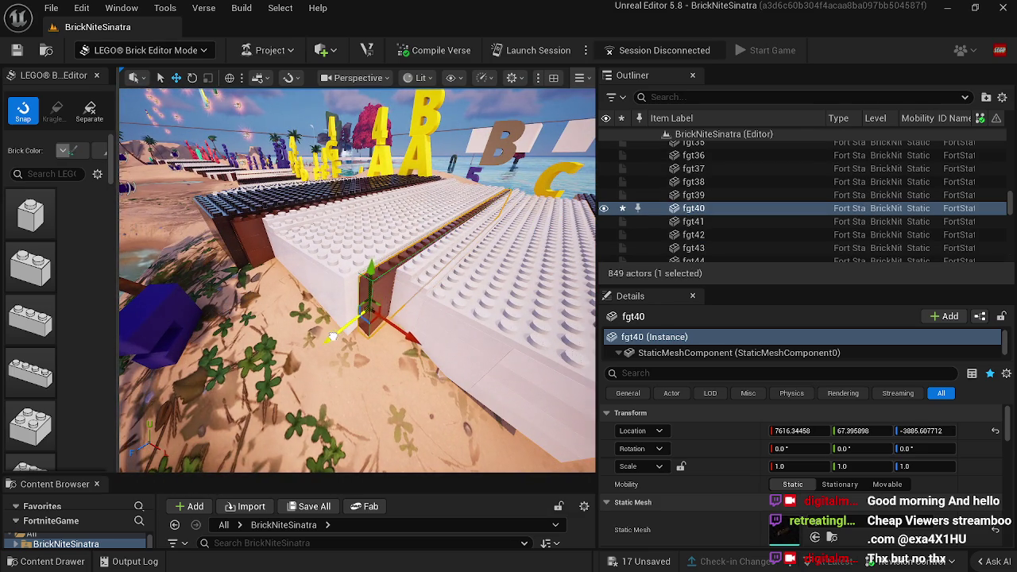
{"action": "left_click", "coordinate": [457, 312]}
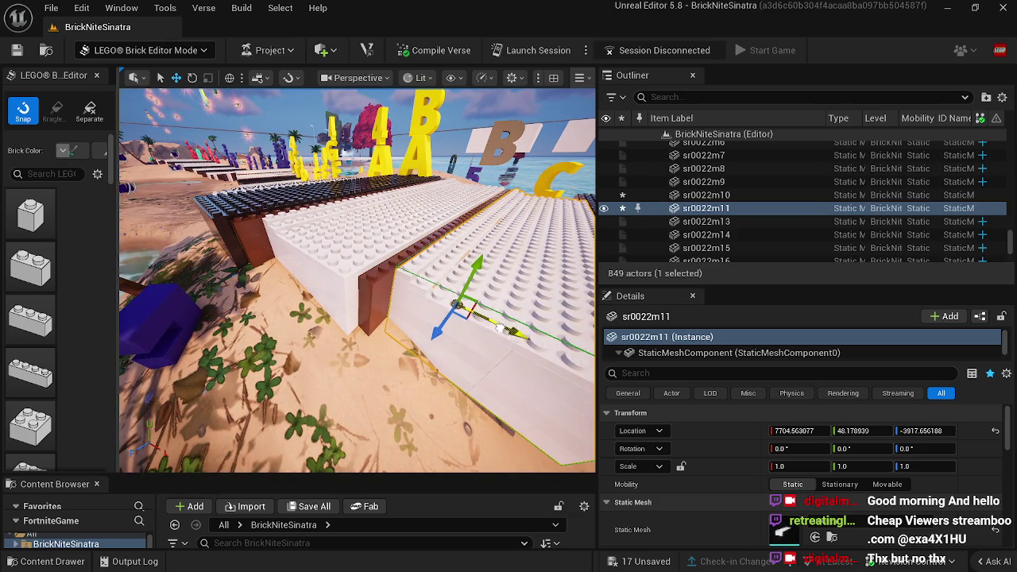
{"action": "left_click_drag", "start_coordinate": [407, 355], "coordinate": [424, 353]}
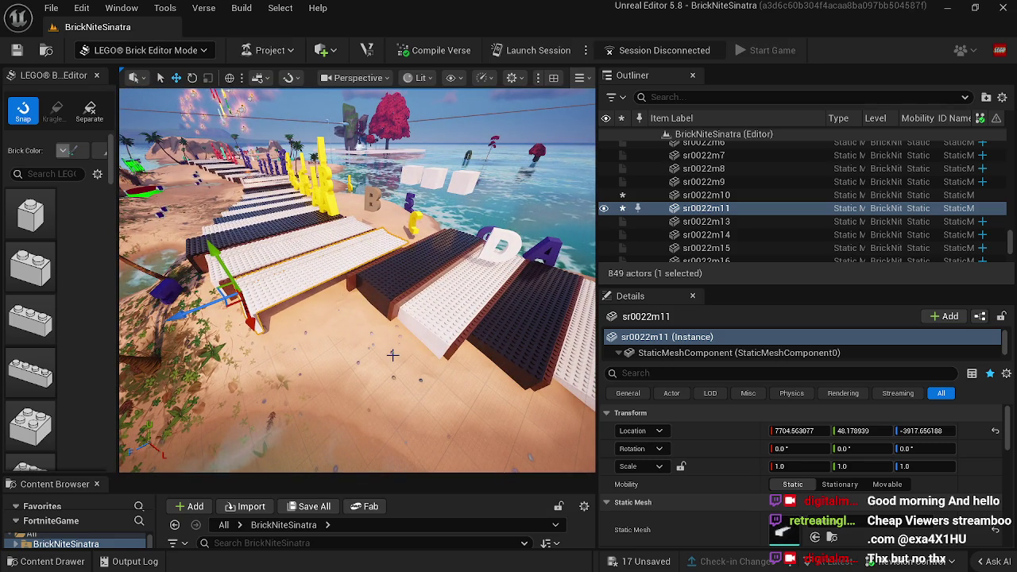
Step: Slide dark brown rail fgt23 toward the front
{"action": "left_click", "coordinate": [347, 290]}
{"action": "left_click_drag", "start_coordinate": [313, 298], "coordinate": [208, 354]}
{"action": "left_click_drag", "start_coordinate": [294, 292], "coordinate": [324, 271]}
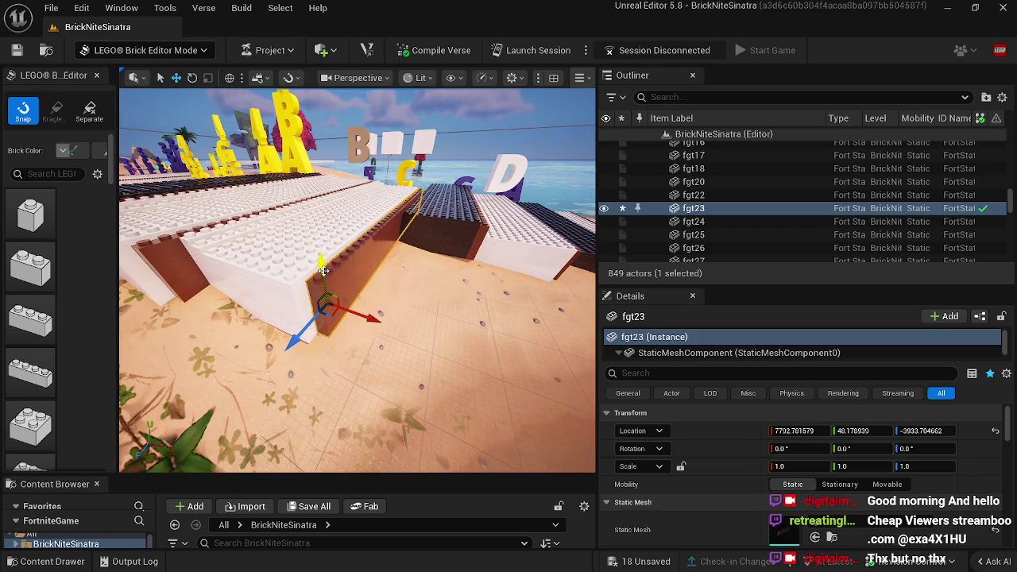
Step: Move black key block sr9 into line, then delete it and return to black key sr6
{"action": "left_click", "coordinate": [433, 244]}
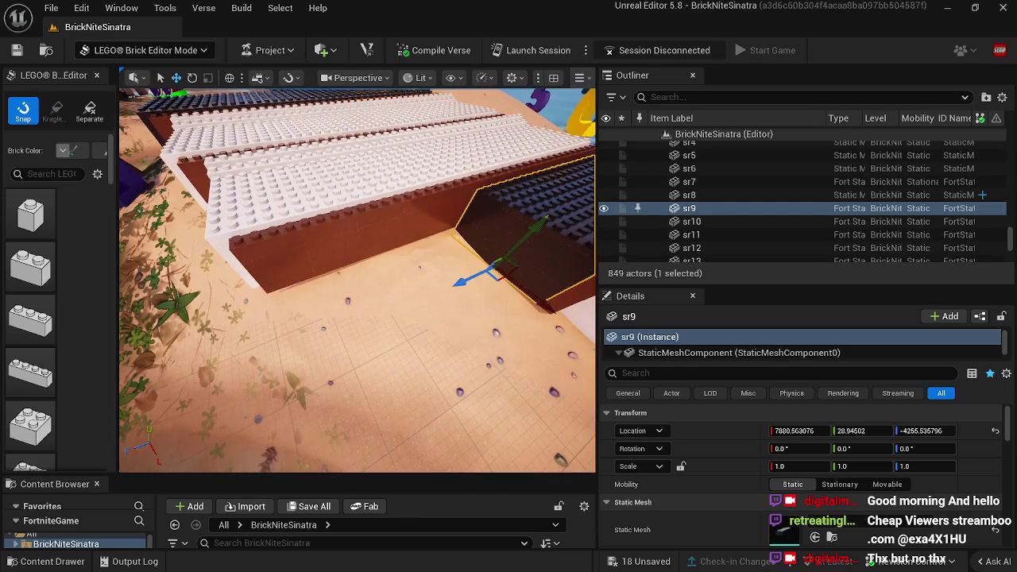
{"action": "mouse_move", "coordinate": [468, 280]}
{"action": "left_mouse_down"}
{"action": "mouse_move", "coordinate": [262, 318]}
{"action": "mouse_move", "coordinate": [279, 320]}
{"action": "left_mouse_up"}
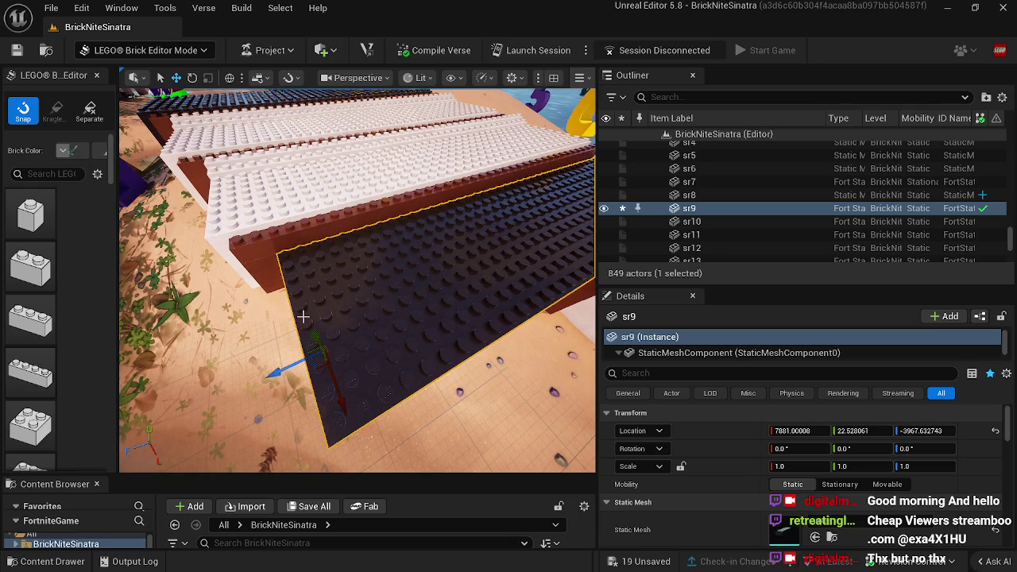
{"action": "key", "text": "s"}
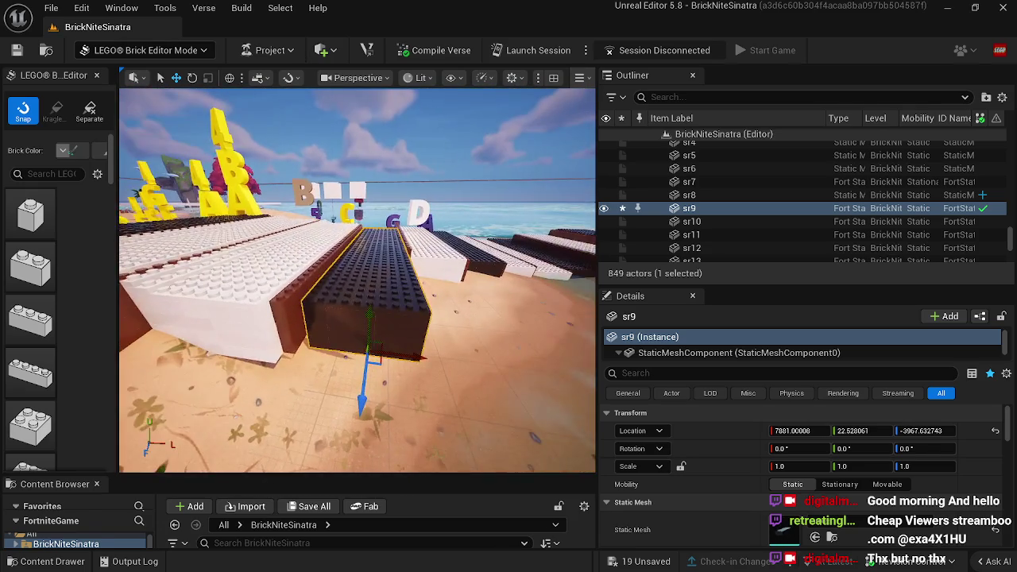
{"action": "key", "text": "a"}
{"action": "key", "text": "Delete"}
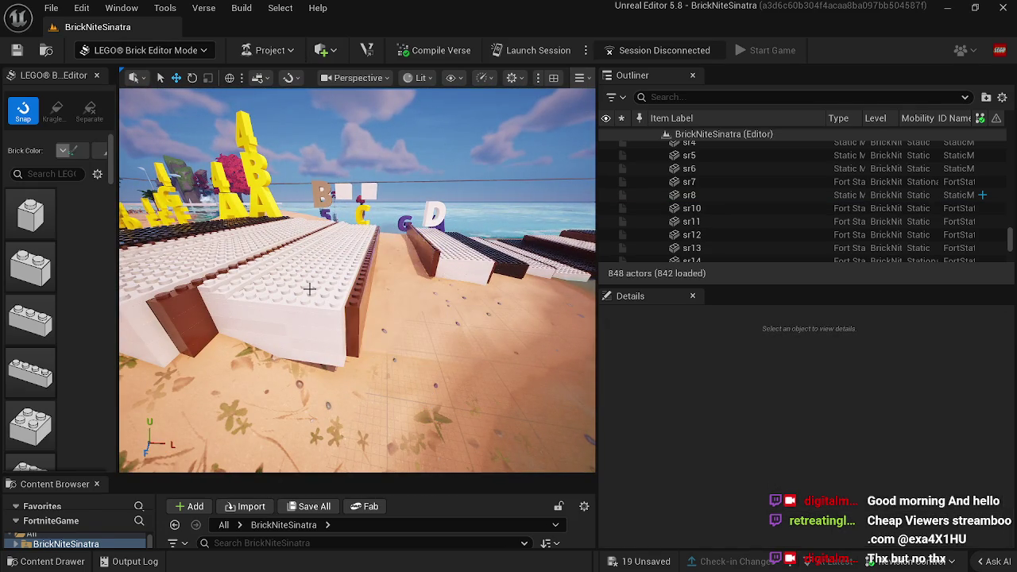
{"action": "key", "text": "s"}
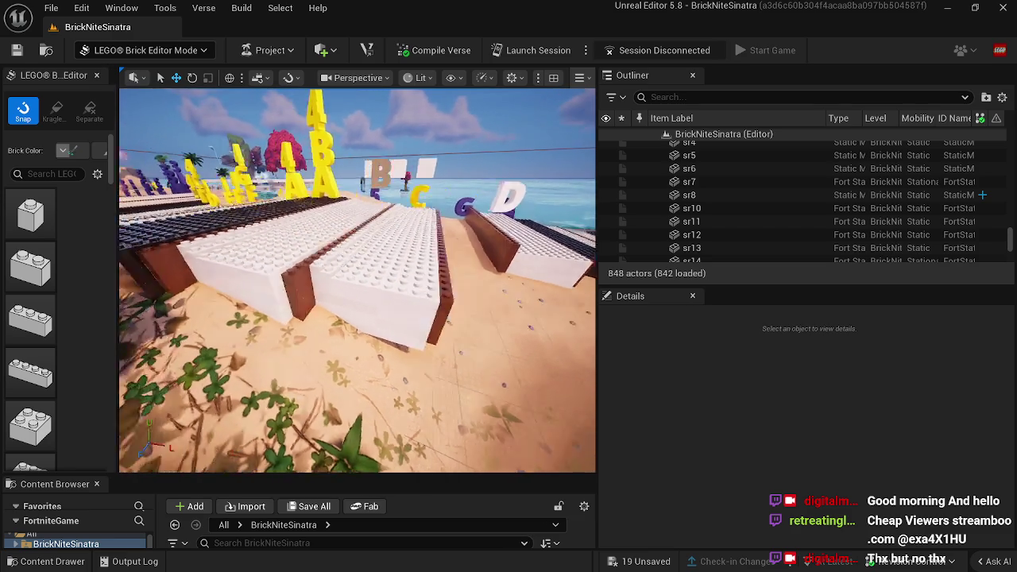
{"action": "left_click", "coordinate": [337, 267]}
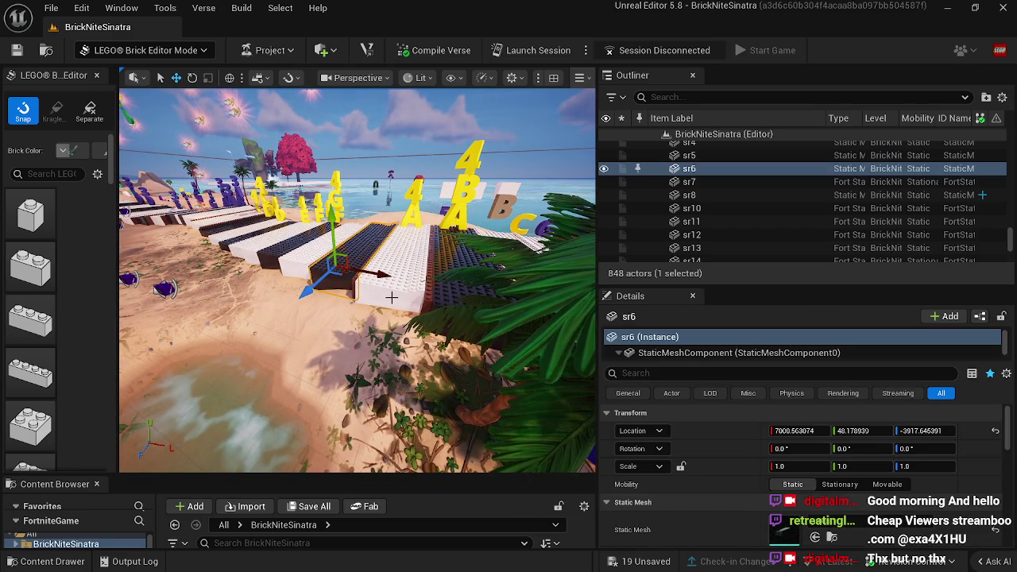
Step: Restore block sr9, move it toward the keyboard, then delete it again
{"action": "key", "text": "ctrl+z"}
{"action": "left_click_drag", "start_coordinate": [389, 276], "coordinate": [504, 189]}
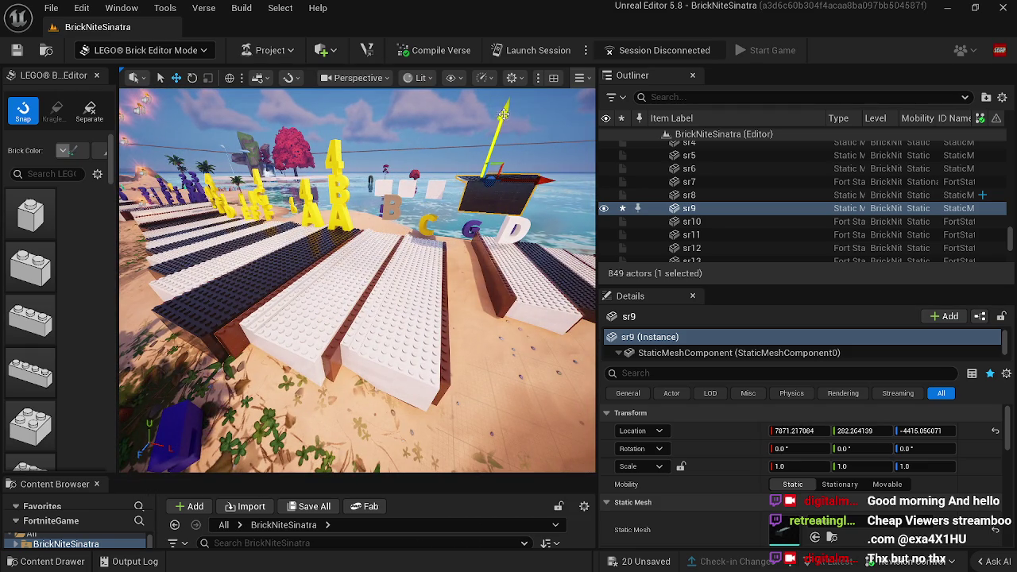
{"action": "left_click_drag", "start_coordinate": [512, 172], "coordinate": [483, 213]}
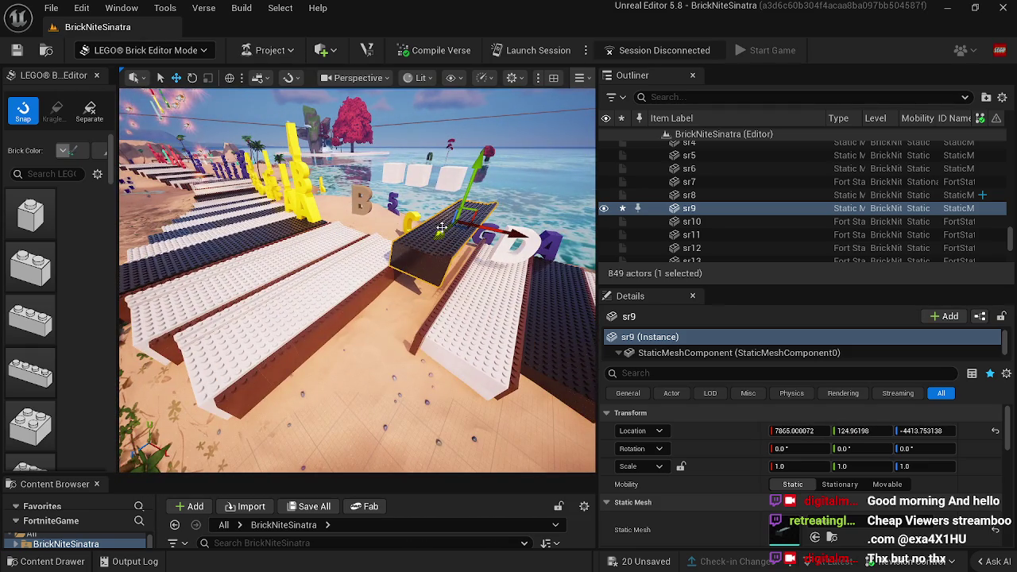
{"action": "mouse_move", "coordinate": [332, 316]}
{"action": "left_mouse_down"}
{"action": "mouse_move", "coordinate": [302, 263]}
{"action": "mouse_move", "coordinate": [339, 267]}
{"action": "left_mouse_up"}
{"action": "key", "text": "Delete"}
{"action": "mouse_move", "coordinate": [309, 356]}
{"action": "left_mouse_down"}
{"action": "mouse_move", "coordinate": [301, 322]}
{"action": "mouse_move", "coordinate": [274, 320]}
{"action": "left_mouse_up"}
Step: Alt-drag a copy of black key sr002dvdv along the row and drop it level with the keys
{"action": "left_click", "coordinate": [355, 360]}
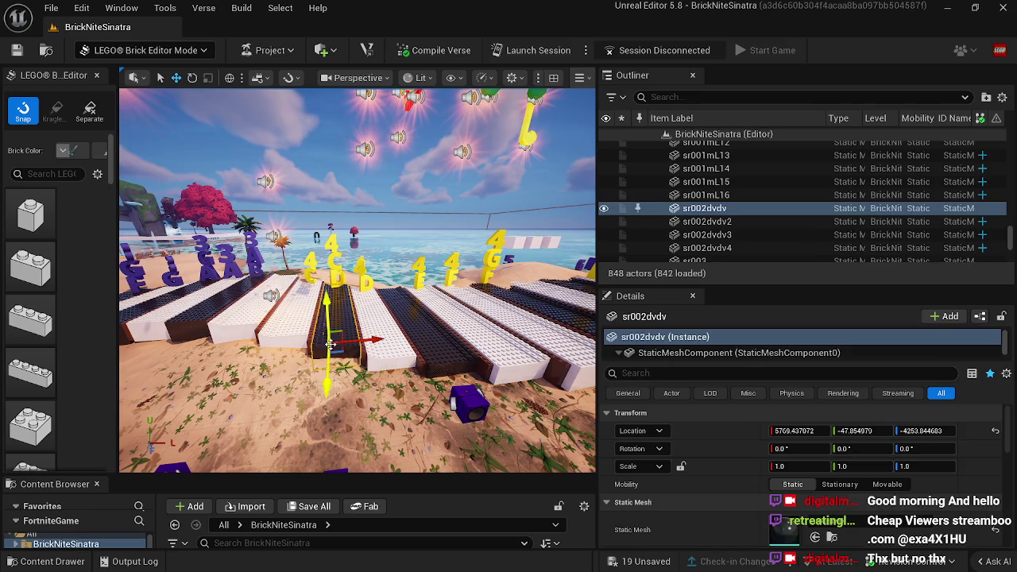
{"action": "mouse_move", "coordinate": [355, 359]}
{"action": "left_mouse_down"}
{"action": "mouse_move", "coordinate": [427, 236]}
{"action": "mouse_move", "coordinate": [263, 227]}
{"action": "left_mouse_up"}
{"action": "left_click_drag", "start_coordinate": [501, 246], "coordinate": [387, 280]}
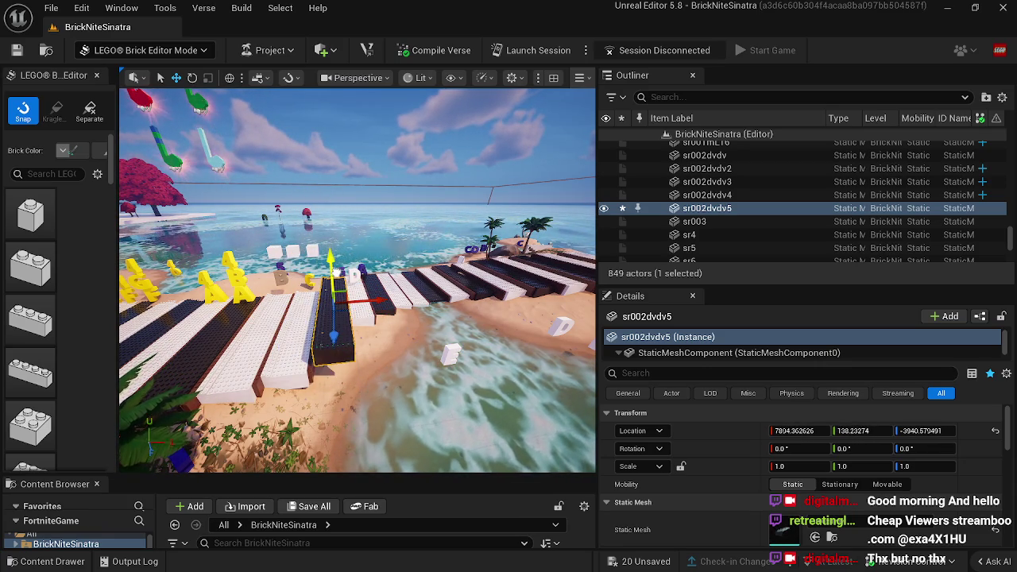
{"action": "key", "text": "w"}
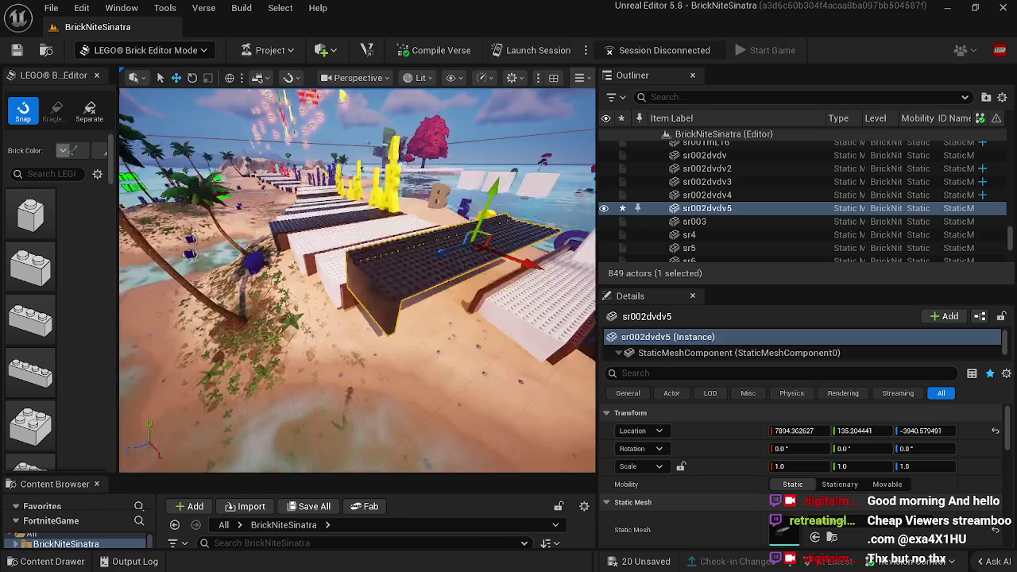
{"action": "left_click_drag", "start_coordinate": [302, 310], "coordinate": [302, 310]}
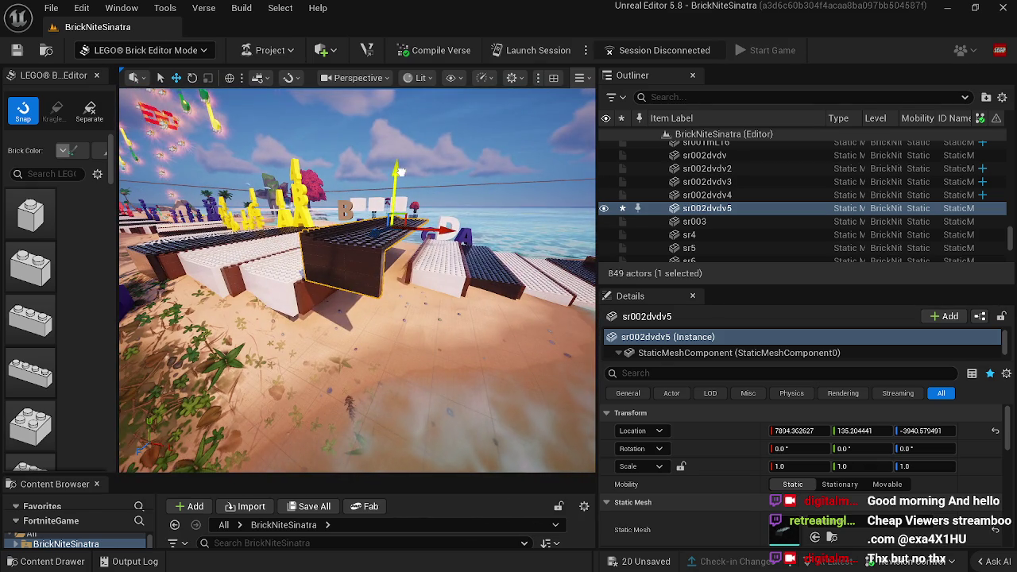
{"action": "key", "text": "ctrl+z"}
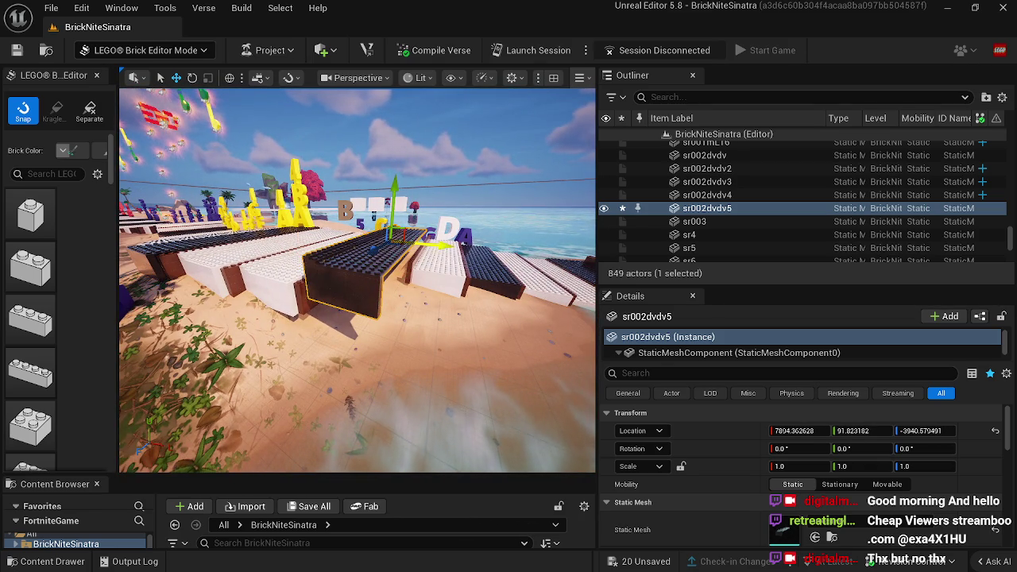
{"action": "left_click_drag", "start_coordinate": [391, 186], "coordinate": [397, 205]}
{"action": "mouse_move", "coordinate": [367, 273]}
{"action": "left_mouse_down"}
{"action": "mouse_move", "coordinate": [567, 216]}
{"action": "mouse_move", "coordinate": [537, 233]}
{"action": "mouse_move", "coordinate": [463, 330]}
{"action": "mouse_move", "coordinate": [260, 399]}
{"action": "mouse_move", "coordinate": [268, 392]}
{"action": "left_mouse_up"}
Step: Lower brick fgt22 slightly to even its level with the row
{"action": "left_click", "coordinate": [461, 316]}
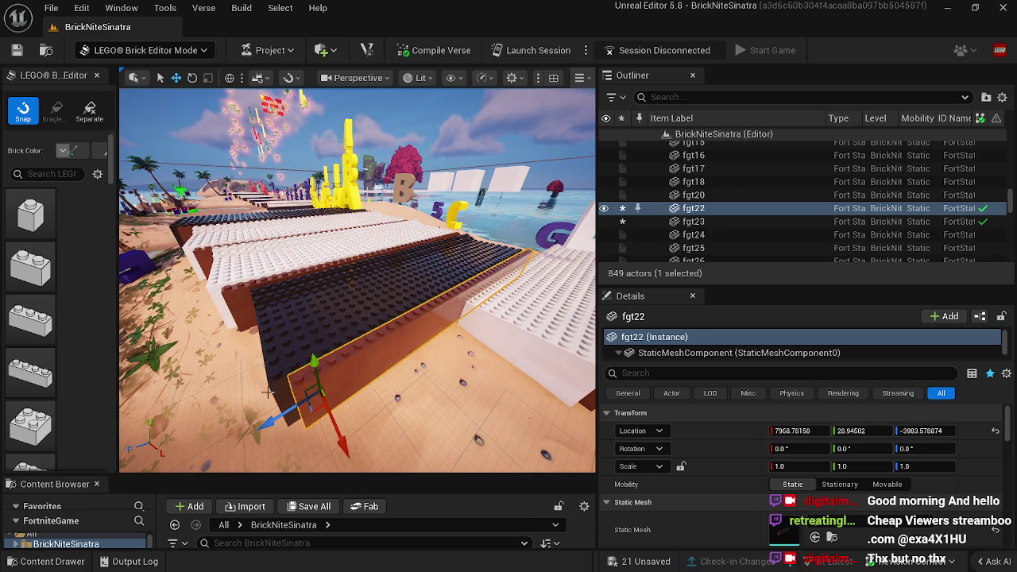
{"action": "left_click_drag", "start_coordinate": [314, 361], "coordinate": [318, 366]}
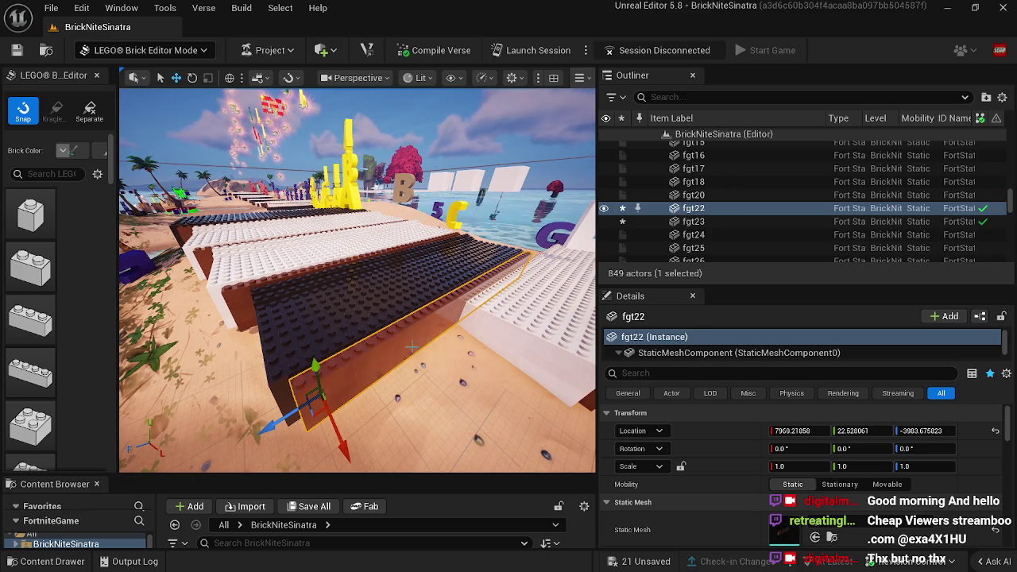
{"action": "left_click_drag", "start_coordinate": [527, 326], "coordinate": [517, 328]}
{"action": "left_click_drag", "start_coordinate": [500, 282], "coordinate": [500, 281]}
Step: Delete white brick sr001m9 and save the level
{"action": "left_click", "coordinate": [433, 278]}
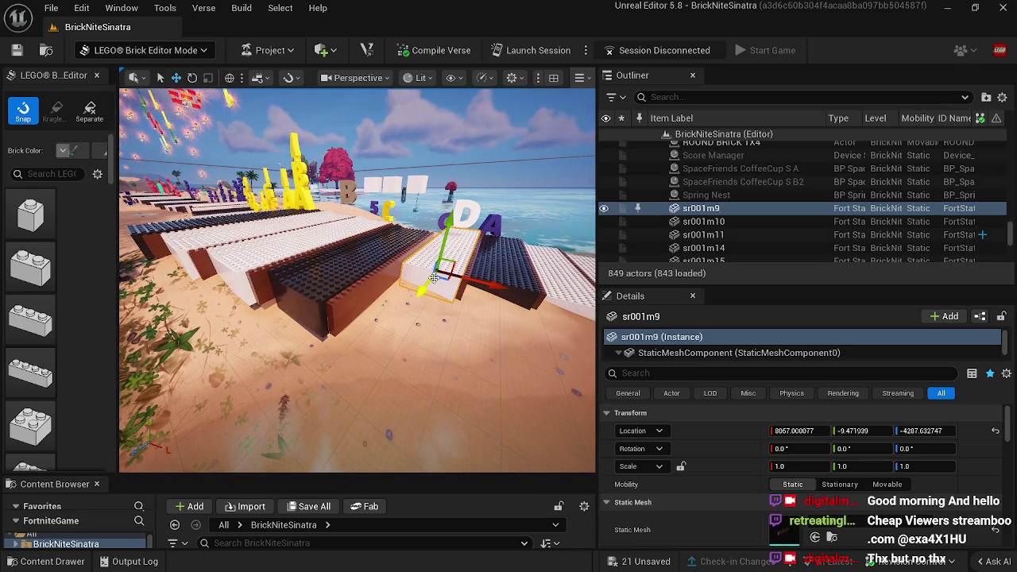
{"action": "key", "text": "Delete"}
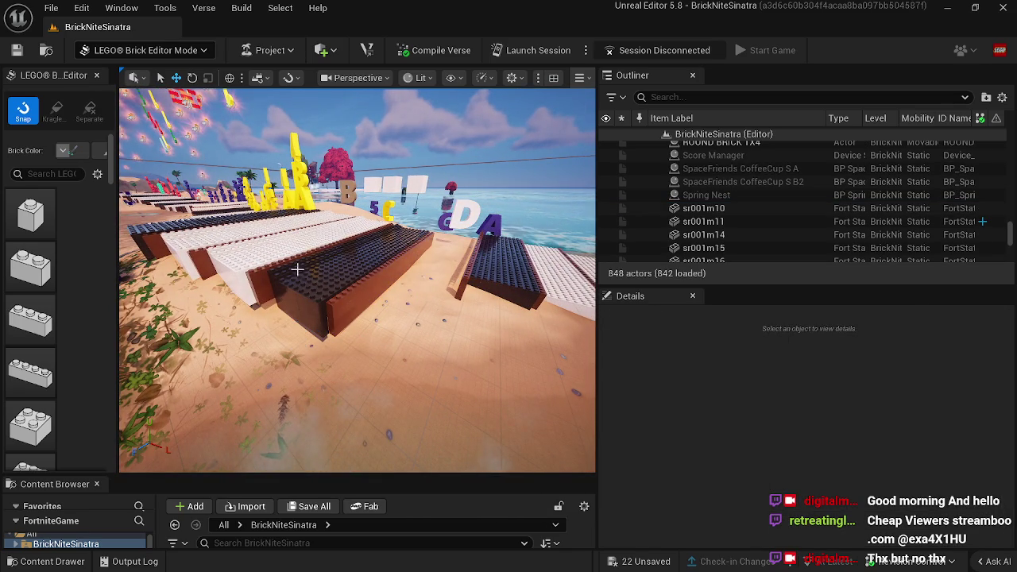
{"action": "left_click", "coordinate": [230, 262]}
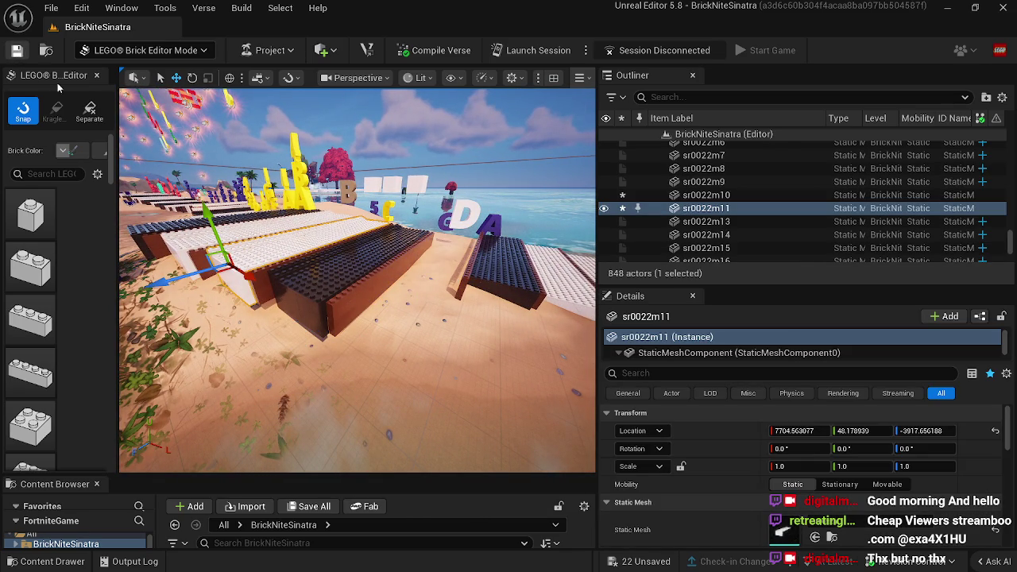
{"action": "key", "text": "ctrl+s"}
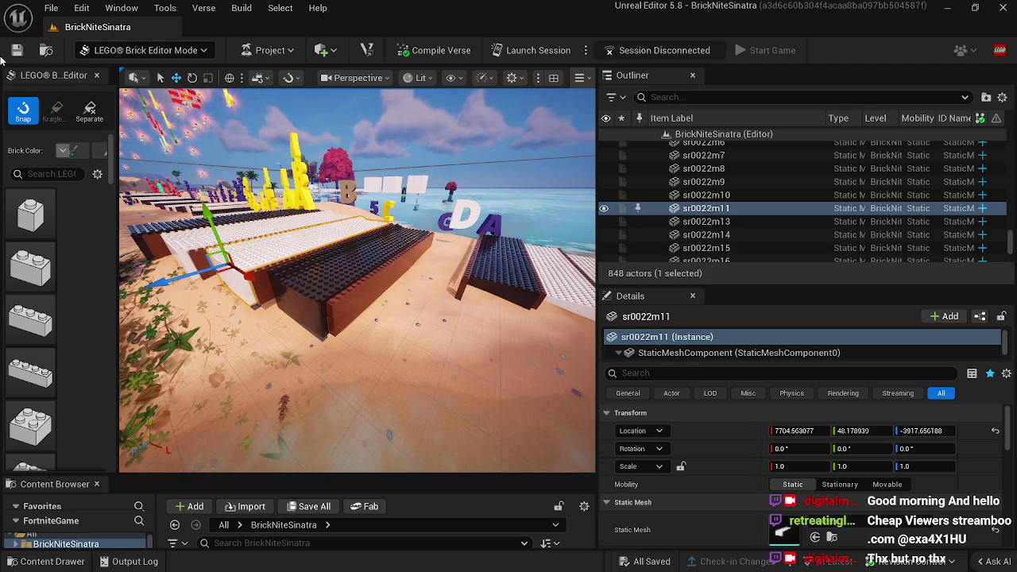
Step: Duplicate dark brick sr002dvdv5 and set the copy down on the key row
{"action": "left_click", "coordinate": [326, 263]}
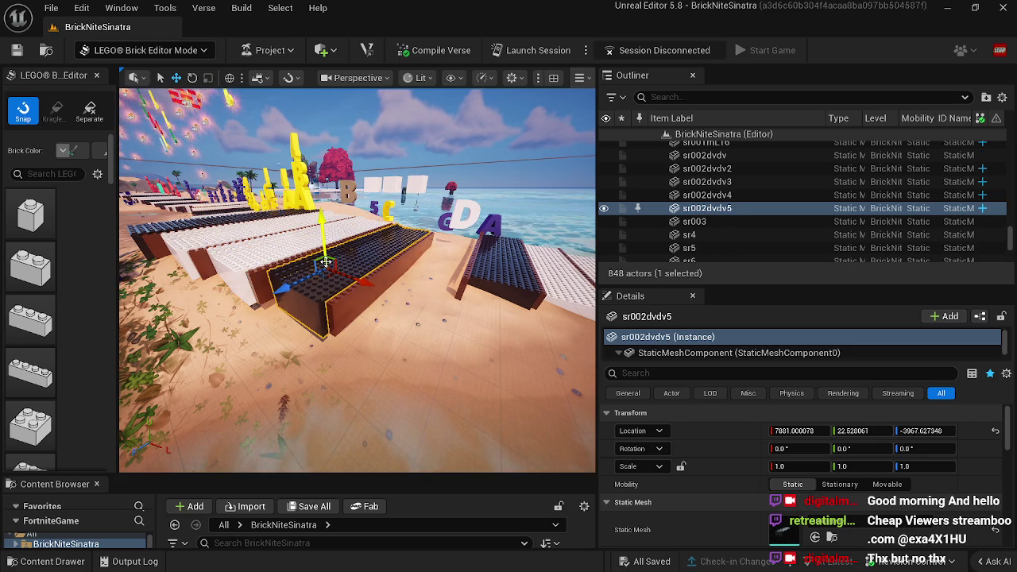
{"action": "key", "text": "ctrl+d"}
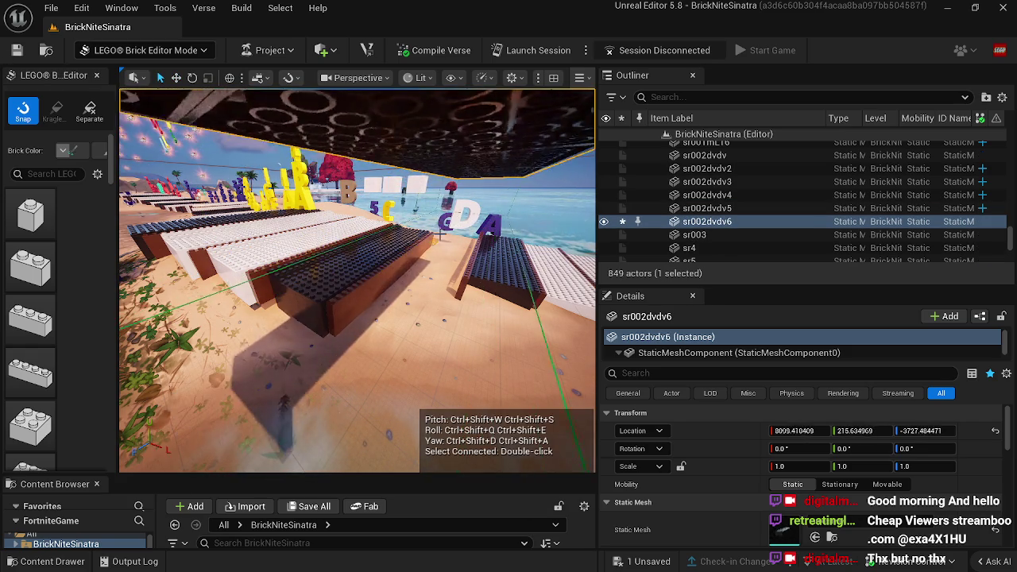
{"action": "mouse_move", "coordinate": [455, 202]}
{"action": "left_mouse_down"}
{"action": "mouse_move", "coordinate": [458, 218]}
{"action": "mouse_move", "coordinate": [469, 182]}
{"action": "left_mouse_up"}
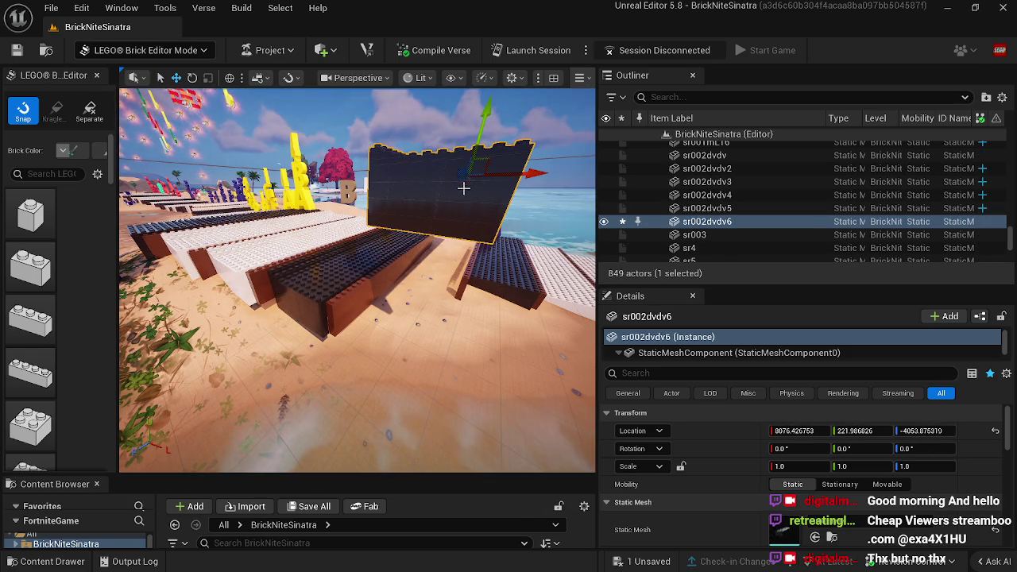
{"action": "mouse_move", "coordinate": [481, 132]}
{"action": "left_mouse_down"}
{"action": "mouse_move", "coordinate": [474, 221]}
{"action": "mouse_move", "coordinate": [490, 252]}
{"action": "mouse_move", "coordinate": [473, 357]}
{"action": "mouse_move", "coordinate": [492, 263]}
{"action": "mouse_move", "coordinate": [508, 239]}
{"action": "mouse_move", "coordinate": [487, 240]}
{"action": "mouse_move", "coordinate": [561, 194]}
{"action": "mouse_move", "coordinate": [564, 230]}
{"action": "mouse_move", "coordinate": [566, 218]}
{"action": "mouse_move", "coordinate": [548, 215]}
{"action": "mouse_move", "coordinate": [456, 273]}
{"action": "left_mouse_up"}
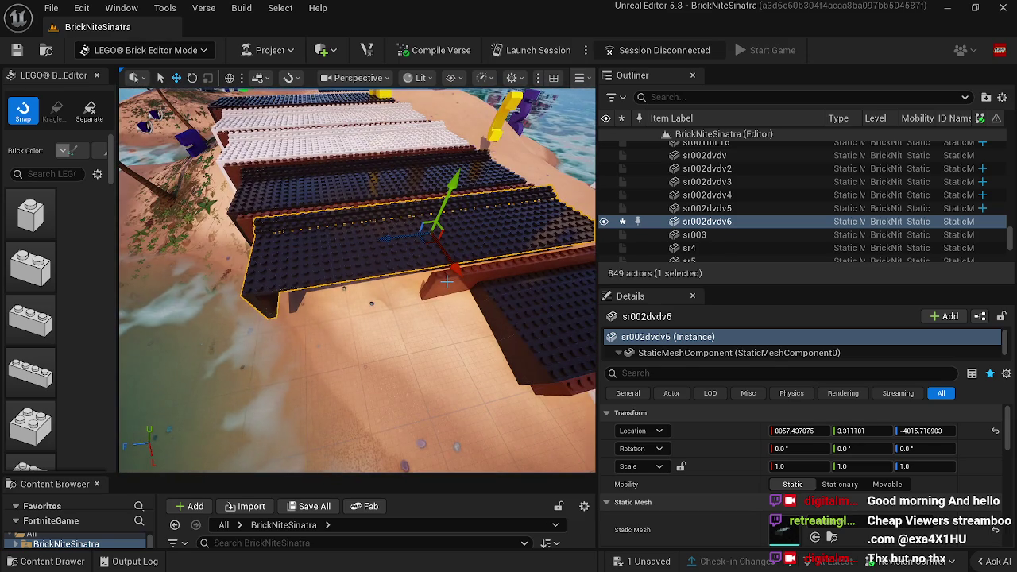
{"action": "mouse_move", "coordinate": [401, 306]}
{"action": "left_mouse_down"}
{"action": "mouse_move", "coordinate": [429, 298]}
{"action": "mouse_move", "coordinate": [342, 326]}
{"action": "mouse_move", "coordinate": [267, 317]}
{"action": "left_mouse_up"}
{"action": "mouse_move", "coordinate": [454, 260]}
{"action": "left_mouse_down"}
{"action": "mouse_move", "coordinate": [369, 246]}
{"action": "mouse_move", "coordinate": [413, 223]}
{"action": "mouse_move", "coordinate": [445, 254]}
{"action": "mouse_move", "coordinate": [506, 216]}
{"action": "left_mouse_up"}
Step: Move white brick sr0022m12 into the row at key height, around 8057, 3.3, -4015.7
{"action": "left_click", "coordinate": [365, 246]}
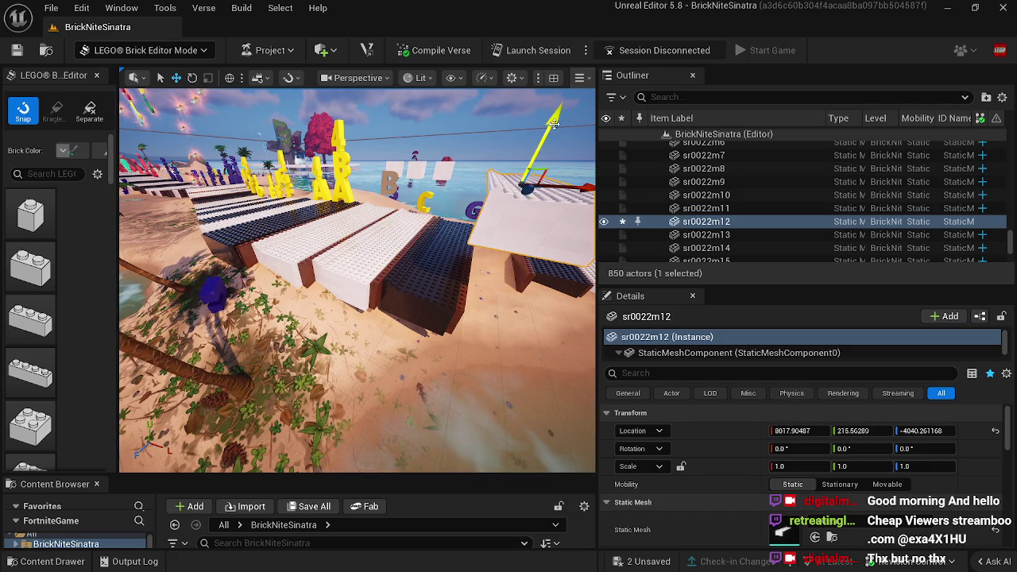
{"action": "mouse_move", "coordinate": [552, 163]}
{"action": "left_mouse_down"}
{"action": "mouse_move", "coordinate": [581, 234]}
{"action": "mouse_move", "coordinate": [481, 248]}
{"action": "left_mouse_up"}
{"action": "key", "text": "f"}
{"action": "left_click_drag", "start_coordinate": [367, 283], "coordinate": [352, 287]}
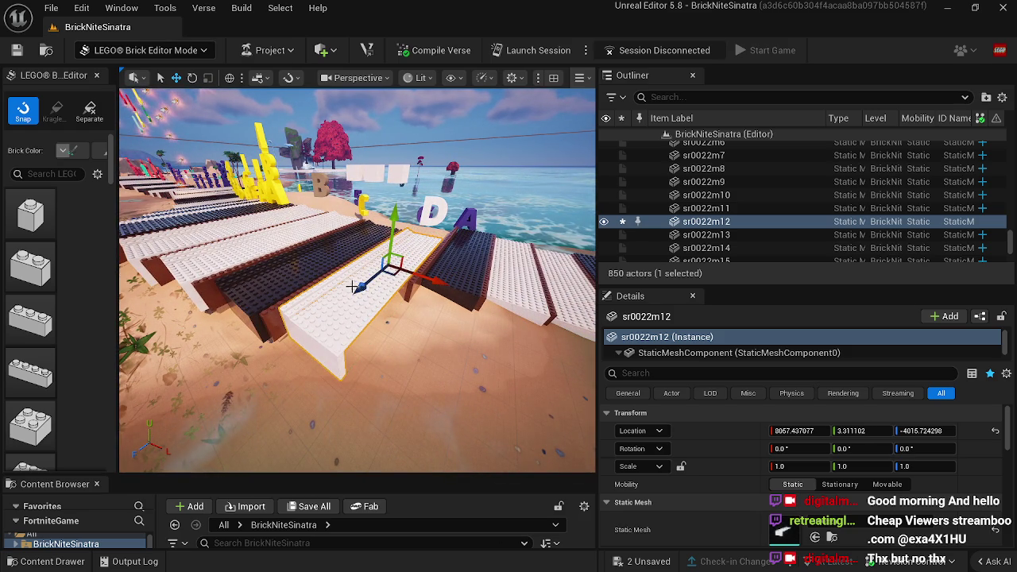
{"action": "left_click_drag", "start_coordinate": [395, 210], "coordinate": [381, 209]}
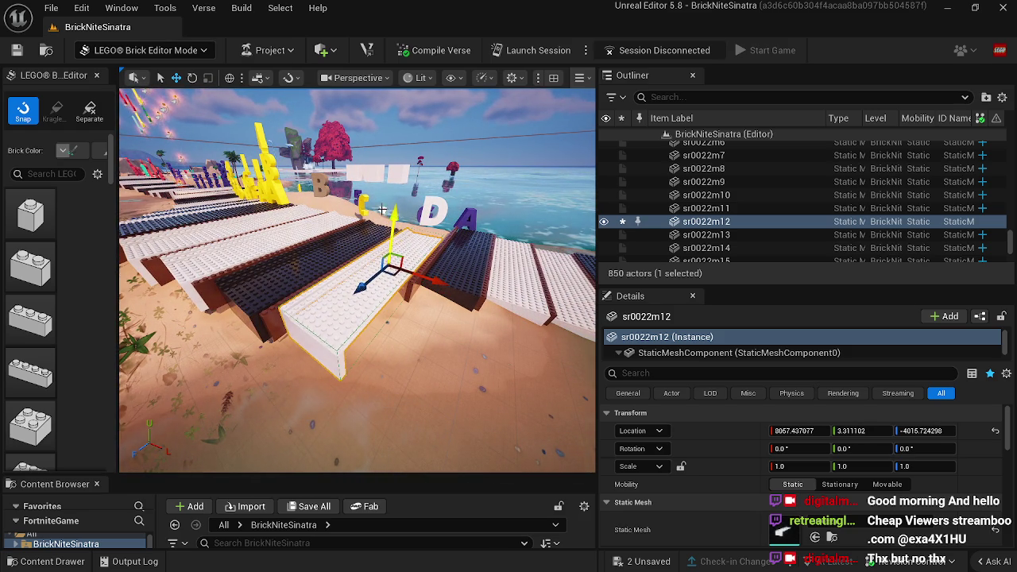
{"action": "mouse_move", "coordinate": [386, 310]}
{"action": "left_mouse_down"}
{"action": "mouse_move", "coordinate": [342, 318]}
{"action": "mouse_move", "coordinate": [392, 334]}
{"action": "mouse_move", "coordinate": [247, 357]}
{"action": "mouse_move", "coordinate": [258, 358]}
{"action": "left_mouse_up"}
{"action": "left_click", "coordinate": [392, 333]}
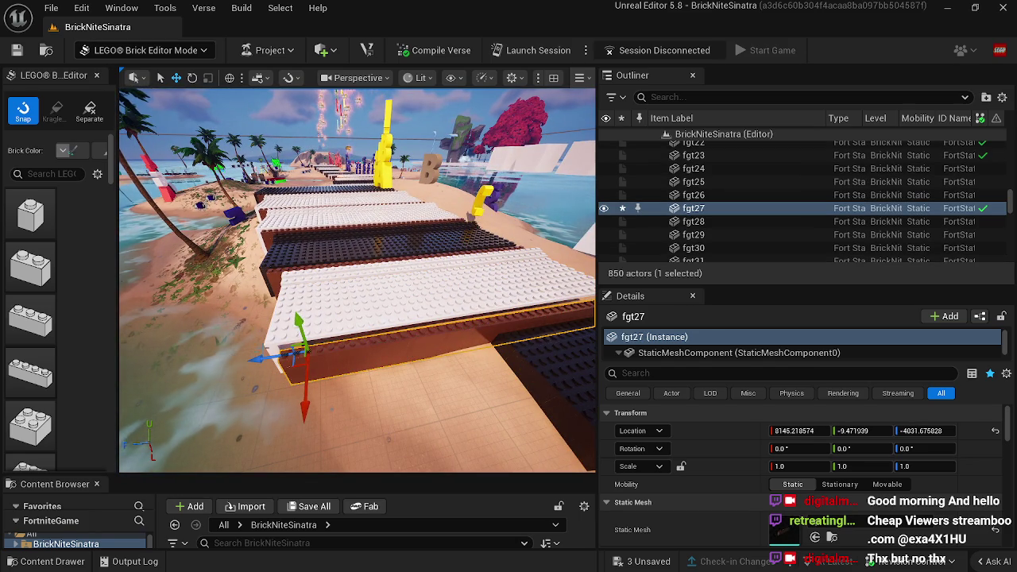
Step: Raise brick fgt27 level with the other keys and delete brick sr11
{"action": "mouse_move", "coordinate": [302, 326]}
{"action": "left_mouse_down"}
{"action": "mouse_move", "coordinate": [294, 316]}
{"action": "mouse_move", "coordinate": [222, 330]}
{"action": "mouse_move", "coordinate": [279, 314]}
{"action": "left_mouse_up"}
{"action": "left_click", "coordinate": [402, 234]}
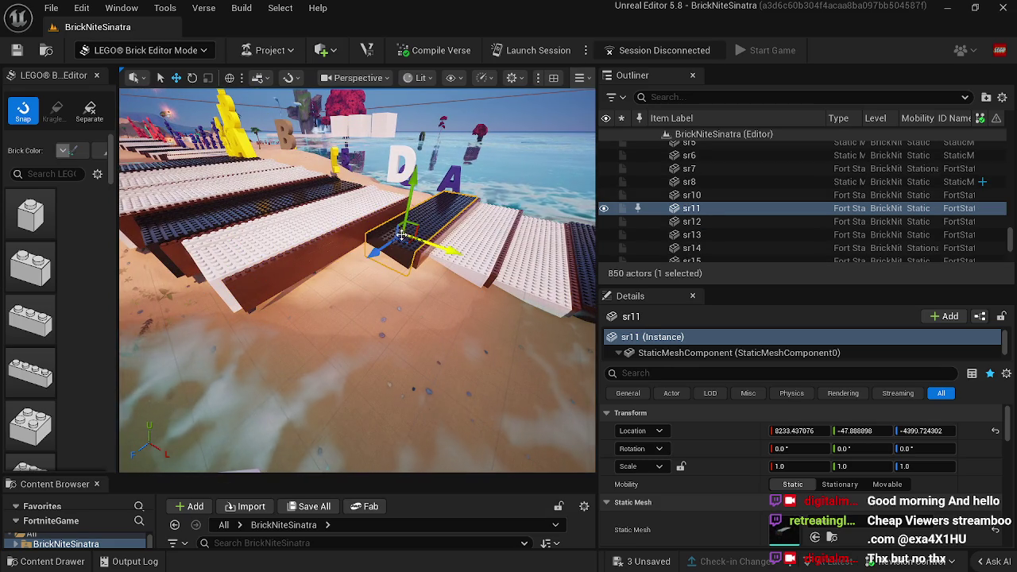
{"action": "key", "text": "Delete"}
Step: Alt-drag a copy of black key sr002dvdv5 as sr002dvdv7 and lower it into line with the row
{"action": "left_click", "coordinate": [192, 222]}
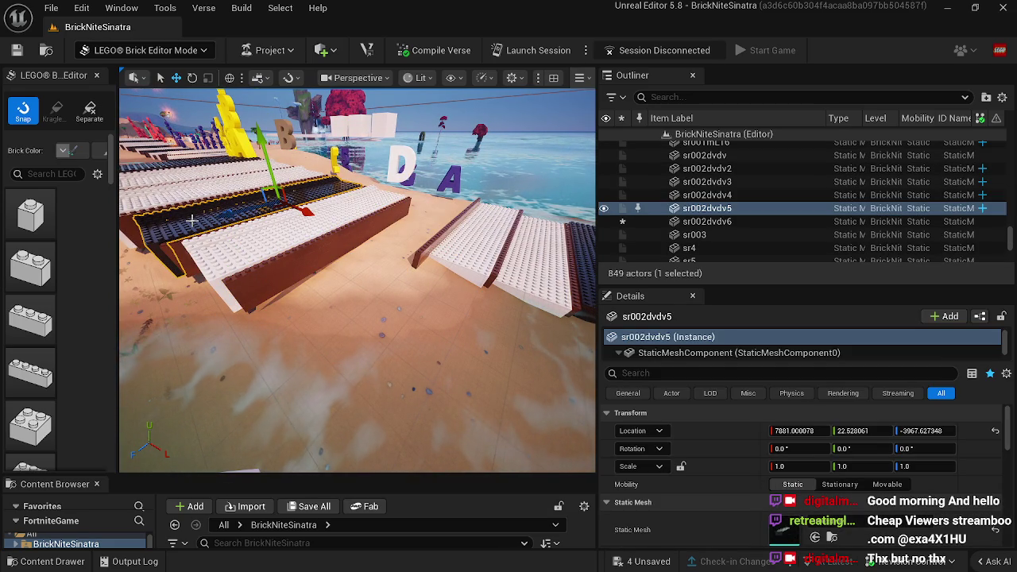
{"action": "mouse_move", "coordinate": [202, 221]}
{"action": "left_mouse_down"}
{"action": "mouse_move", "coordinate": [382, 226]}
{"action": "mouse_move", "coordinate": [350, 270]}
{"action": "left_mouse_up"}
{"action": "mouse_move", "coordinate": [162, 198]}
{"action": "left_mouse_down"}
{"action": "mouse_move", "coordinate": [248, 346]}
{"action": "mouse_move", "coordinate": [202, 297]}
{"action": "mouse_move", "coordinate": [357, 271]}
{"action": "mouse_move", "coordinate": [334, 226]}
{"action": "left_mouse_up"}
{"action": "left_click_drag", "start_coordinate": [520, 118], "coordinate": [513, 163]}
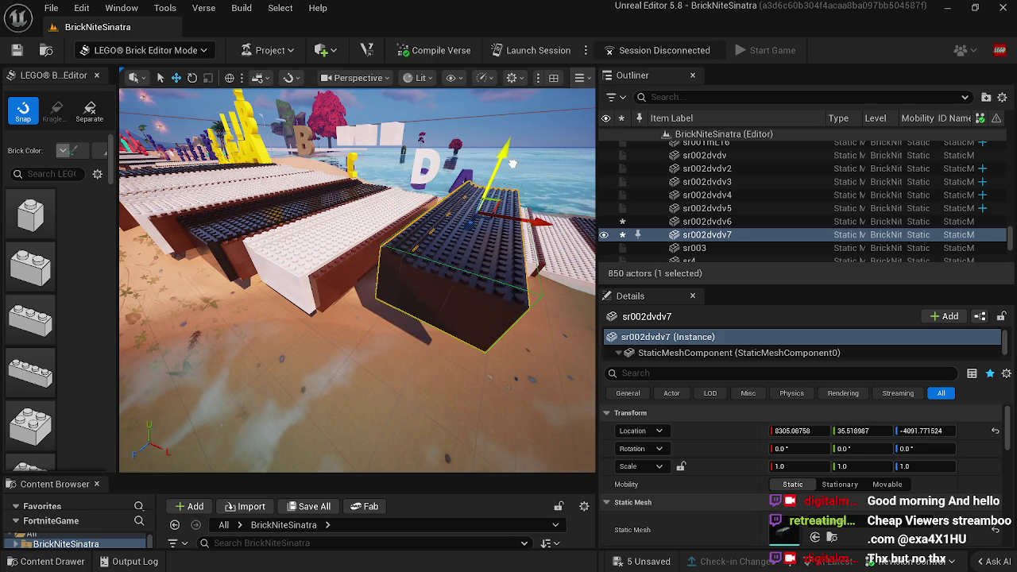
{"action": "left_click_drag", "start_coordinate": [529, 221], "coordinate": [499, 225]}
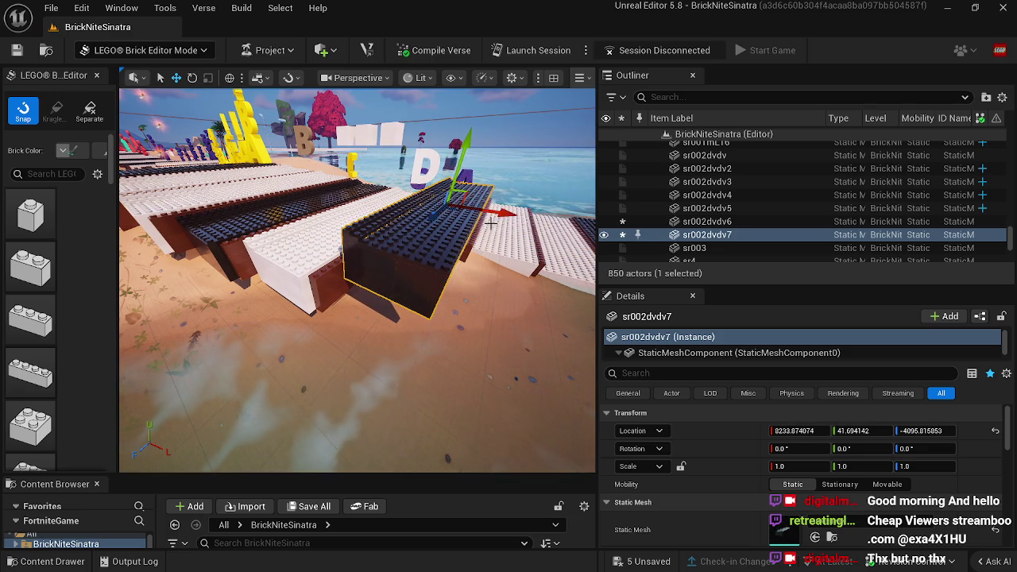
{"action": "mouse_move", "coordinate": [470, 163]}
{"action": "left_mouse_down"}
{"action": "mouse_move", "coordinate": [436, 228]}
{"action": "mouse_move", "coordinate": [419, 233]}
{"action": "mouse_move", "coordinate": [385, 317]}
{"action": "mouse_move", "coordinate": [432, 269]}
{"action": "left_mouse_up"}
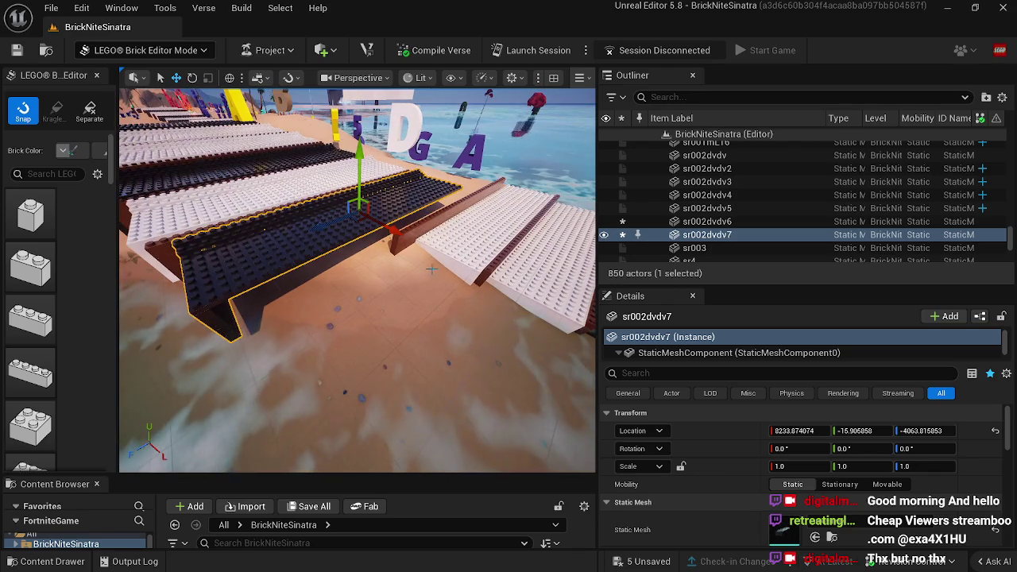
Step: Move rail brick fgt26 forward and along Y to about -15.89 beside its black key
{"action": "left_click", "coordinate": [413, 232]}
{"action": "mouse_move", "coordinate": [386, 243]}
{"action": "left_mouse_down"}
{"action": "mouse_move", "coordinate": [235, 306]}
{"action": "mouse_move", "coordinate": [172, 300]}
{"action": "left_mouse_up"}
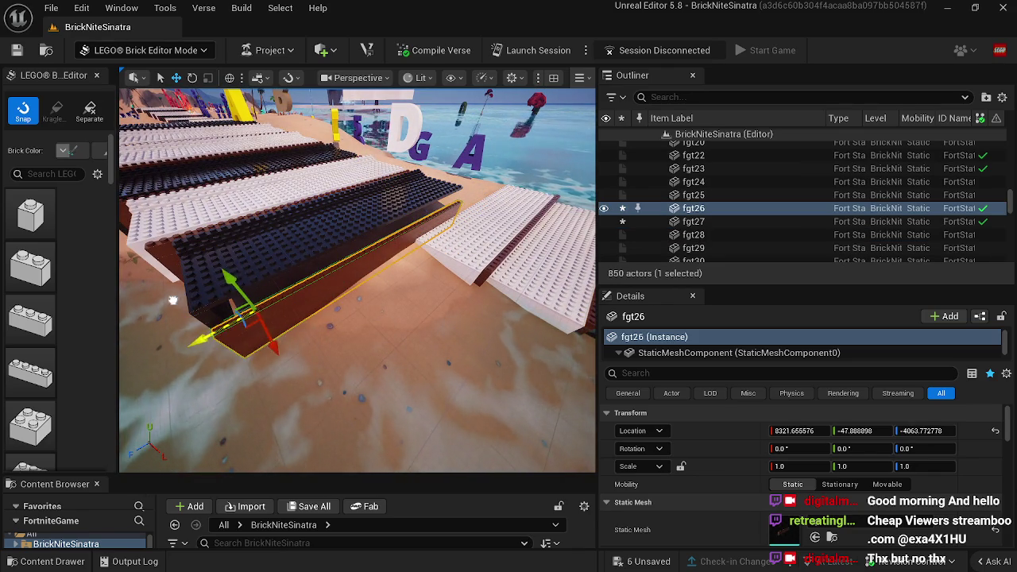
{"action": "left_click", "coordinate": [241, 276]}
{"action": "left_click", "coordinate": [261, 285]}
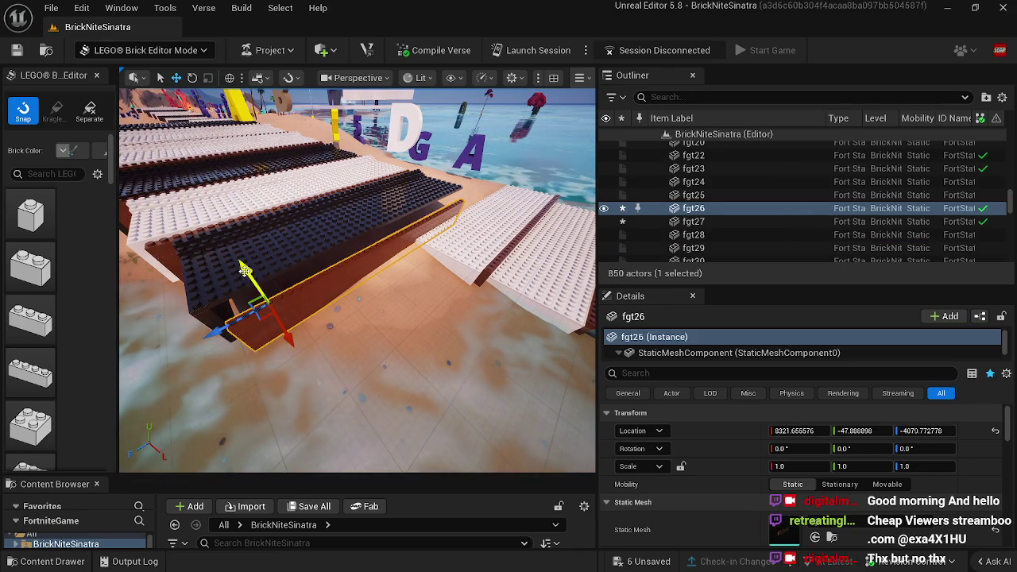
{"action": "left_click_drag", "start_coordinate": [244, 270], "coordinate": [256, 280]}
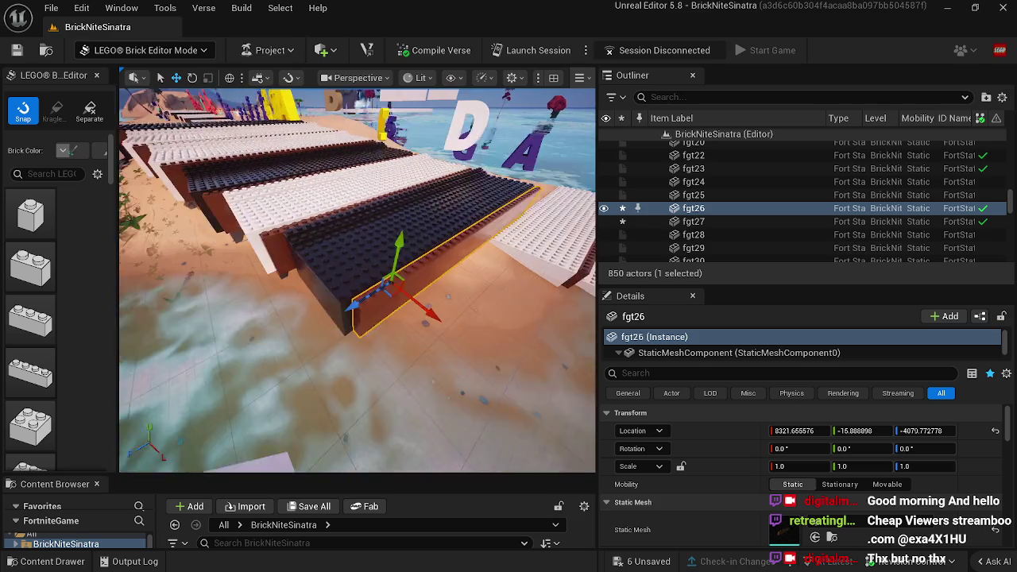
{"action": "left_click_drag", "start_coordinate": [318, 227], "coordinate": [314, 191]}
{"action": "left_click_drag", "start_coordinate": [287, 252], "coordinate": [286, 252]}
{"action": "left_click", "coordinate": [286, 252]}
{"action": "key", "text": "f"}
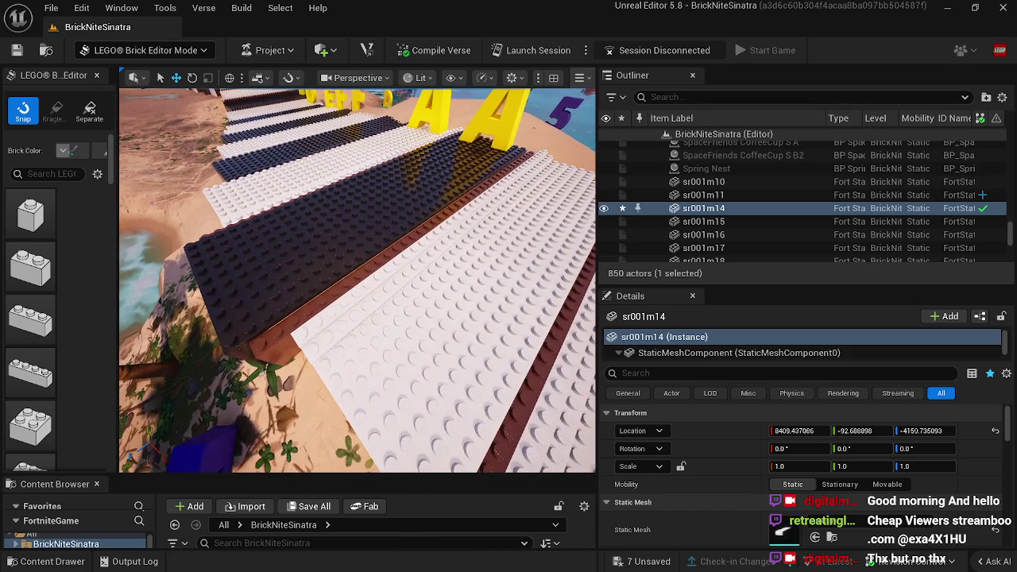
Step: Pull back to a wide beach view, then delete brick sr001m14 from the keyboard
{"action": "left_click", "coordinate": [326, 319]}
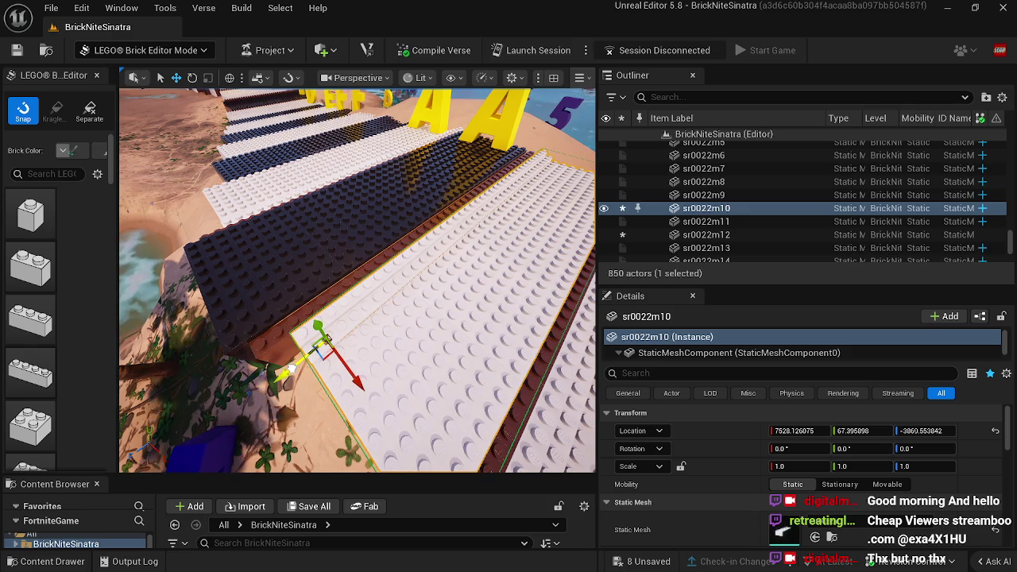
{"action": "mouse_move", "coordinate": [278, 364]}
{"action": "left_mouse_down"}
{"action": "mouse_move", "coordinate": [350, 410]}
{"action": "mouse_move", "coordinate": [390, 418]}
{"action": "left_mouse_up"}
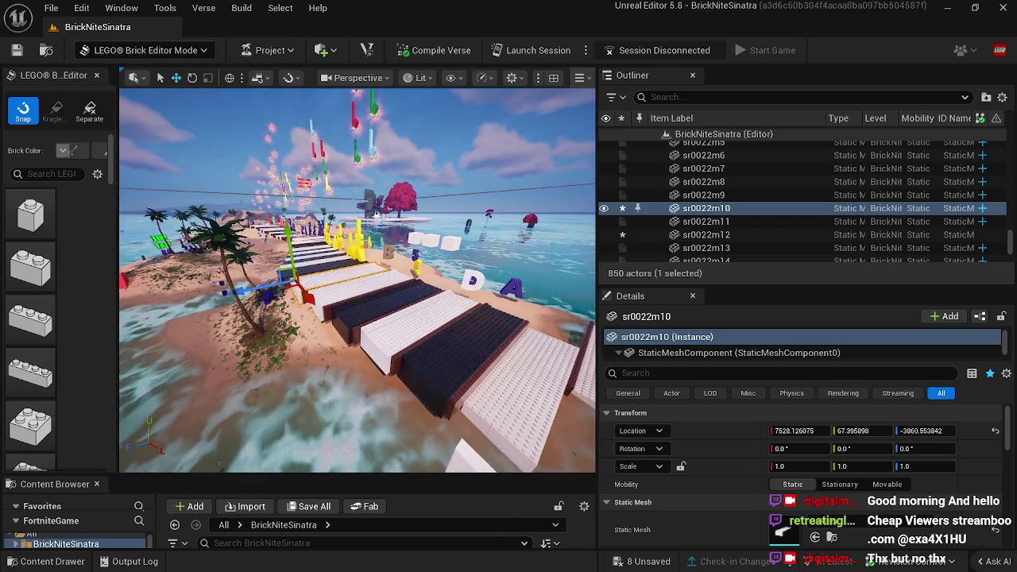
{"action": "left_click", "coordinate": [350, 351]}
{"action": "key", "text": "Delete"}
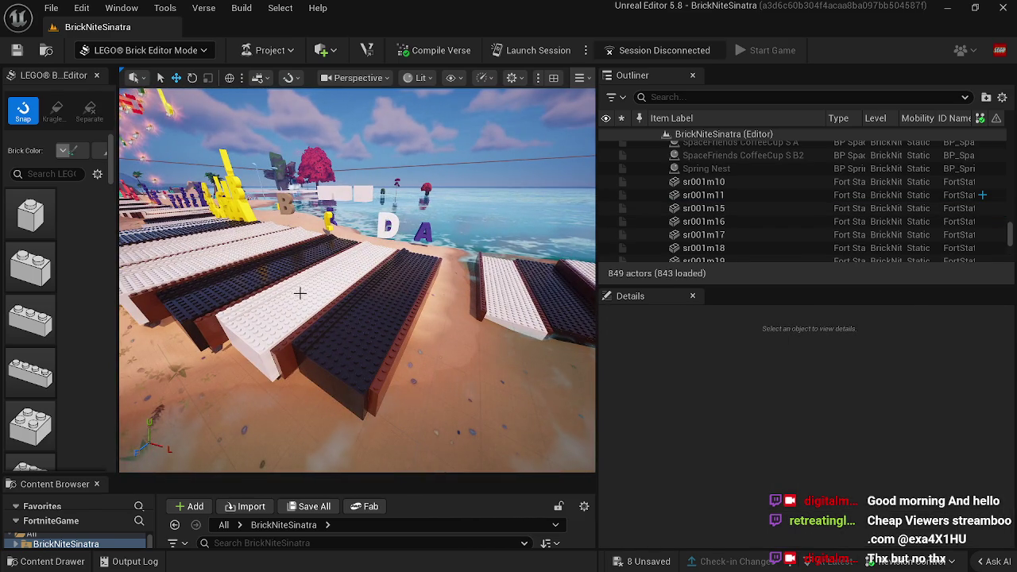
Step: Place new white plate sr0022m28 and move it into the key row at key height
{"action": "left_click", "coordinate": [300, 293]}
{"action": "scroll", "coordinate": [443, 278], "scroll_direction": "up", "scroll_amount": 5}
{"action": "scroll", "coordinate": [444, 278], "scroll_direction": "down", "scroll_amount": 5}
{"action": "left_click_drag", "start_coordinate": [509, 139], "coordinate": [505, 232]}
{"action": "left_click_drag", "start_coordinate": [523, 270], "coordinate": [534, 271]}
{"action": "left_click_drag", "start_coordinate": [503, 212], "coordinate": [490, 243]}
{"action": "left_click_drag", "start_coordinate": [523, 297], "coordinate": [518, 298]}
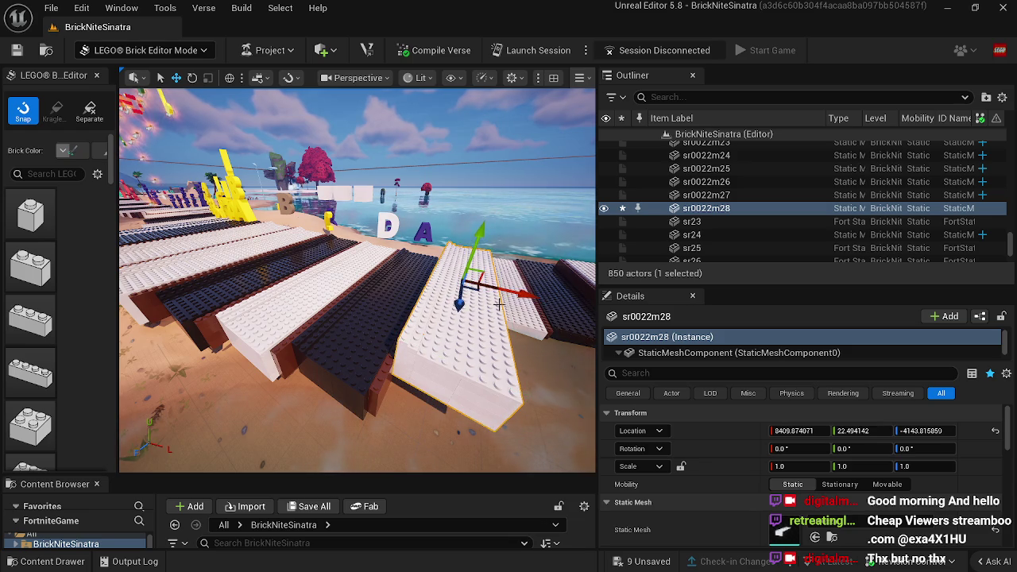
{"action": "key", "text": "f"}
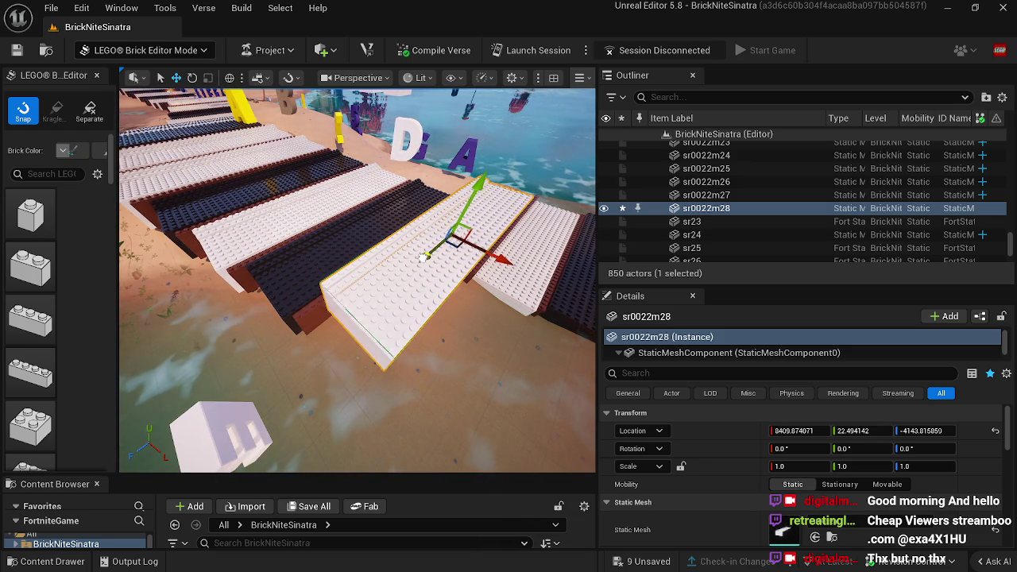
{"action": "left_click_drag", "start_coordinate": [425, 256], "coordinate": [422, 257]}
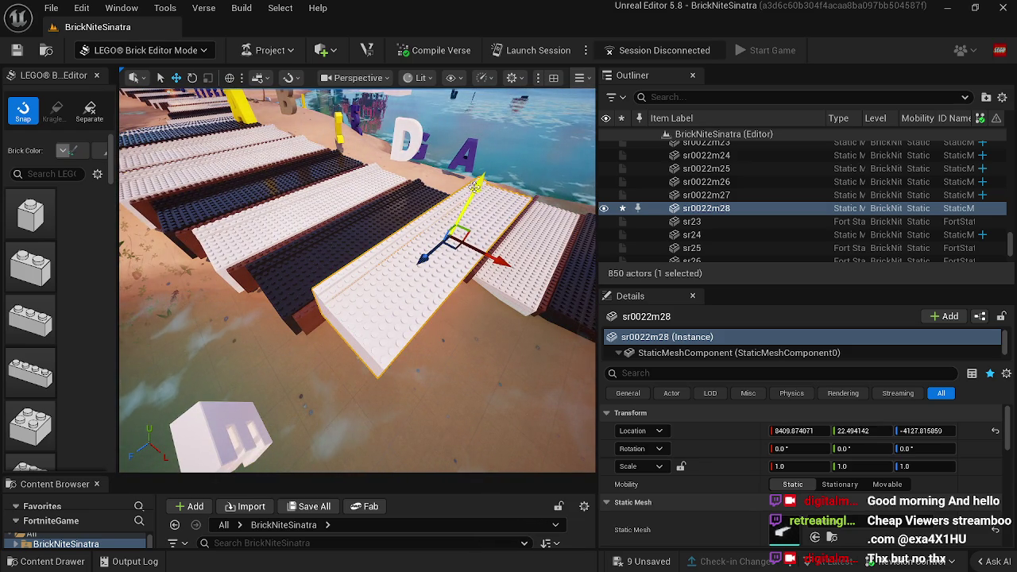
{"action": "left_click_drag", "start_coordinate": [475, 189], "coordinate": [442, 215]}
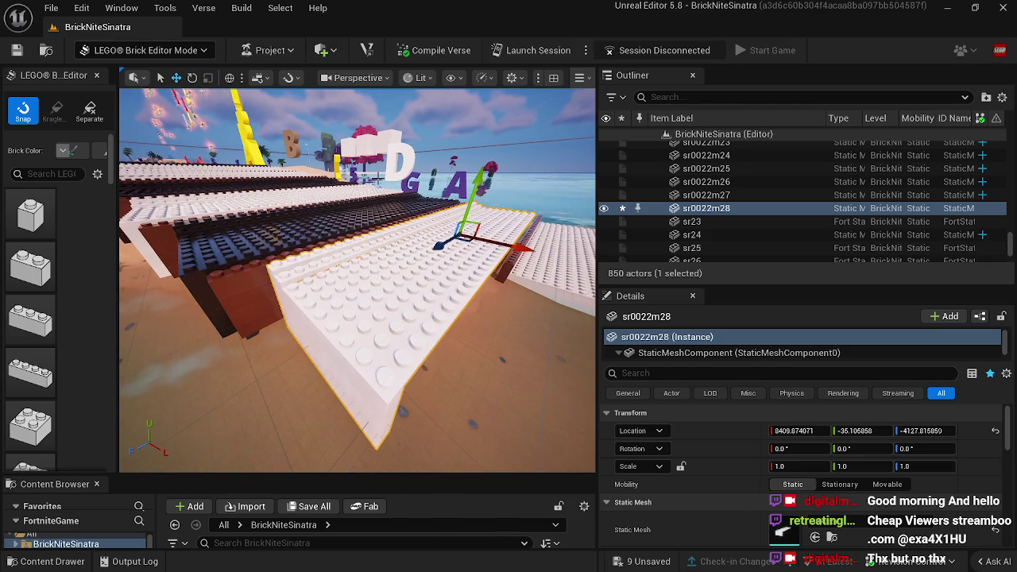
{"action": "left_click_drag", "start_coordinate": [443, 249], "coordinate": [432, 247]}
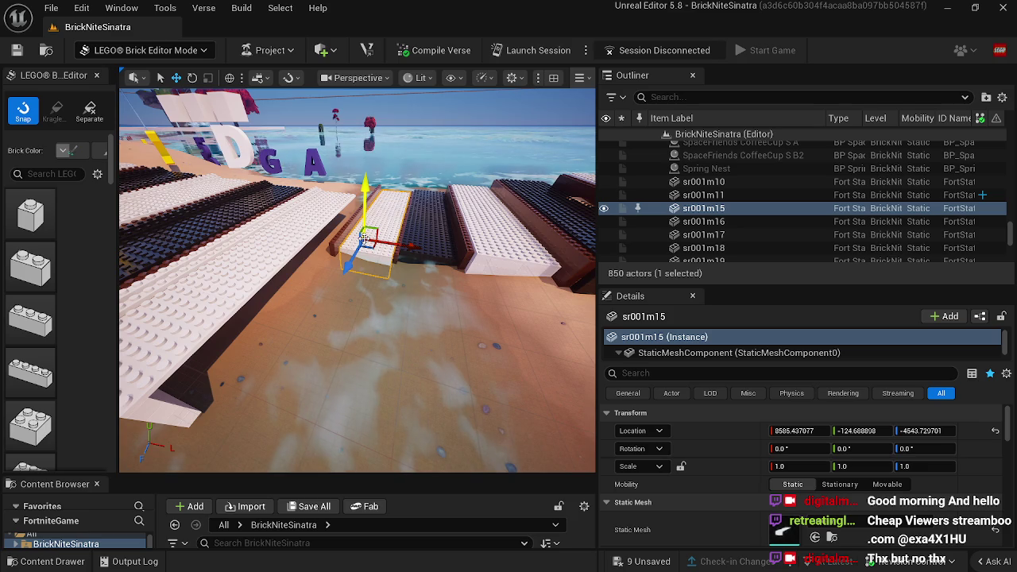
Step: Delete brick sr001m15 and reposition rail brick fgt28
{"action": "key", "text": "Delete"}
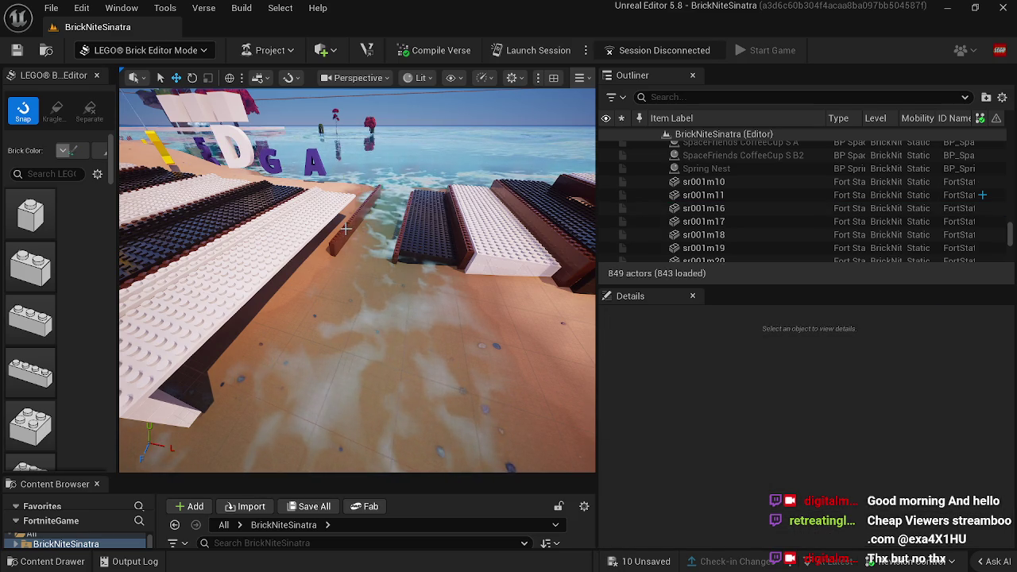
{"action": "left_click", "coordinate": [346, 229]}
{"action": "mouse_move", "coordinate": [386, 240]}
{"action": "left_mouse_down"}
{"action": "mouse_move", "coordinate": [231, 303]}
{"action": "mouse_move", "coordinate": [289, 236]}
{"action": "left_mouse_up"}
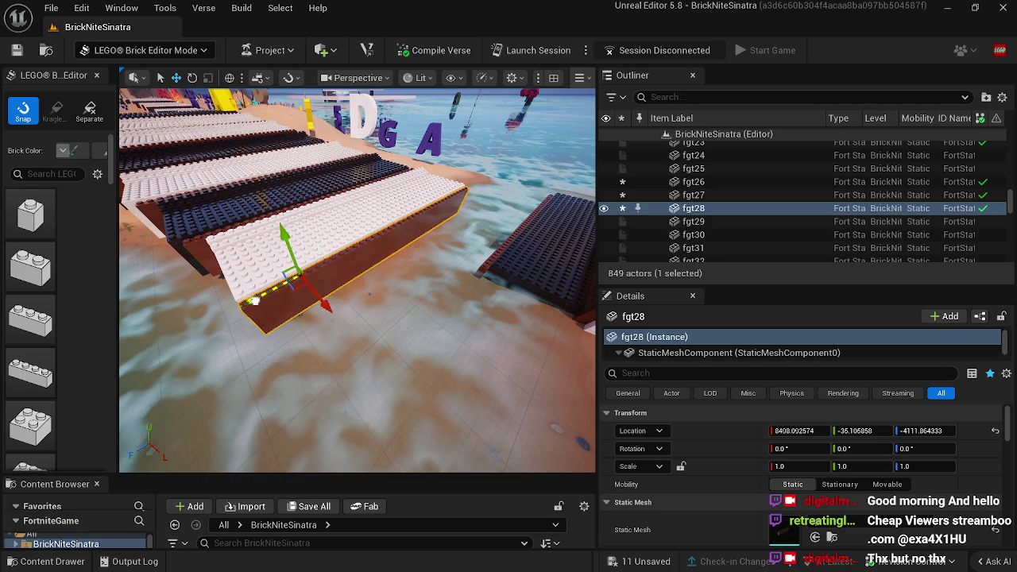
Step: Alt-drag plate sr0022m28 into copy sr0022m29 and slide it into the key row
{"action": "left_click", "coordinate": [281, 265]}
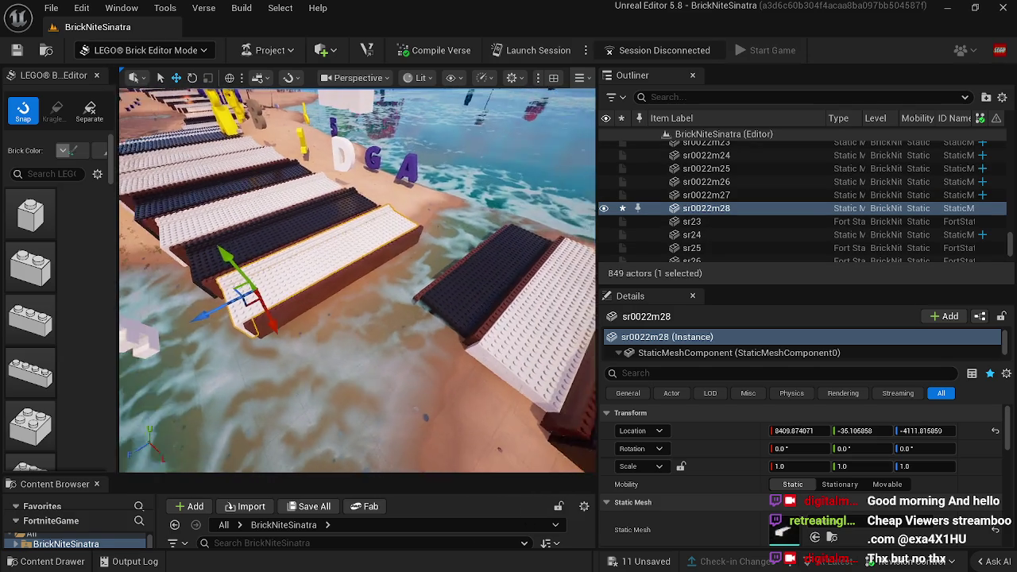
{"action": "mouse_move", "coordinate": [384, 309]}
{"action": "left_mouse_down"}
{"action": "mouse_move", "coordinate": [364, 257]}
{"action": "mouse_move", "coordinate": [363, 275]}
{"action": "left_mouse_up"}
{"action": "mouse_move", "coordinate": [363, 161]}
{"action": "left_mouse_down"}
{"action": "mouse_move", "coordinate": [364, 211]}
{"action": "mouse_move", "coordinate": [404, 291]}
{"action": "left_mouse_up"}
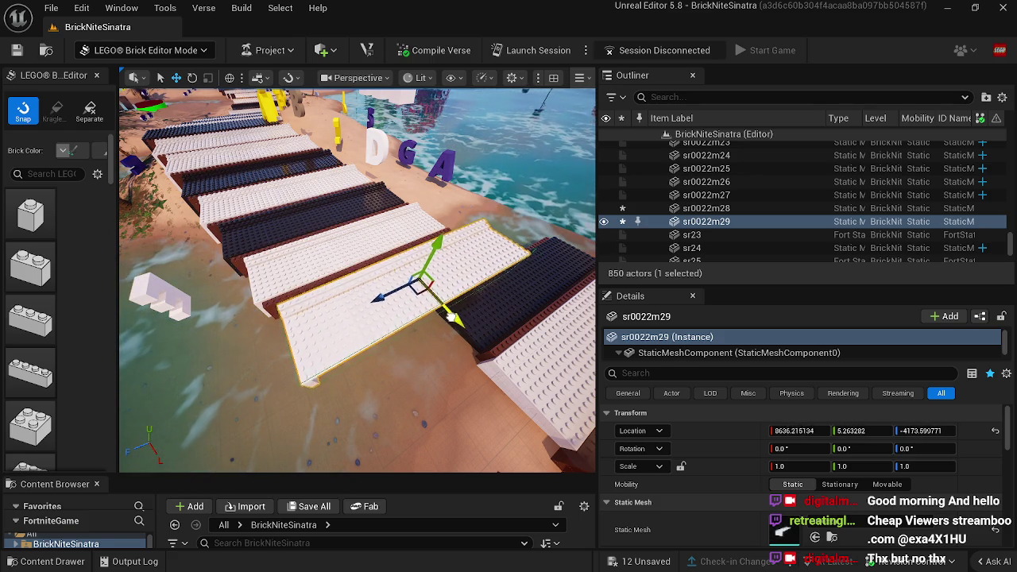
{"action": "left_click_drag", "start_coordinate": [458, 329], "coordinate": [472, 241]}
{"action": "mouse_move", "coordinate": [496, 163]}
{"action": "left_mouse_down"}
{"action": "mouse_move", "coordinate": [527, 253]}
{"action": "mouse_move", "coordinate": [481, 265]}
{"action": "left_mouse_up"}
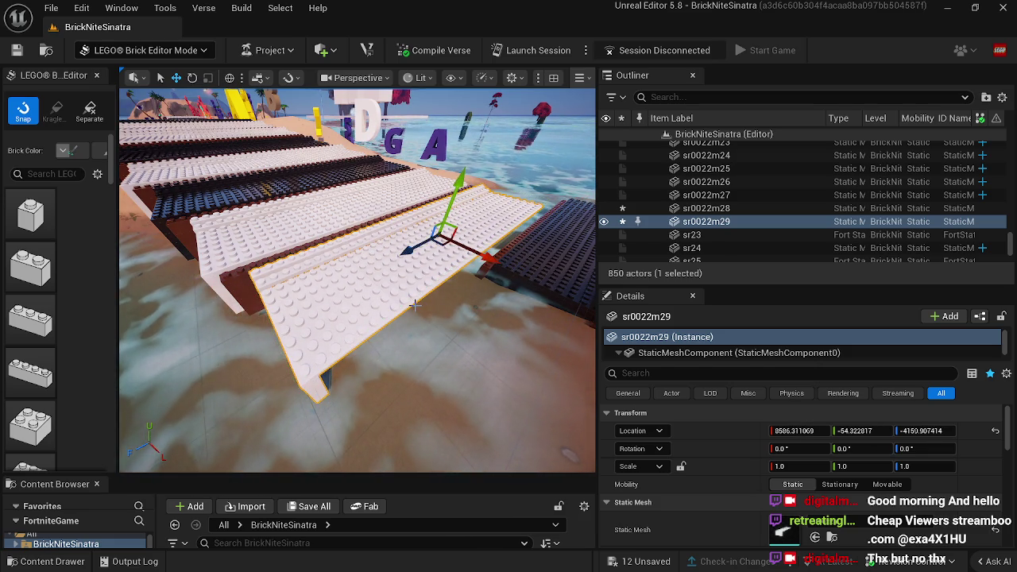
{"action": "left_click_drag", "start_coordinate": [424, 298], "coordinate": [445, 299]}
{"action": "left_click", "coordinate": [444, 276]}
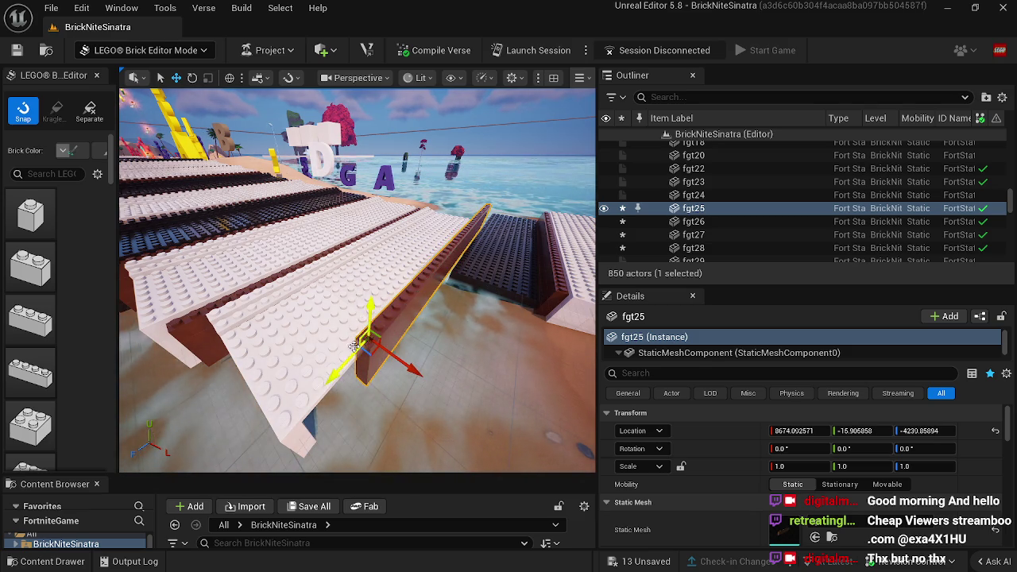
Step: Raise brick sr10 toward the keys, then delete it
{"action": "left_click_drag", "start_coordinate": [193, 432], "coordinate": [423, 381]}
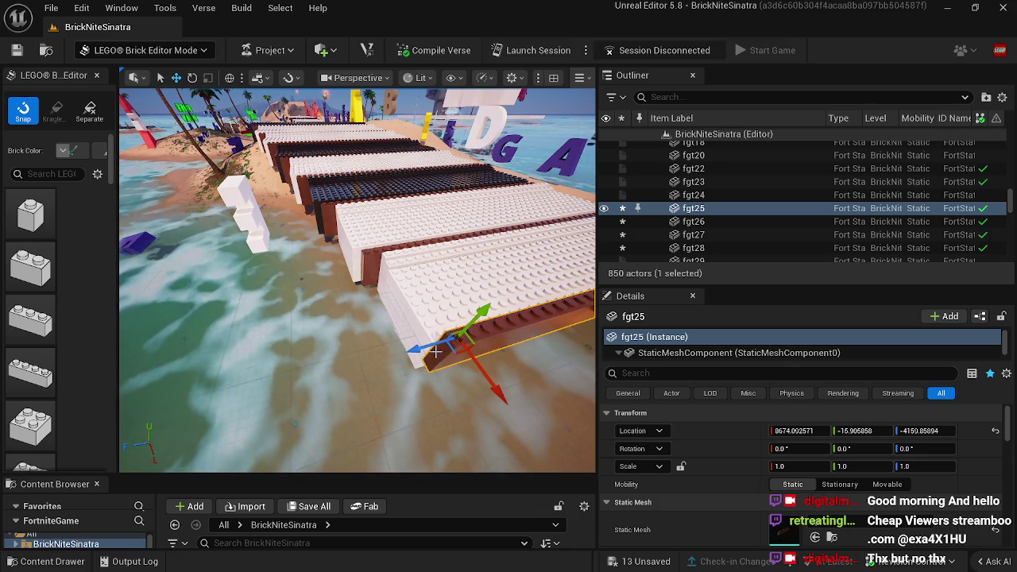
{"action": "mouse_move", "coordinate": [450, 355]}
{"action": "left_mouse_down"}
{"action": "mouse_move", "coordinate": [469, 310]}
{"action": "mouse_move", "coordinate": [325, 359]}
{"action": "left_mouse_up"}
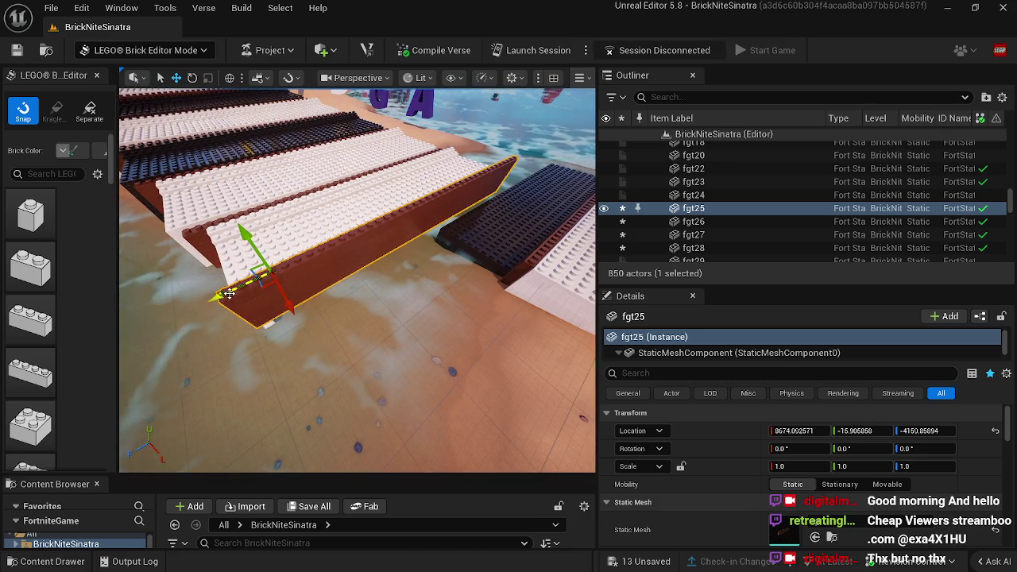
{"action": "left_click_drag", "start_coordinate": [266, 221], "coordinate": [281, 261]}
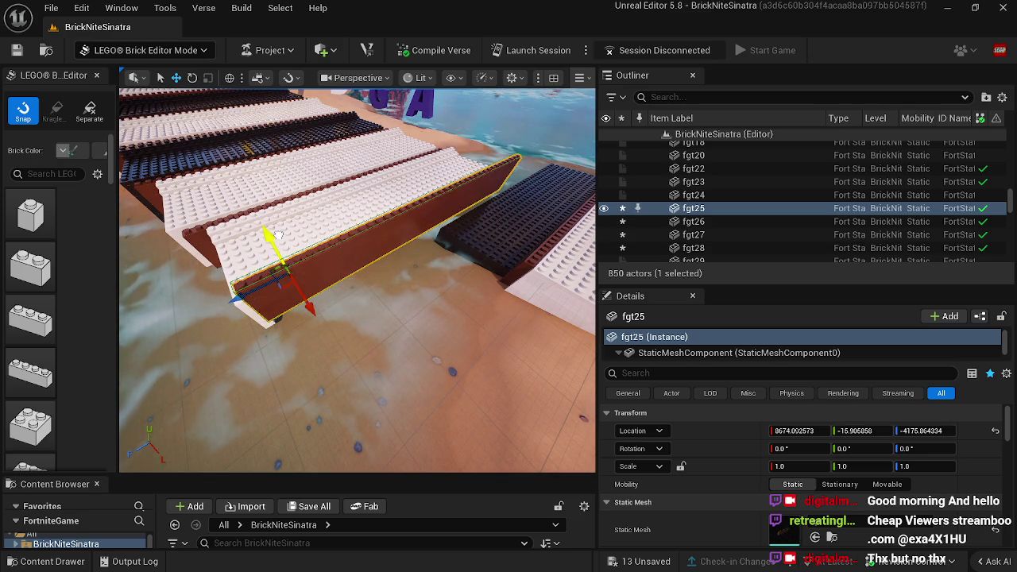
{"action": "left_click_drag", "start_coordinate": [399, 205], "coordinate": [425, 246]}
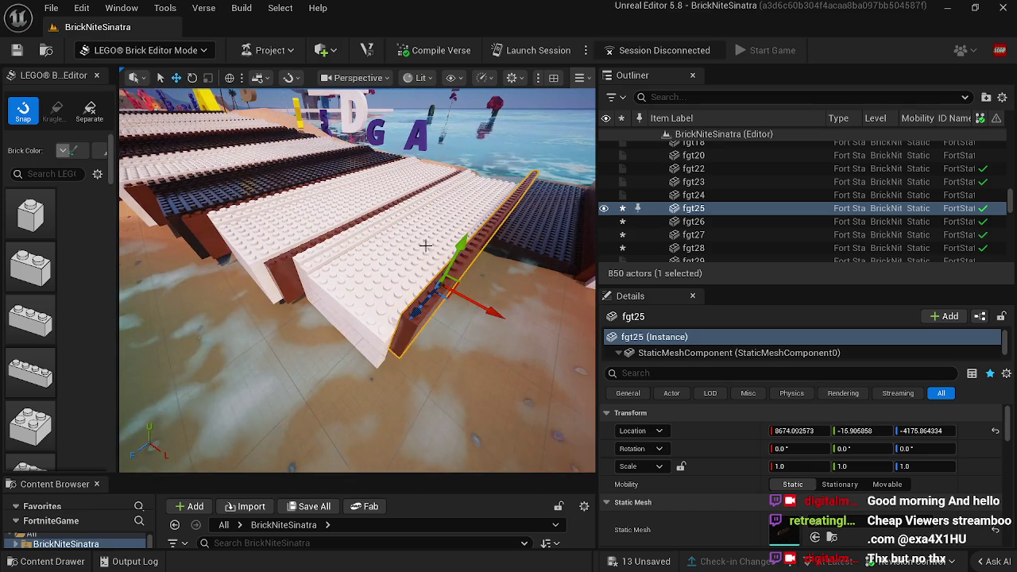
{"action": "left_click", "coordinate": [531, 234]}
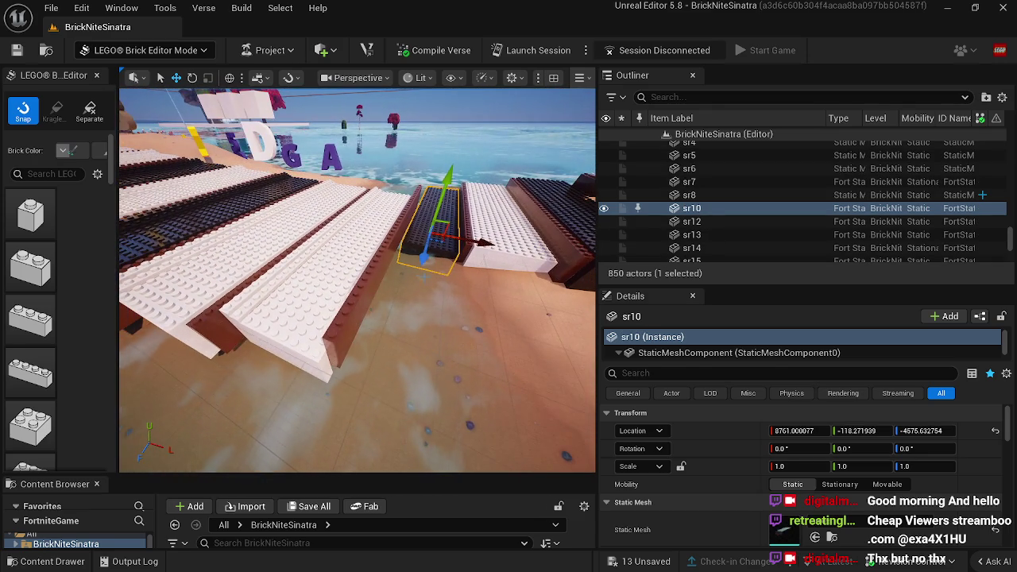
{"action": "mouse_move", "coordinate": [426, 259]}
{"action": "left_mouse_down"}
{"action": "mouse_move", "coordinate": [382, 338]}
{"action": "mouse_move", "coordinate": [380, 406]}
{"action": "mouse_move", "coordinate": [407, 410]}
{"action": "left_mouse_up"}
{"action": "key", "text": "Delete"}
Step: Paste dark key brick sr002dvdv8 and move it into the keyboard gap at key height
{"action": "left_click_drag", "start_coordinate": [332, 345], "coordinate": [310, 348]}
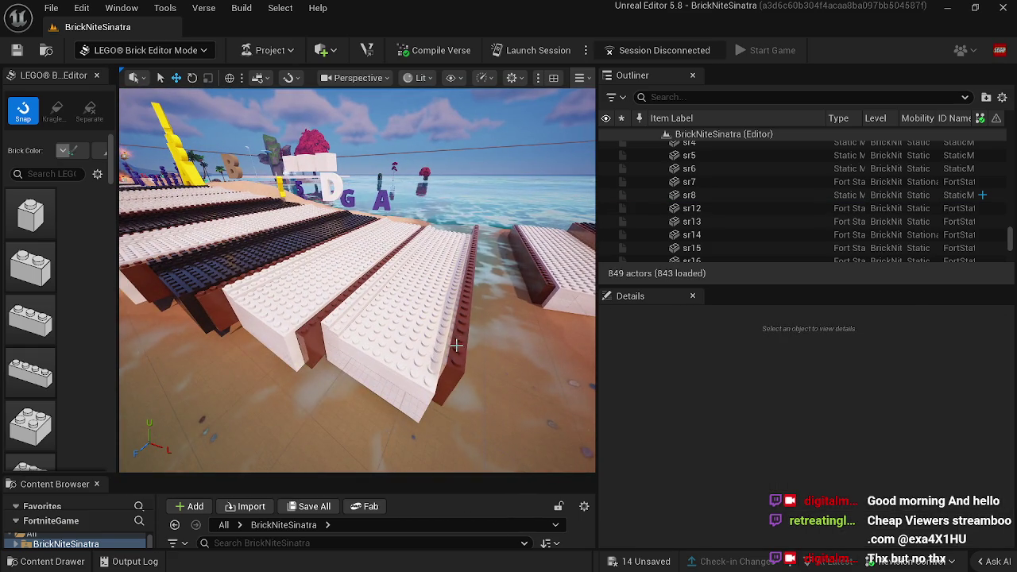
{"action": "left_click", "coordinate": [460, 356]}
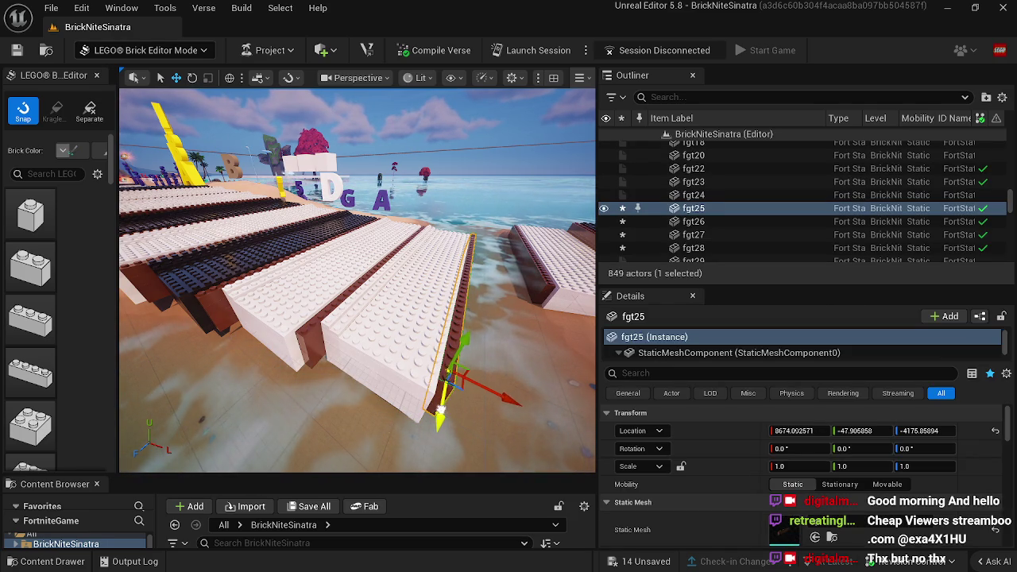
{"action": "left_click_drag", "start_coordinate": [298, 285], "coordinate": [298, 284]}
{"action": "key", "text": "ctrl+v"}
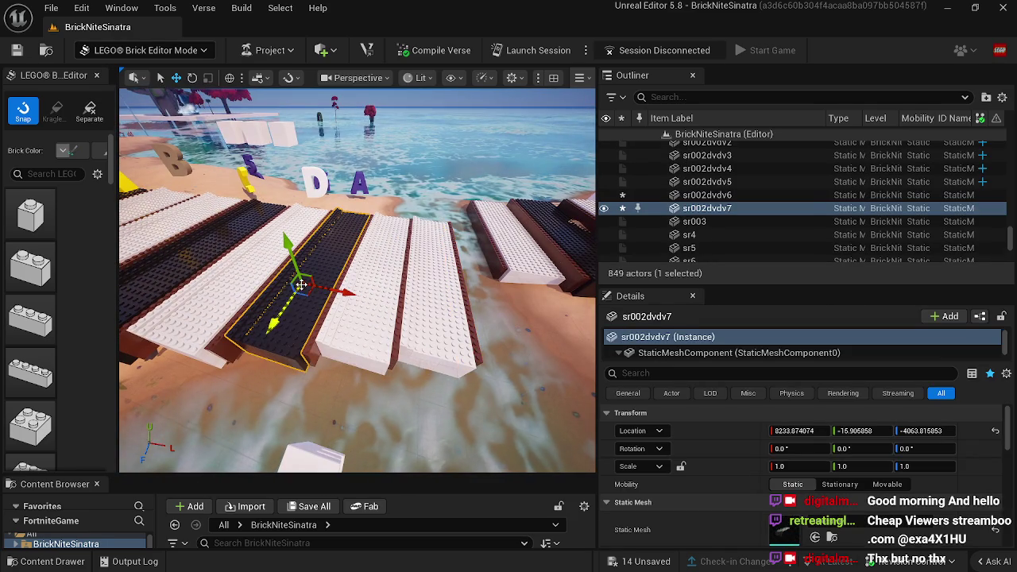
{"action": "left_click", "coordinate": [500, 180]}
{"action": "left_click_drag", "start_coordinate": [475, 150], "coordinate": [476, 215]}
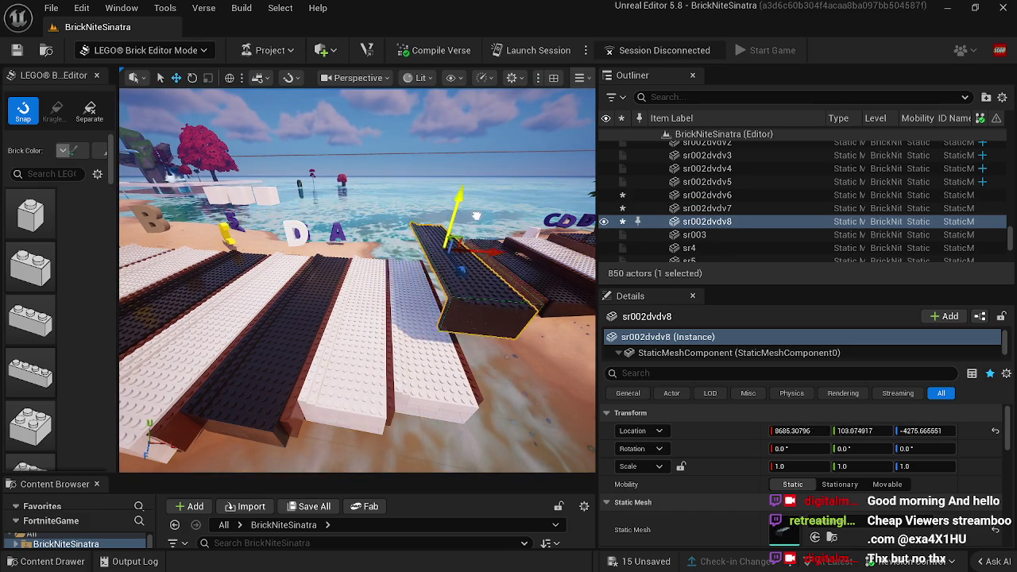
{"action": "left_click_drag", "start_coordinate": [487, 258], "coordinate": [477, 253]}
{"action": "key", "text": "f"}
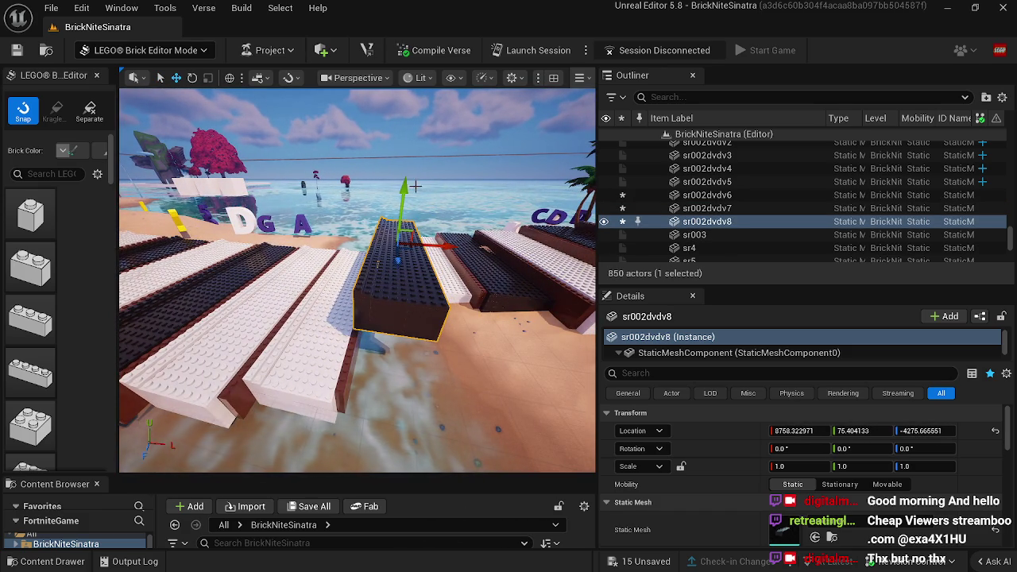
{"action": "mouse_move", "coordinate": [423, 227]}
{"action": "left_mouse_down"}
{"action": "mouse_move", "coordinate": [248, 294]}
{"action": "mouse_move", "coordinate": [183, 302]}
{"action": "left_mouse_up"}
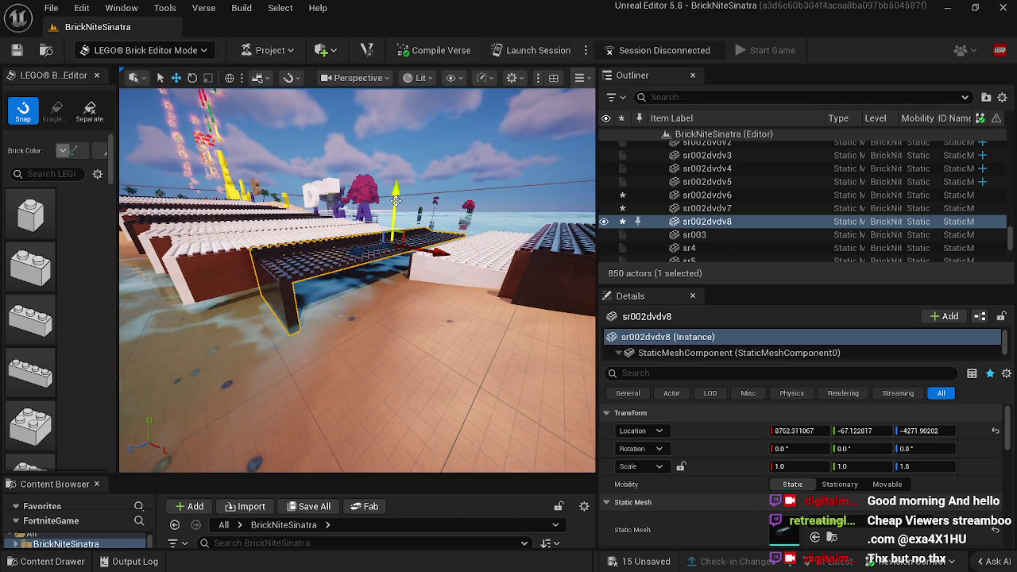
{"action": "mouse_move", "coordinate": [375, 240]}
{"action": "left_mouse_down"}
{"action": "mouse_move", "coordinate": [350, 252]}
{"action": "mouse_move", "coordinate": [318, 230]}
{"action": "left_mouse_up"}
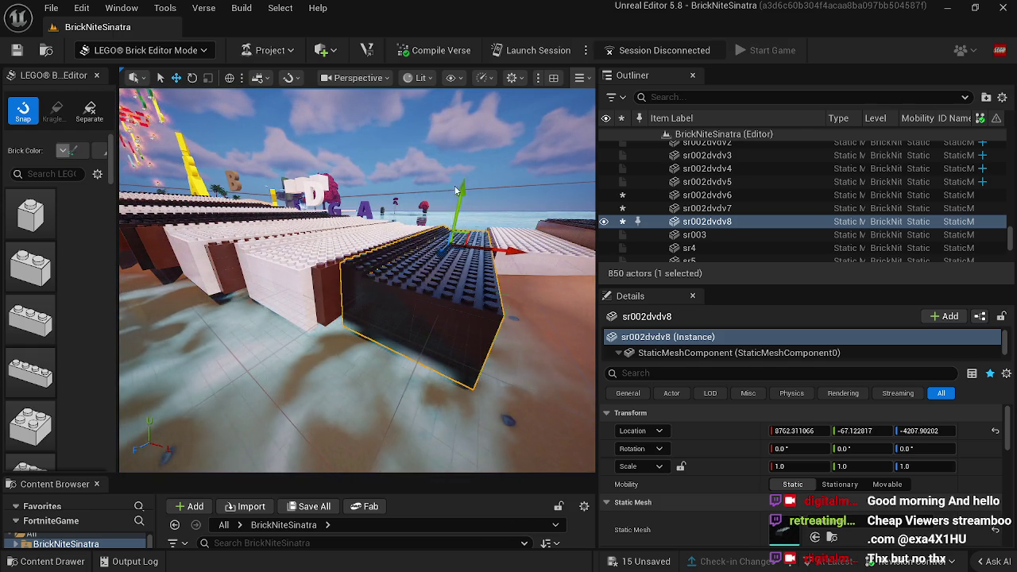
{"action": "key", "text": "f"}
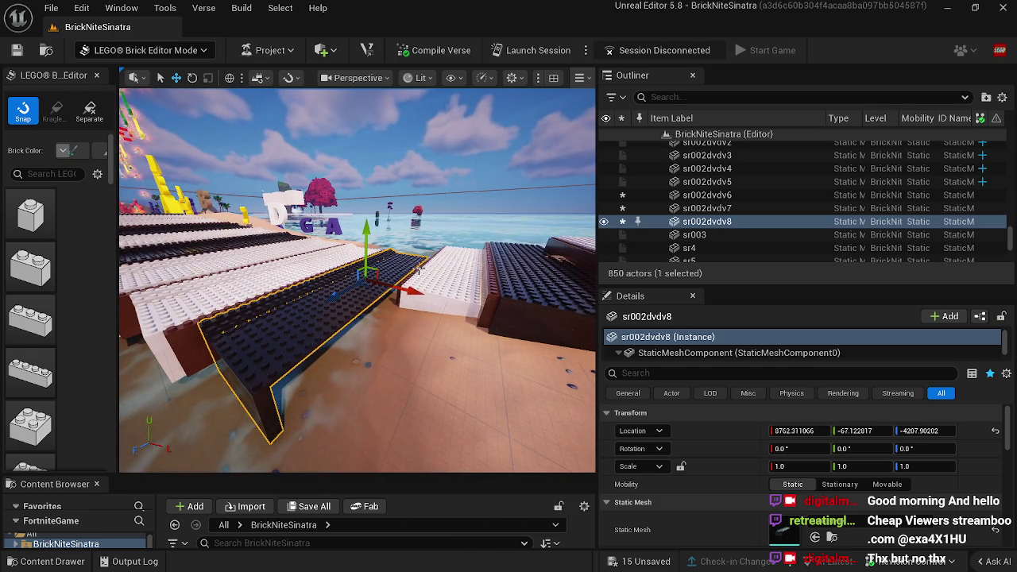
Step: Nudge white brick sr001m10 toward key level and sideways, then delete it
{"action": "left_click", "coordinate": [420, 270]}
{"action": "left_click_drag", "start_coordinate": [417, 278], "coordinate": [367, 318]}
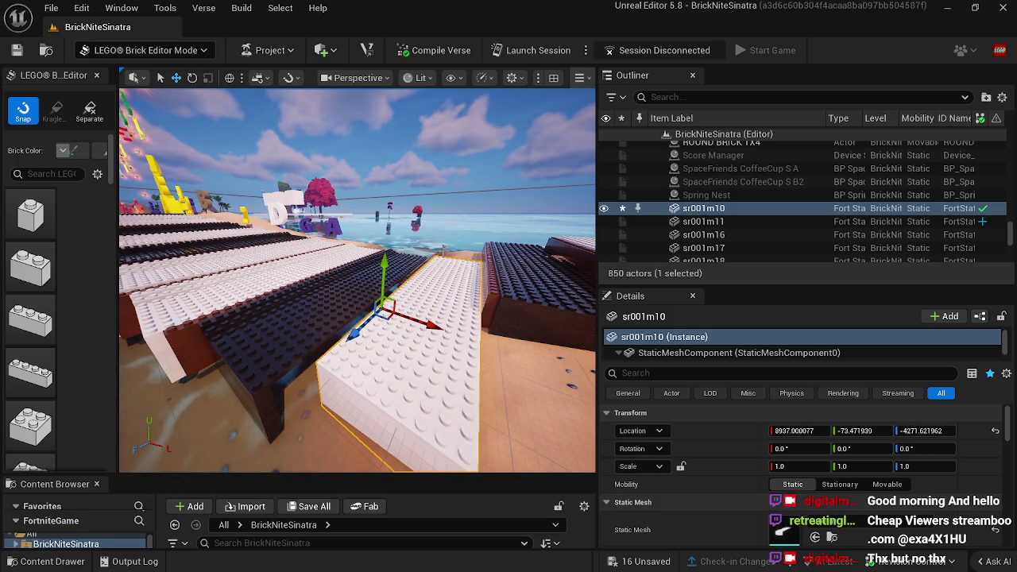
{"action": "left_click", "coordinate": [443, 251]}
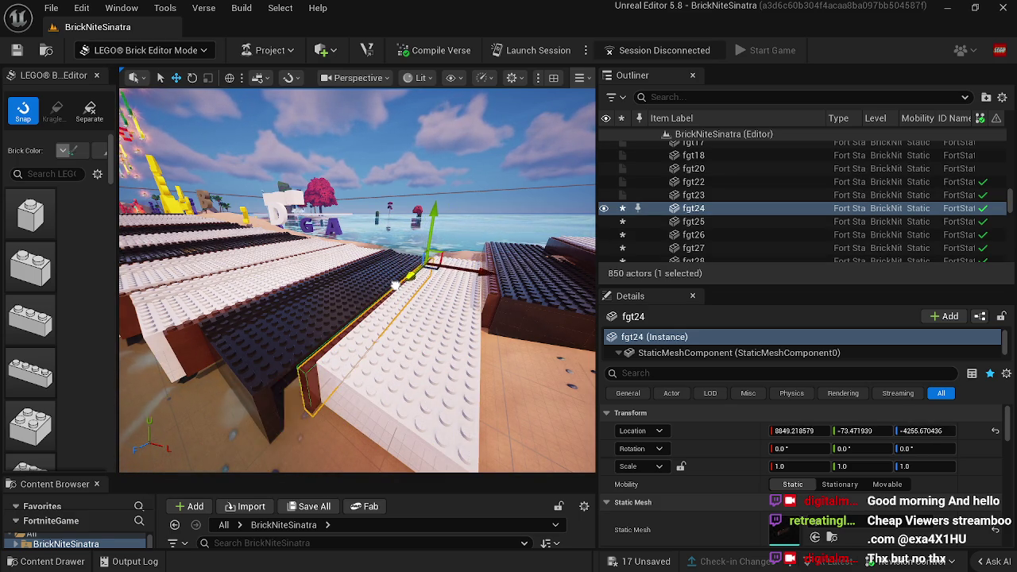
{"action": "left_click", "coordinate": [385, 333]}
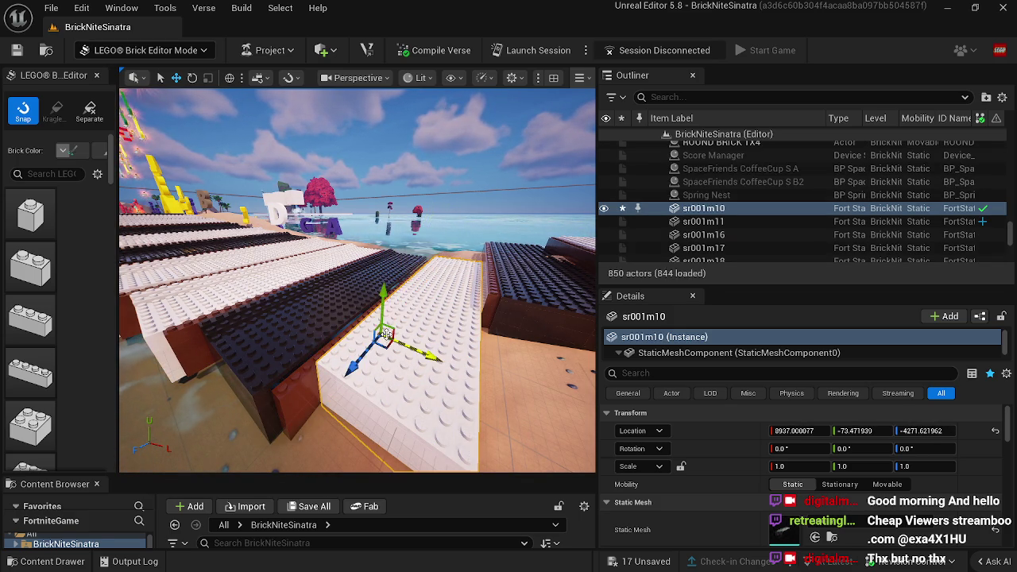
{"action": "mouse_move", "coordinate": [384, 291]}
{"action": "left_mouse_down"}
{"action": "mouse_move", "coordinate": [387, 303]}
{"action": "mouse_move", "coordinate": [409, 292]}
{"action": "mouse_move", "coordinate": [377, 296]}
{"action": "mouse_move", "coordinate": [418, 270]}
{"action": "mouse_move", "coordinate": [457, 286]}
{"action": "mouse_move", "coordinate": [556, 273]}
{"action": "mouse_move", "coordinate": [456, 288]}
{"action": "left_mouse_up"}
{"action": "key", "text": "Delete"}
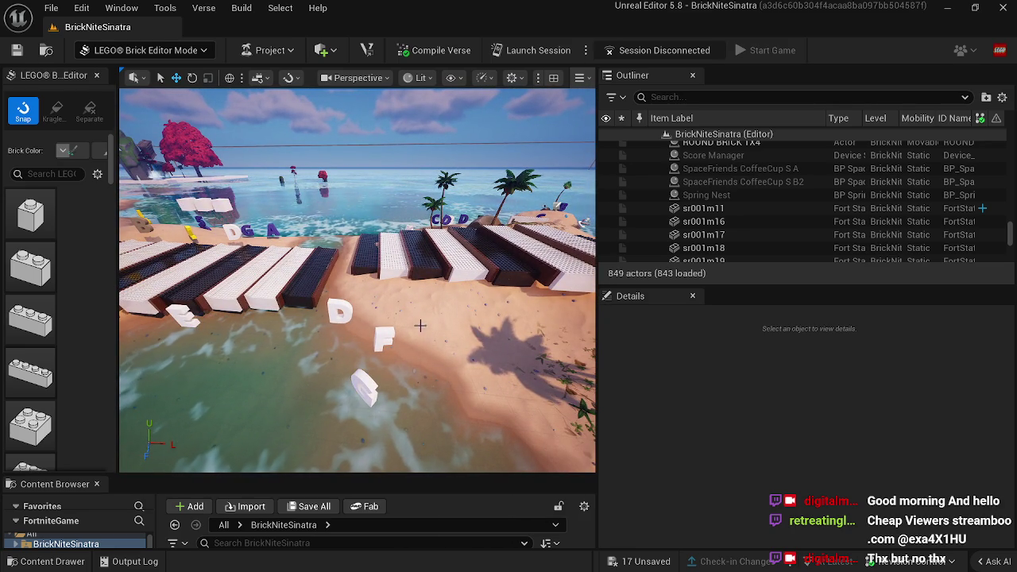
{"action": "mouse_move", "coordinate": [486, 338]}
{"action": "left_mouse_down"}
{"action": "mouse_move", "coordinate": [461, 336]}
{"action": "mouse_move", "coordinate": [480, 333]}
{"action": "left_mouse_up"}
Step: Switch to Landscape mode with the Sculpt tool, viewing the keys left-to-right
{"action": "left_click", "coordinate": [169, 50]}
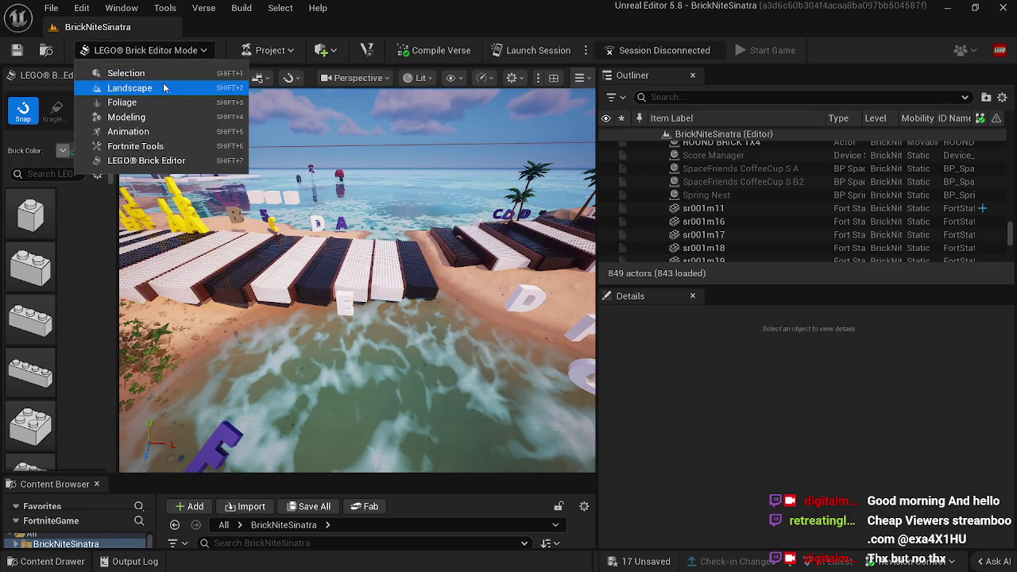
{"action": "left_click", "coordinate": [127, 87]}
{"action": "left_click", "coordinate": [24, 133]}
{"action": "left_click_drag", "start_coordinate": [302, 270], "coordinate": [301, 269]}
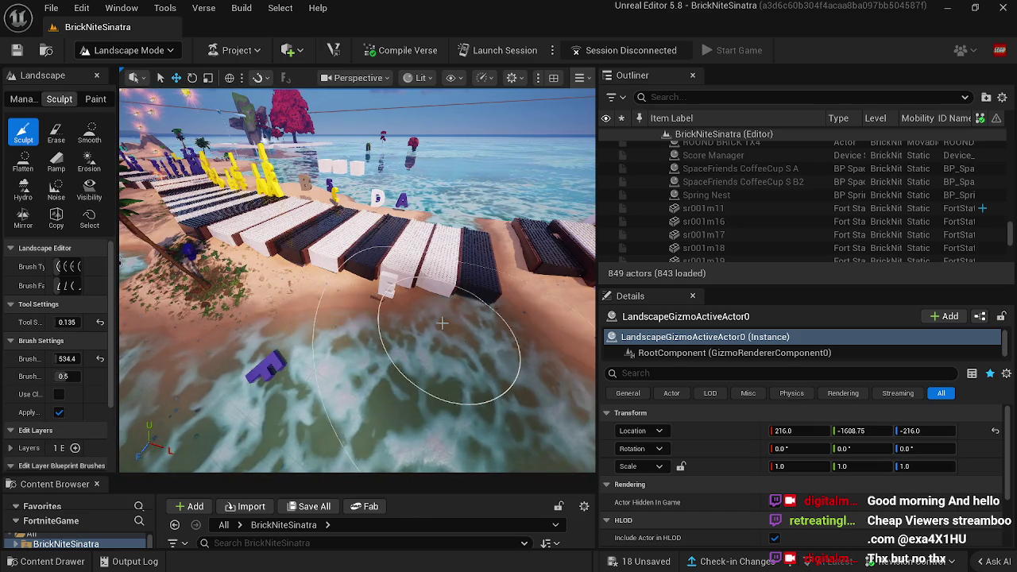
{"action": "left_click_drag", "start_coordinate": [417, 336], "coordinate": [389, 314]}
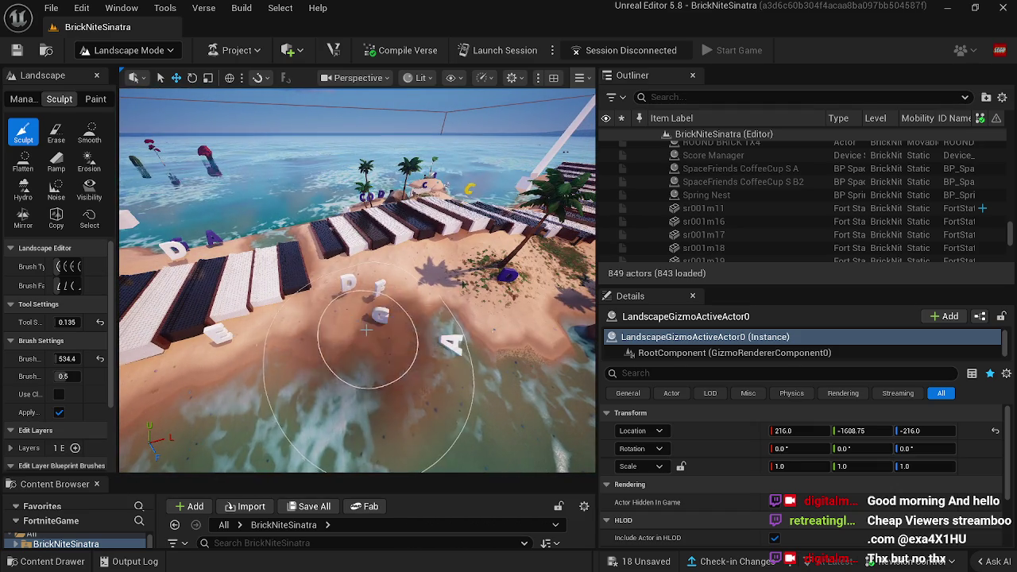
Step: Flatten the shore sand and water edge beside the piano keys
{"action": "left_click", "coordinate": [55, 133]}
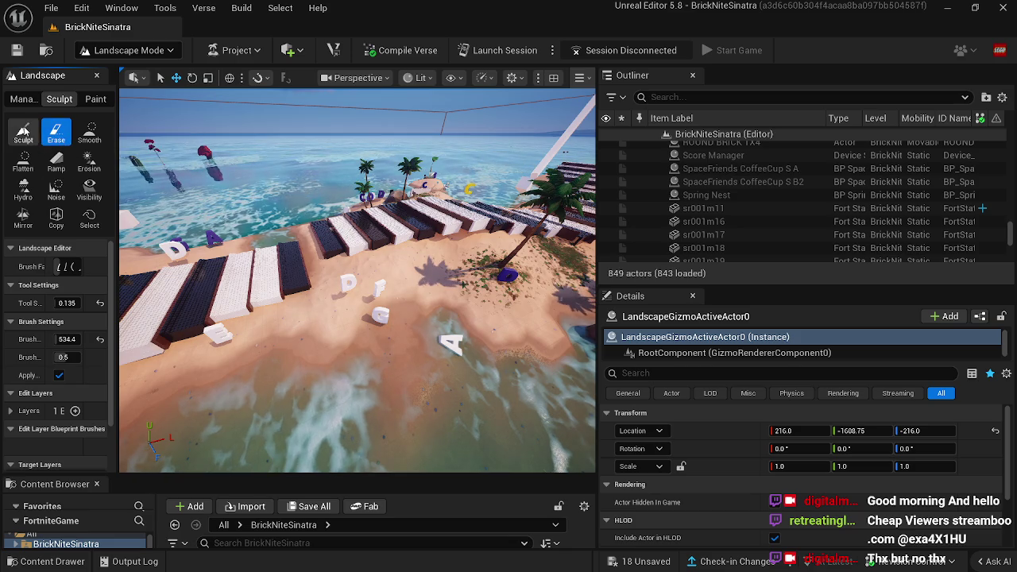
{"action": "left_click", "coordinate": [24, 166]}
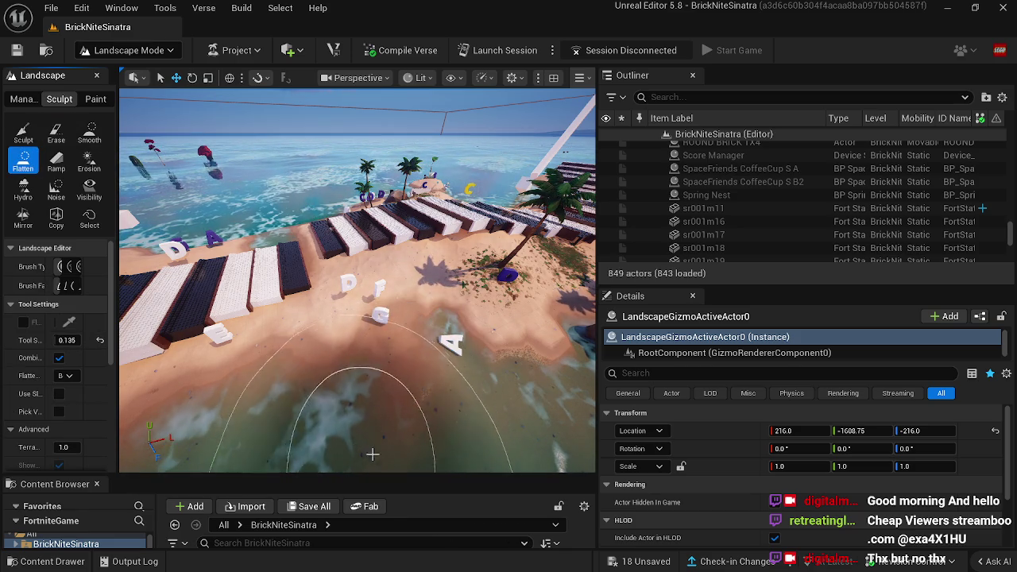
{"action": "mouse_move", "coordinate": [426, 312]}
{"action": "left_mouse_down"}
{"action": "mouse_move", "coordinate": [413, 311]}
{"action": "mouse_move", "coordinate": [470, 390]}
{"action": "mouse_move", "coordinate": [454, 442]}
{"action": "mouse_move", "coordinate": [360, 429]}
{"action": "mouse_move", "coordinate": [431, 409]}
{"action": "left_mouse_up"}
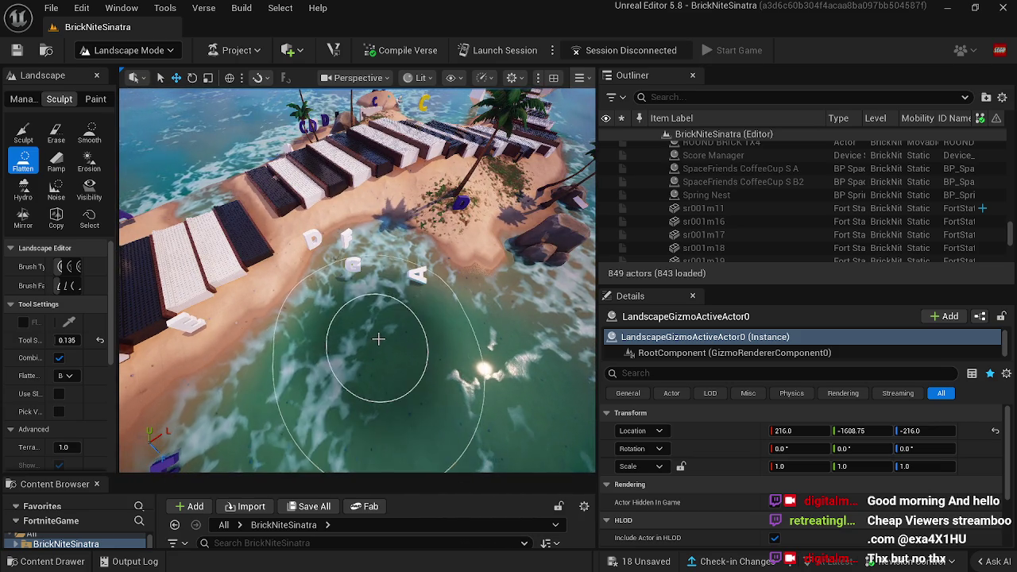
{"action": "mouse_move", "coordinate": [341, 318]}
{"action": "left_mouse_down"}
{"action": "mouse_move", "coordinate": [374, 326]}
{"action": "mouse_move", "coordinate": [318, 387]}
{"action": "left_mouse_up"}
Step: Sculpt the beach sand up beside the white and black keys
{"action": "left_click", "coordinate": [26, 133]}
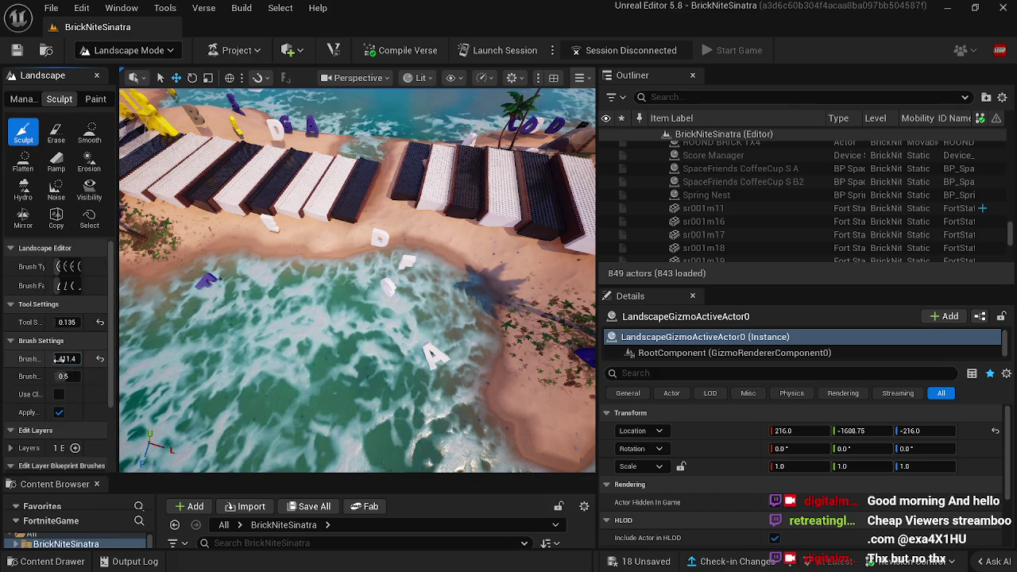
{"action": "left_click_drag", "start_coordinate": [454, 193], "coordinate": [447, 253]}
{"action": "mouse_move", "coordinate": [409, 280]}
{"action": "left_mouse_down"}
{"action": "mouse_move", "coordinate": [363, 284]}
{"action": "mouse_move", "coordinate": [302, 258]}
{"action": "mouse_move", "coordinate": [304, 267]}
{"action": "mouse_move", "coordinate": [334, 246]}
{"action": "left_mouse_up"}
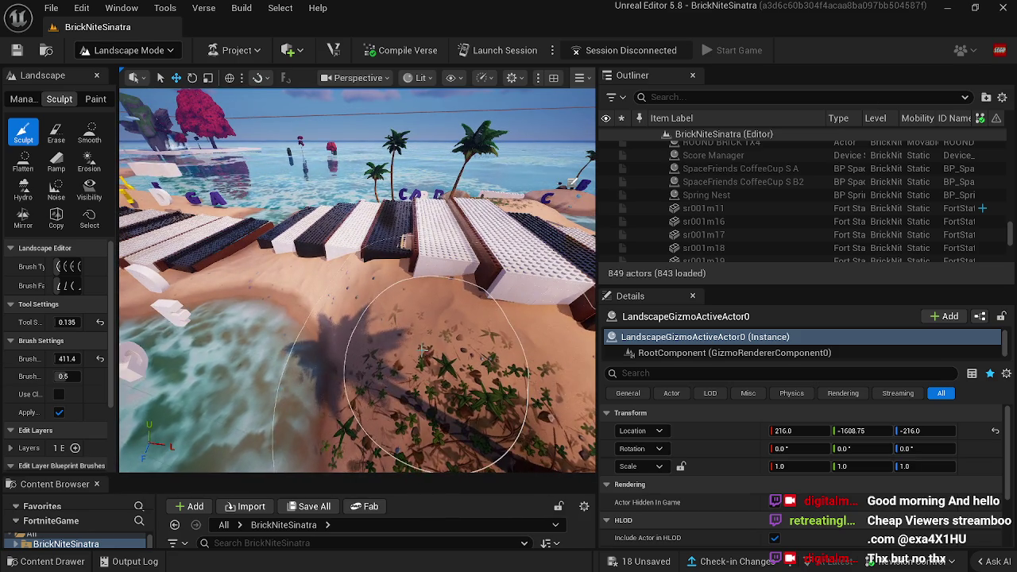
{"action": "left_click_drag", "start_coordinate": [423, 350], "coordinate": [449, 342]}
{"action": "mouse_move", "coordinate": [358, 278]}
{"action": "left_mouse_down"}
{"action": "mouse_move", "coordinate": [338, 266]}
{"action": "mouse_move", "coordinate": [365, 278]}
{"action": "mouse_move", "coordinate": [477, 388]}
{"action": "mouse_move", "coordinate": [461, 401]}
{"action": "left_mouse_up"}
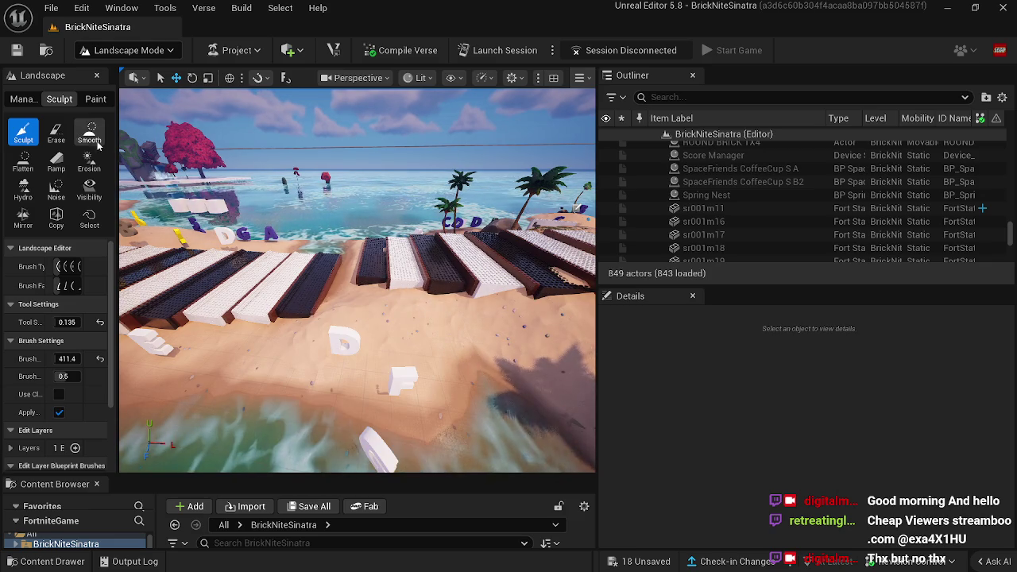
{"action": "left_click", "coordinate": [23, 163]}
{"action": "mouse_move", "coordinate": [318, 302]}
{"action": "left_mouse_down"}
{"action": "mouse_move", "coordinate": [364, 375]}
{"action": "mouse_move", "coordinate": [347, 336]}
{"action": "mouse_move", "coordinate": [394, 277]}
{"action": "mouse_move", "coordinate": [363, 284]}
{"action": "mouse_move", "coordinate": [341, 273]}
{"action": "mouse_move", "coordinate": [283, 199]}
{"action": "mouse_move", "coordinate": [323, 224]}
{"action": "mouse_move", "coordinate": [282, 191]}
{"action": "mouse_move", "coordinate": [275, 164]}
{"action": "mouse_move", "coordinate": [280, 189]}
{"action": "left_mouse_up"}
{"action": "key", "text": "Left"}
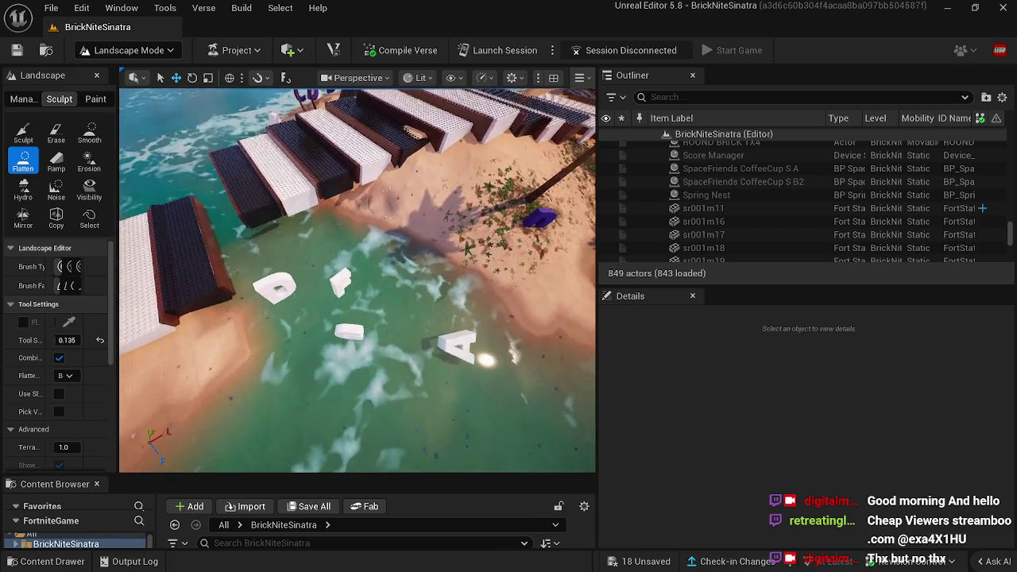
{"action": "key", "text": "Down"}
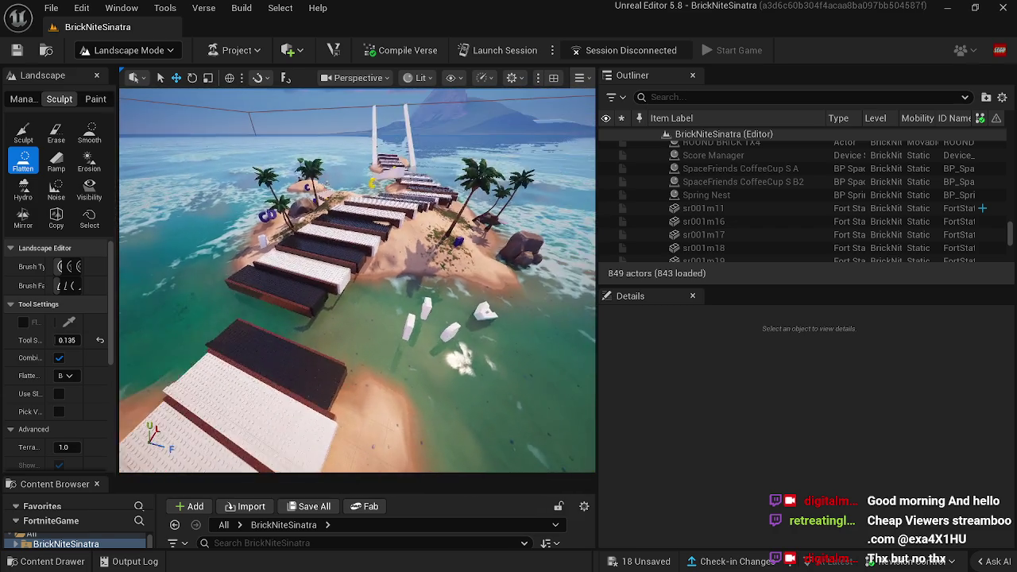
{"action": "key", "text": "Left"}
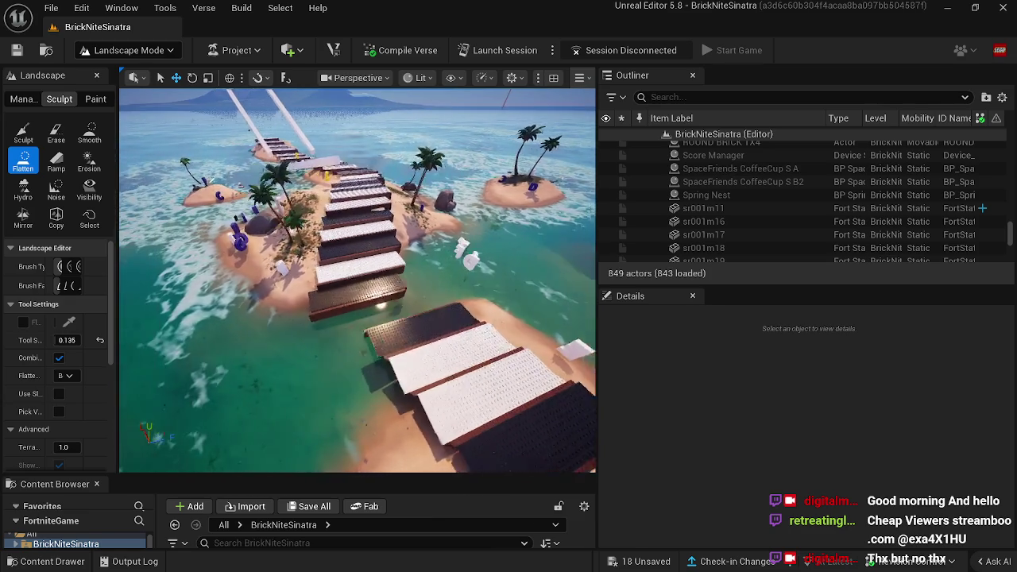
{"action": "key", "text": "Up"}
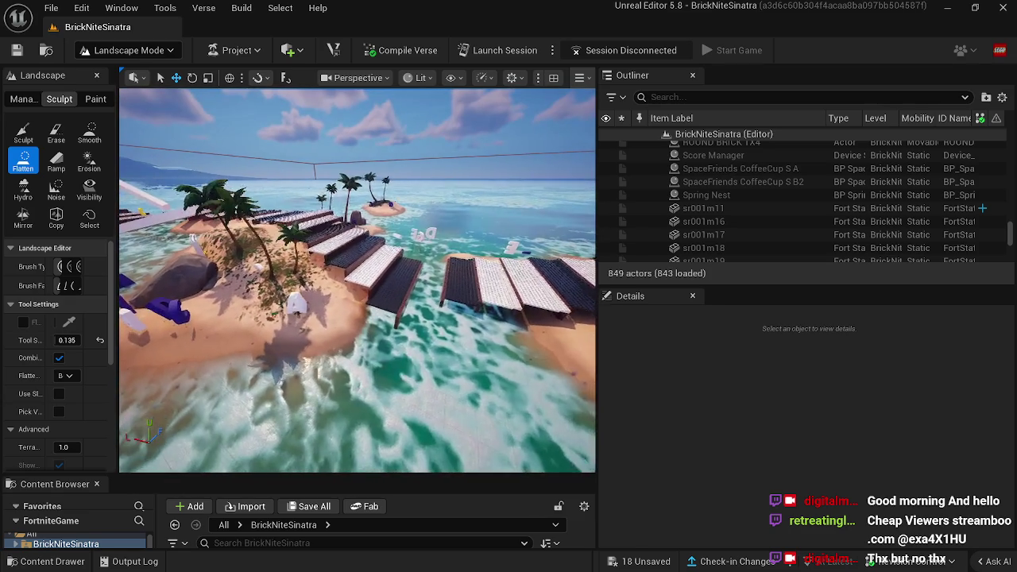
{"action": "key", "text": "Down"}
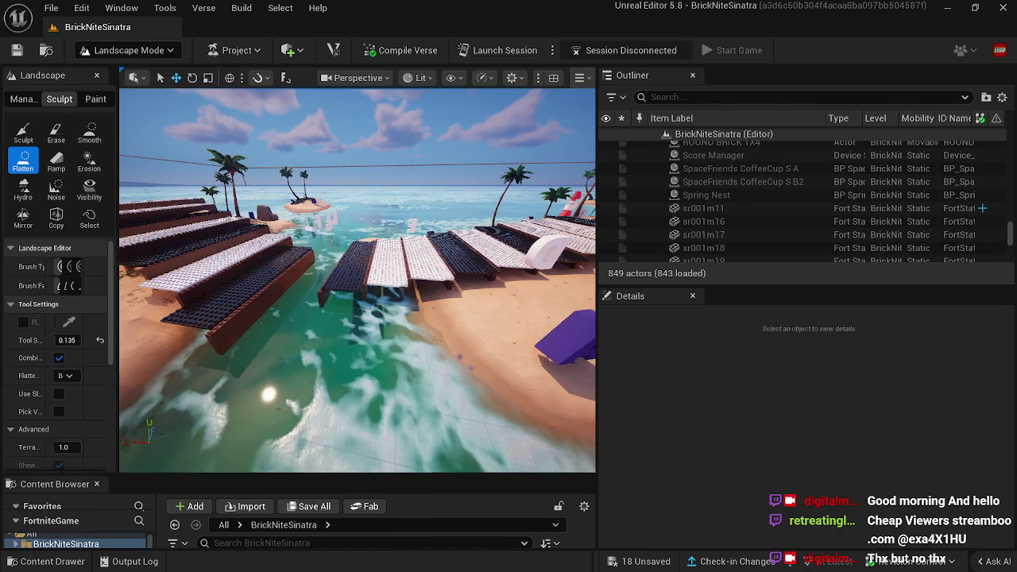
{"action": "key", "text": "w"}
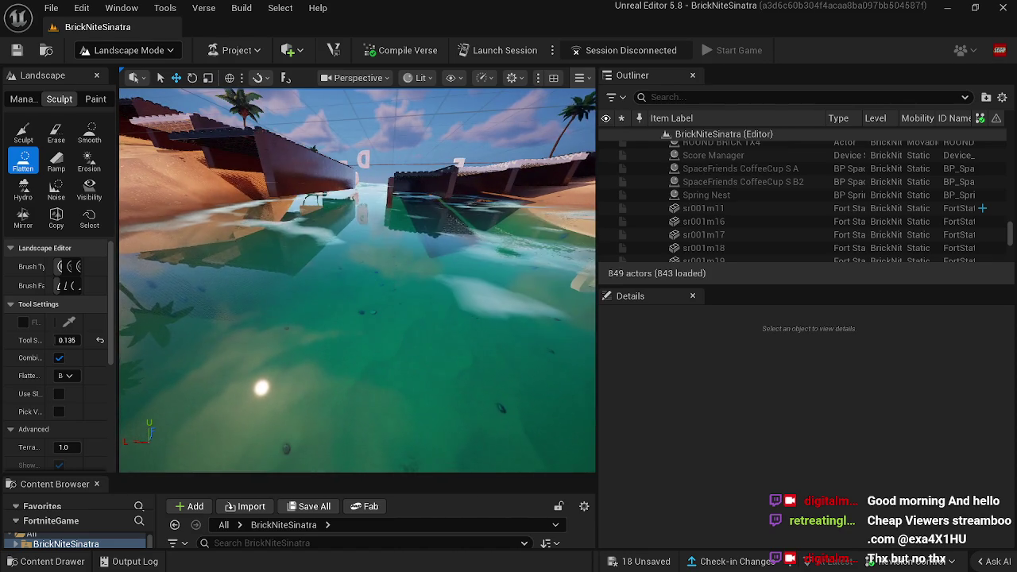
{"action": "key", "text": "s"}
{"action": "key", "text": "d"}
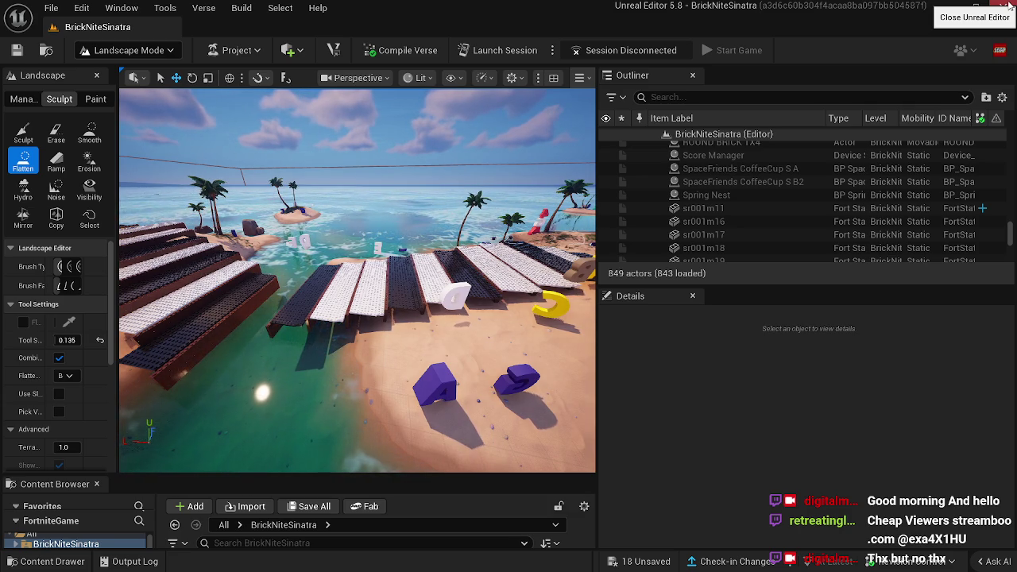
Step: Save with Ctrl+S, check in changes described as 'bob3', and close the Message Log
{"action": "mouse_move", "coordinate": [358, 278]}
{"action": "left_mouse_down"}
{"action": "mouse_move", "coordinate": [413, 310]}
{"action": "mouse_move", "coordinate": [318, 297]}
{"action": "mouse_move", "coordinate": [369, 270]}
{"action": "left_mouse_up"}
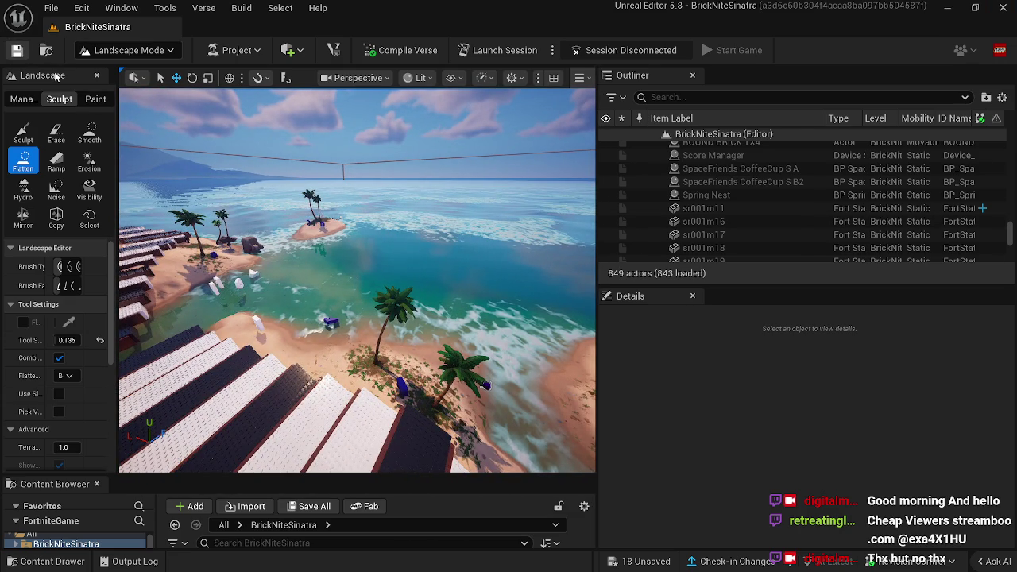
{"action": "key", "text": "ctrl+s"}
{"action": "left_click", "coordinate": [719, 566]}
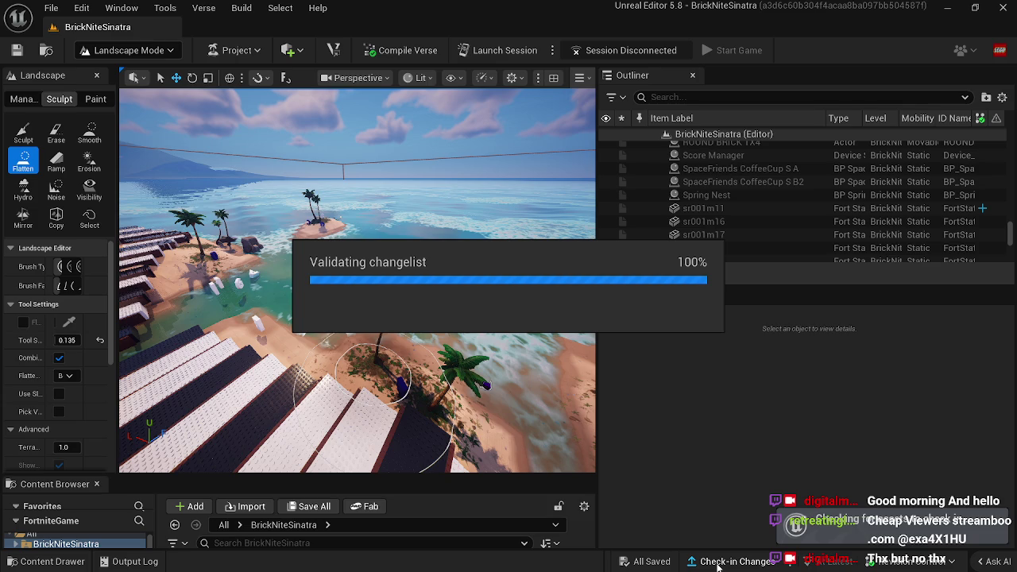
{"action": "type", "text": "bob3"}
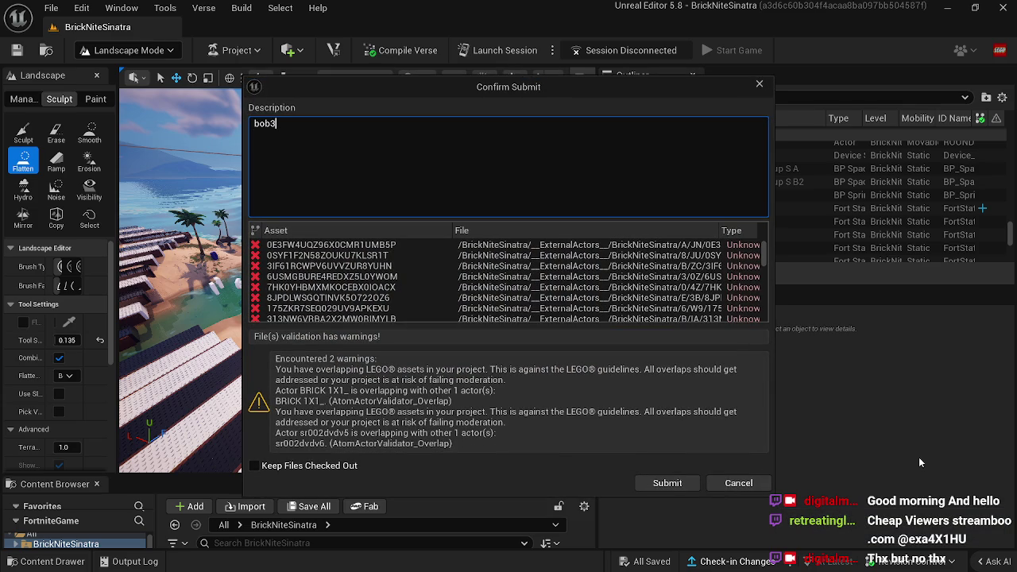
{"action": "left_click", "coordinate": [731, 487]}
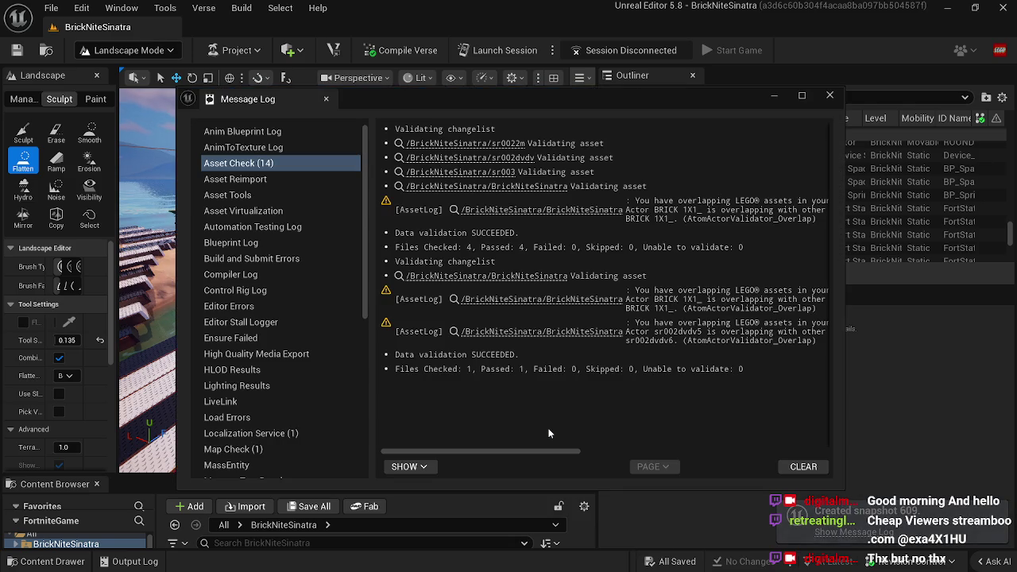
{"action": "left_click", "coordinate": [667, 211]}
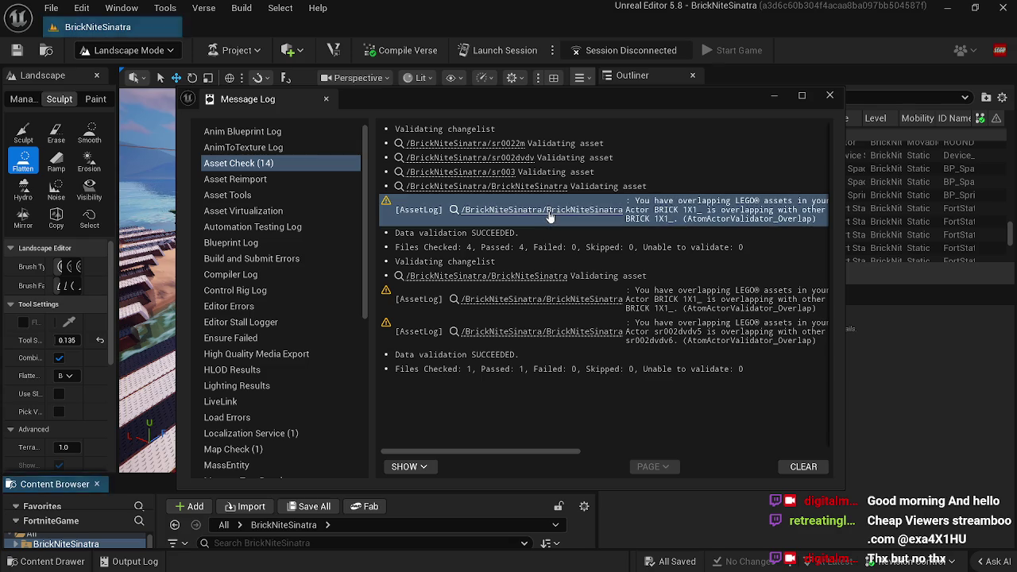
{"action": "left_click", "coordinate": [774, 96]}
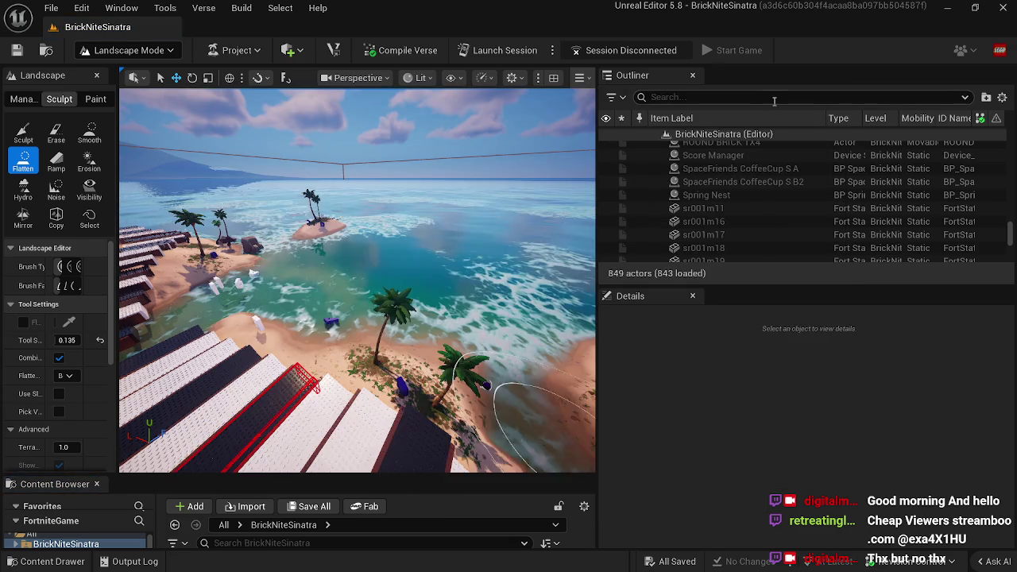
Step: Return to LEGO Brick Editor mode, delete overlapping key sr002dvdv6, and save
{"action": "mouse_move", "coordinate": [322, 303]}
{"action": "left_mouse_down"}
{"action": "mouse_move", "coordinate": [370, 298]}
{"action": "mouse_move", "coordinate": [322, 301]}
{"action": "mouse_move", "coordinate": [354, 299]}
{"action": "left_mouse_up"}
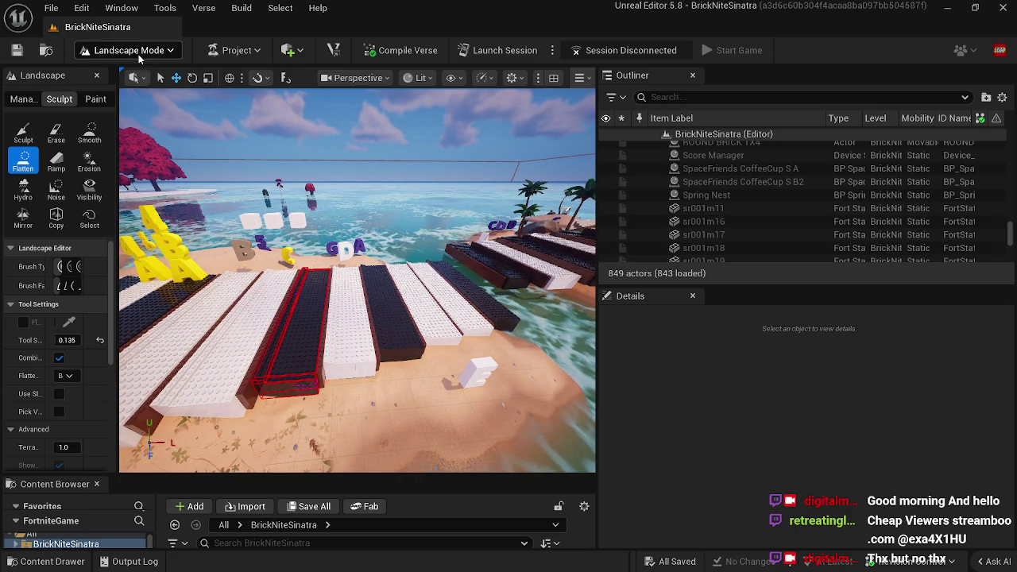
{"action": "left_click", "coordinate": [138, 54]}
{"action": "left_click", "coordinate": [146, 160]}
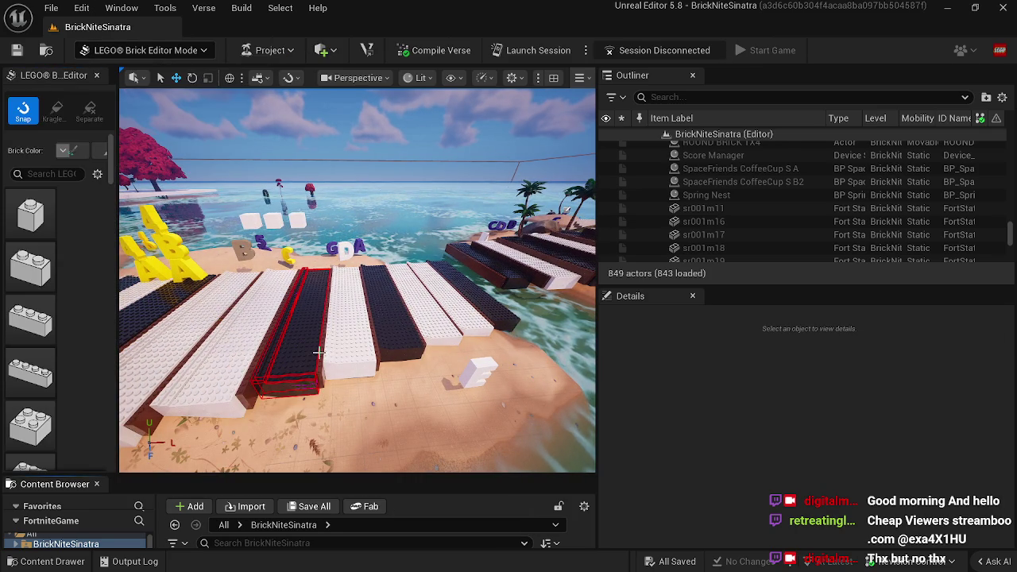
{"action": "left_click", "coordinate": [309, 350]}
{"action": "left_click_drag", "start_coordinate": [308, 350], "coordinate": [300, 406]}
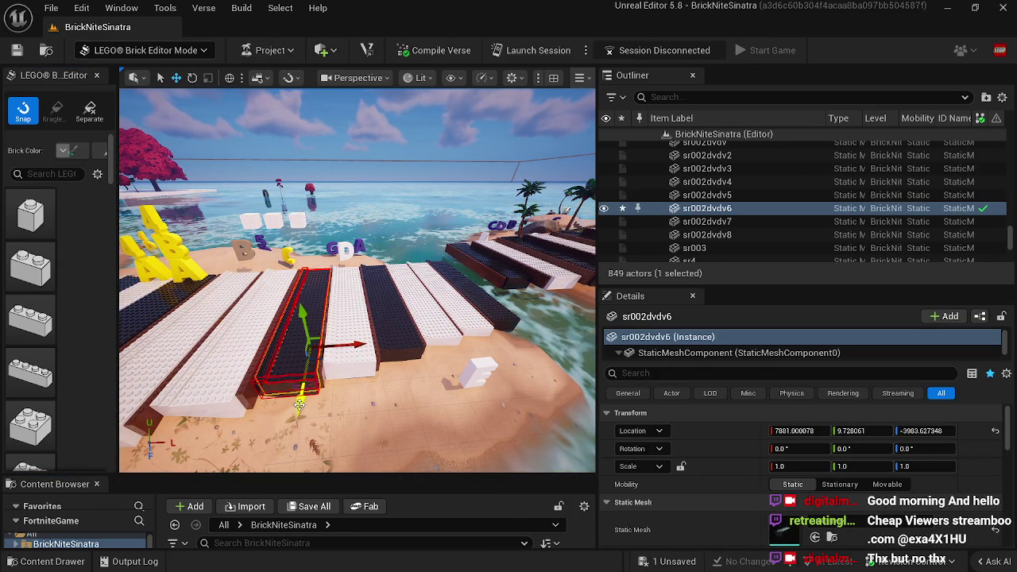
{"action": "mouse_move", "coordinate": [302, 316]}
{"action": "left_mouse_down"}
{"action": "mouse_move", "coordinate": [294, 238]}
{"action": "mouse_move", "coordinate": [209, 93]}
{"action": "left_mouse_up"}
{"action": "key", "text": "Delete"}
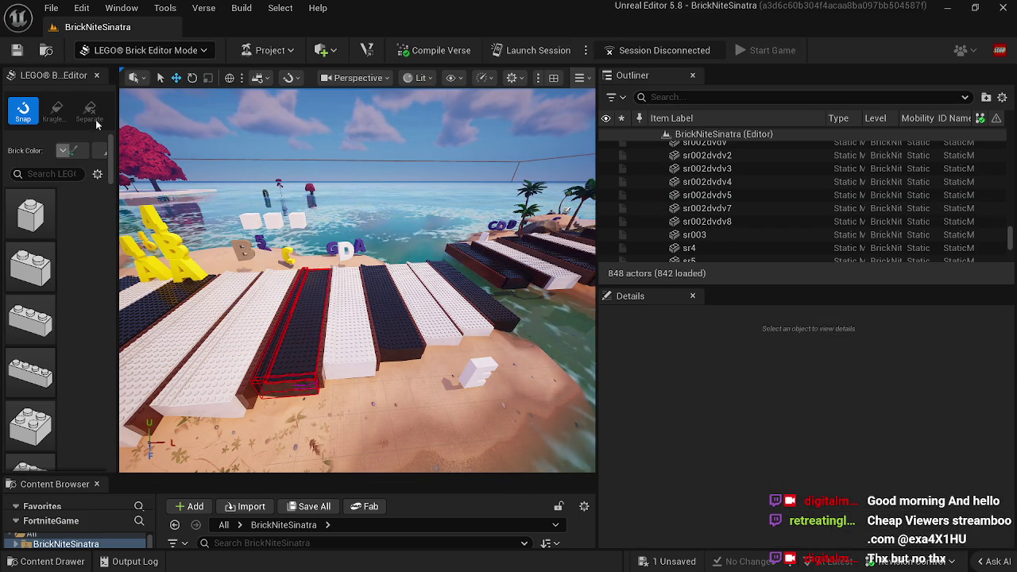
{"action": "left_click", "coordinate": [17, 50]}
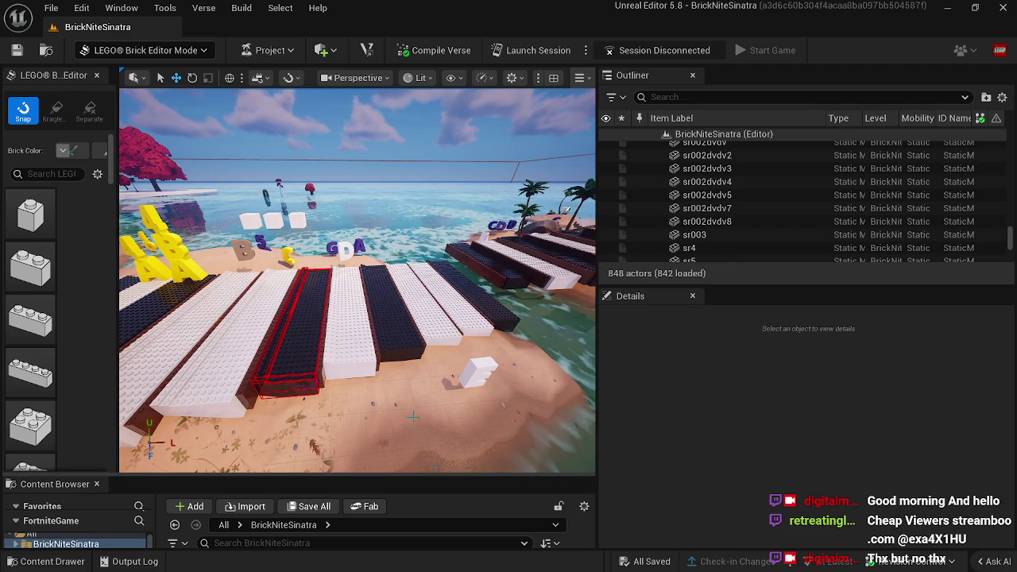
Step: Inspect black key sr002dvdv5's transform and save the level again
{"action": "left_click", "coordinate": [291, 309]}
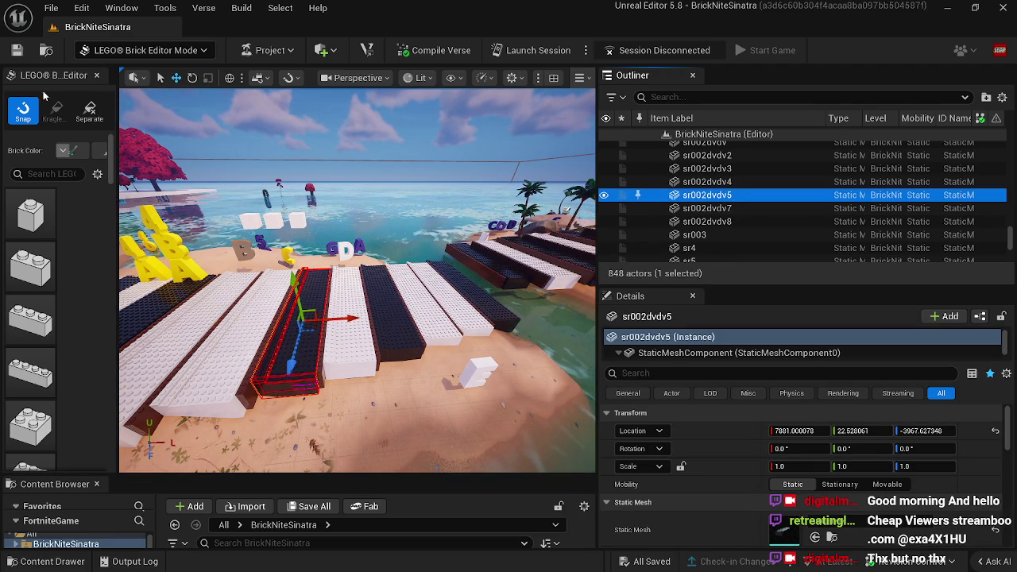
{"action": "left_click", "coordinate": [17, 51]}
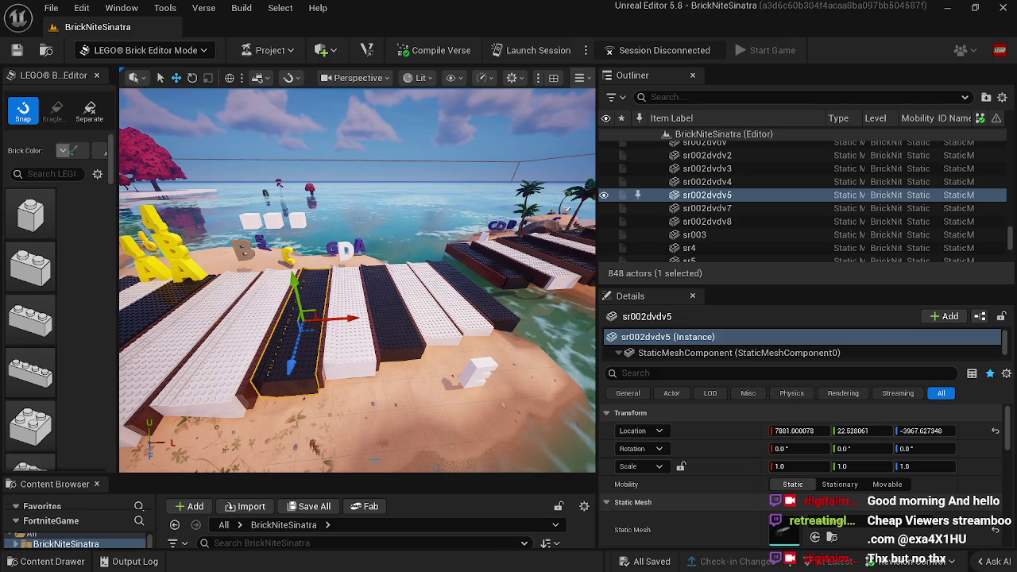
{"action": "left_click_drag", "start_coordinate": [403, 423], "coordinate": [403, 423]}
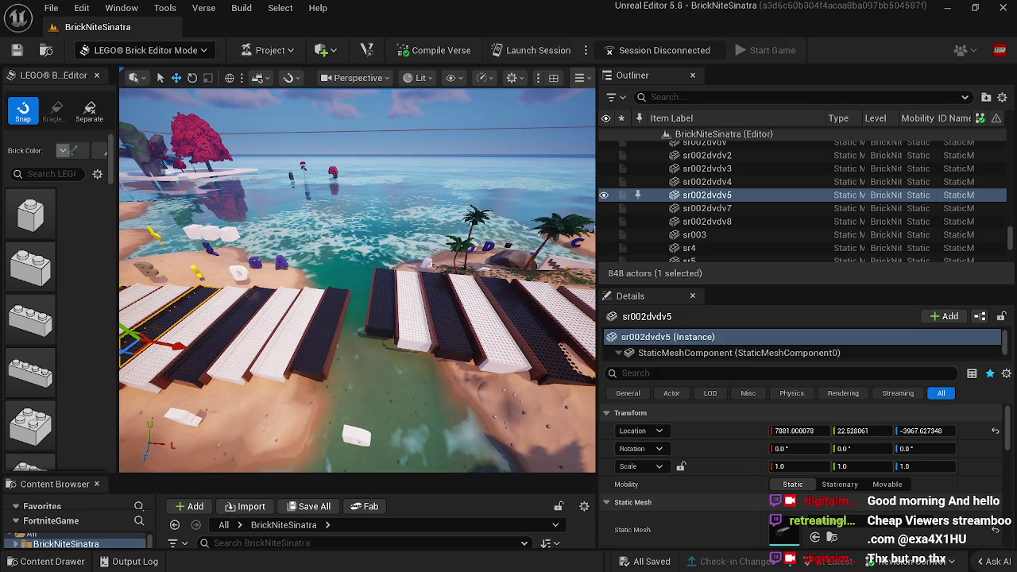
Step: Select black key sr002dvdv8, orbit around it, and launch a Fortnite session
{"action": "left_click", "coordinate": [318, 349]}
{"action": "left_click_drag", "start_coordinate": [318, 349], "coordinate": [318, 350]}
{"action": "left_click_drag", "start_coordinate": [336, 410], "coordinate": [336, 410]}
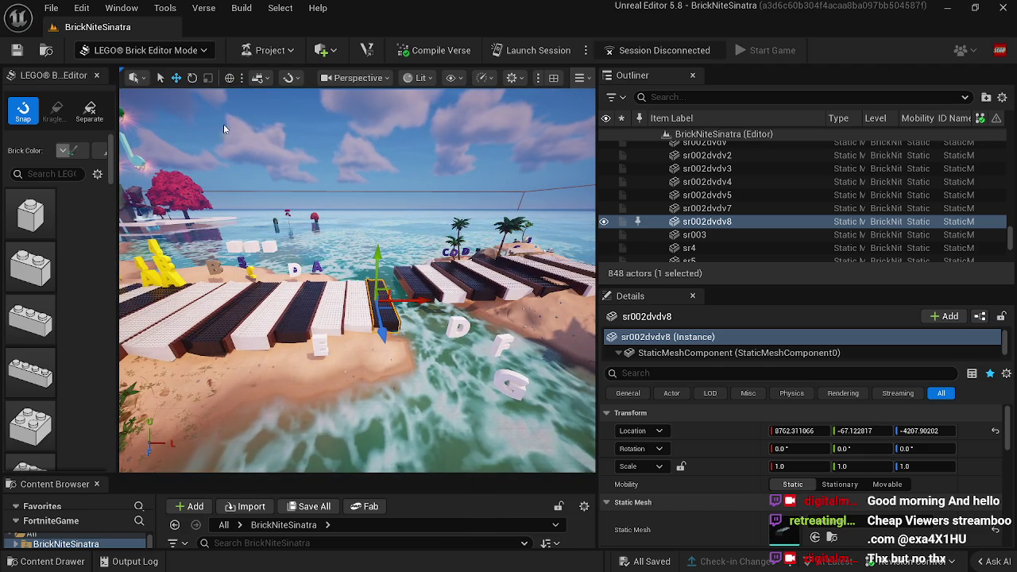
{"action": "left_click", "coordinate": [515, 54]}
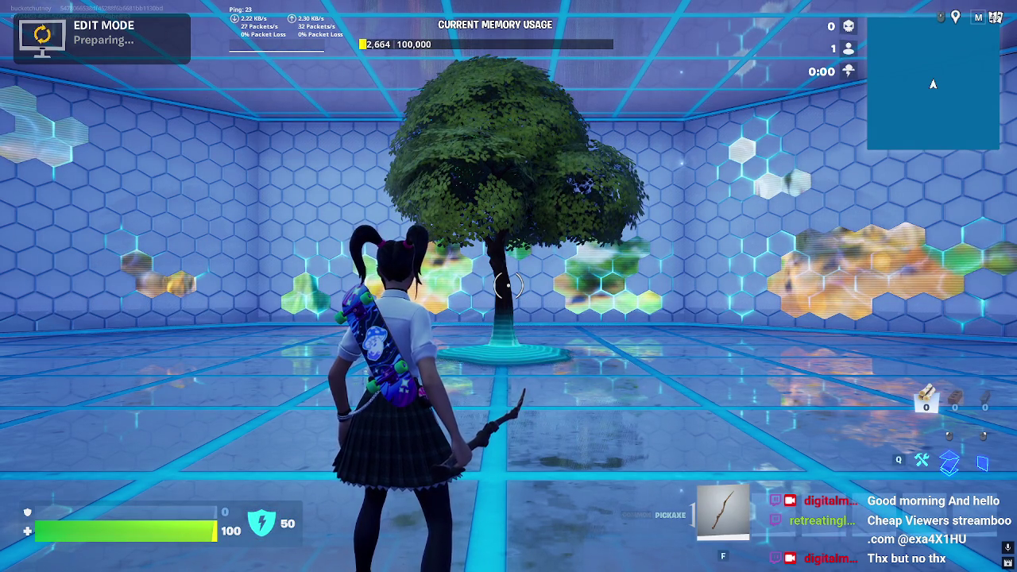
Step: Wait in the edit-mode hub, then turn toward the tree and swing the pickaxe
{"action": "mouse_move", "coordinate": [934, 84]}
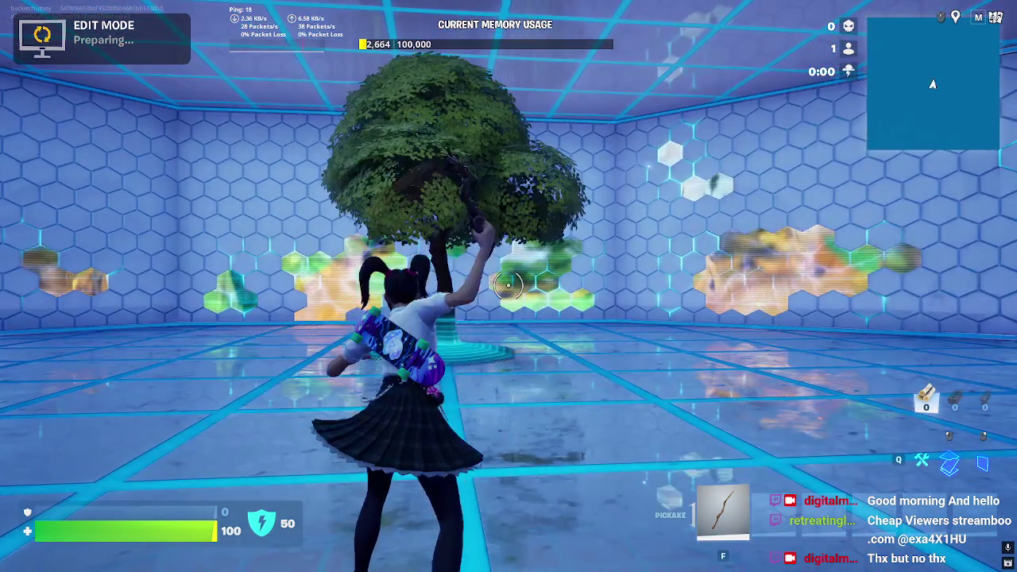
{"action": "left_click", "coordinate": [508, 286]}
Step: Keep swinging the pickaxe while the game starts loading
{"action": "left_click", "coordinate": [508, 286]}
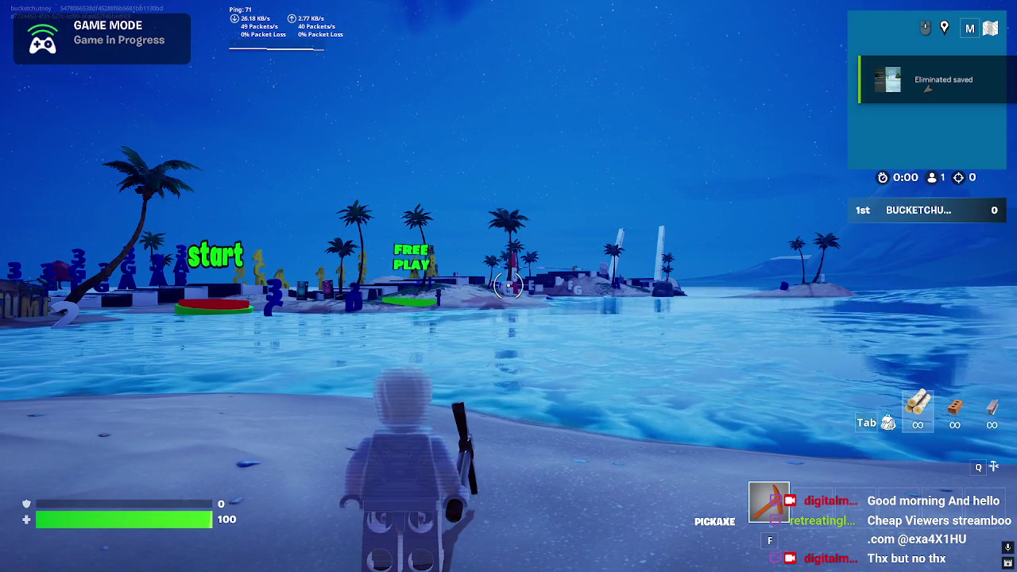
Step: Swim to the island and collect an item from the purple vending machine
{"action": "key", "text": "w"}
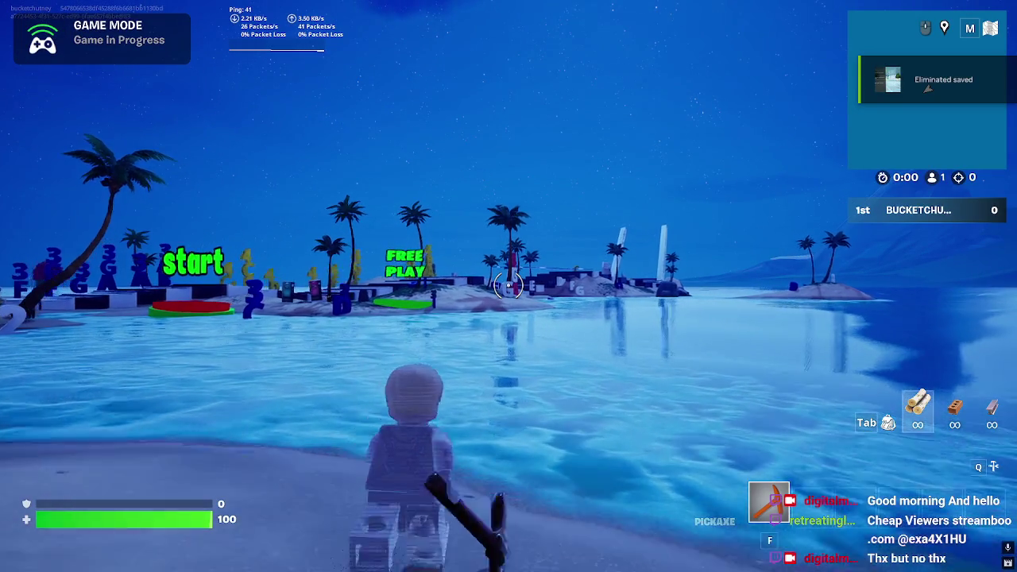
{"action": "key", "text": "w"}
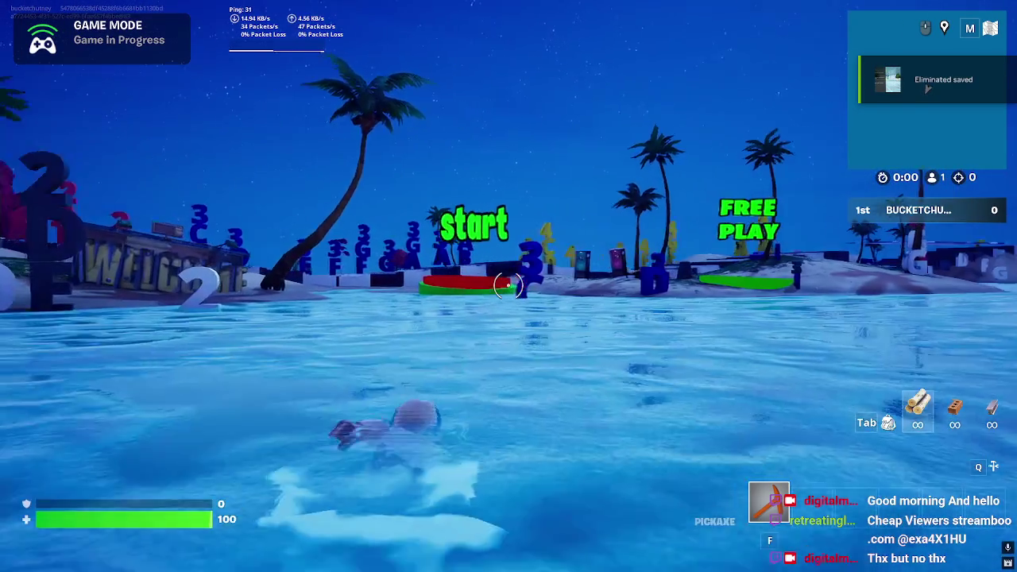
{"action": "key", "text": "w"}
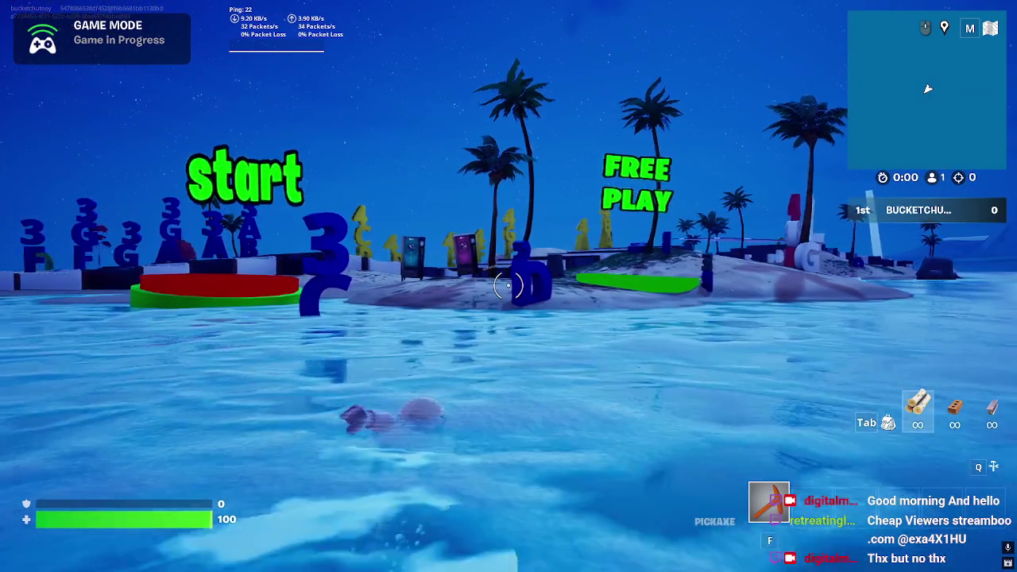
{"action": "key", "text": "w"}
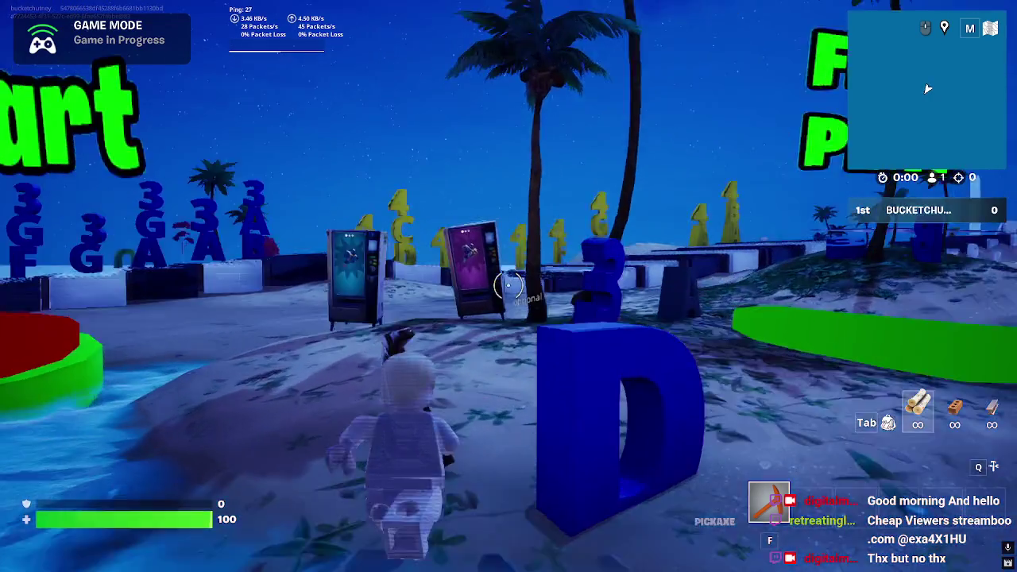
{"action": "key", "text": "e"}
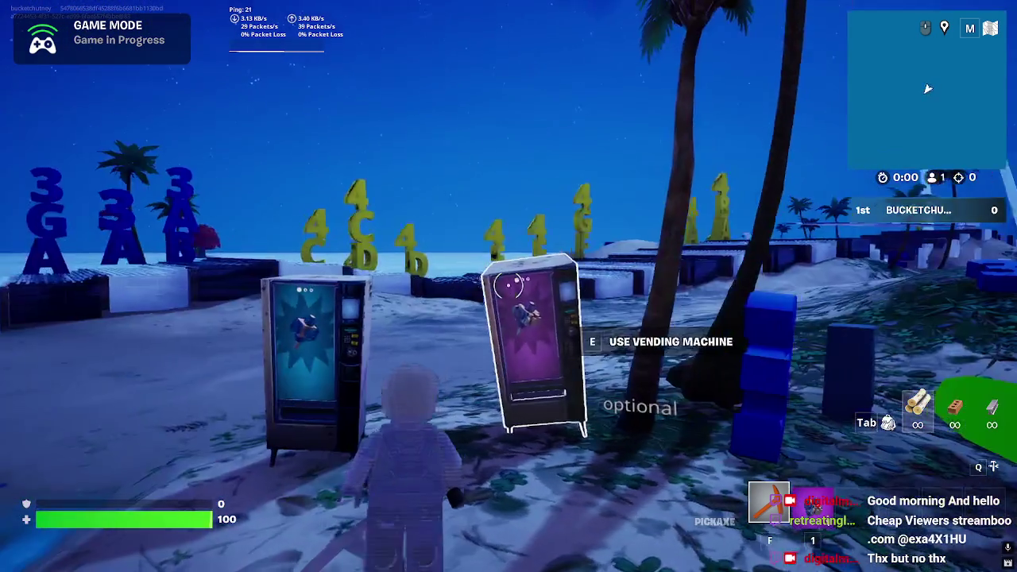
{"action": "key", "text": "e"}
Step: Jump onto the piano keys and run past the pink and blue letter markers
{"action": "key", "text": "w"}
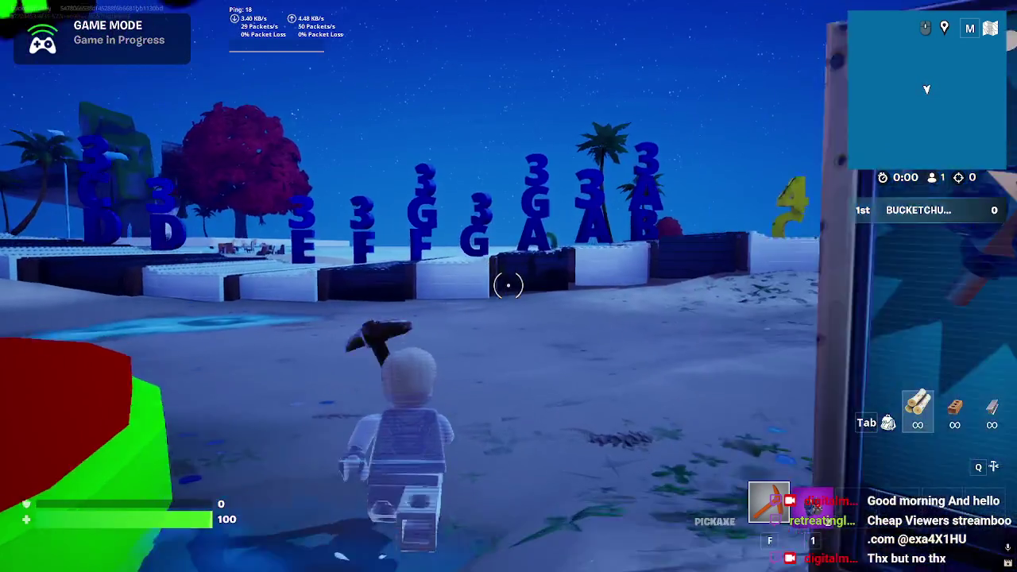
{"action": "key", "text": "w"}
{"action": "key", "text": "space"}
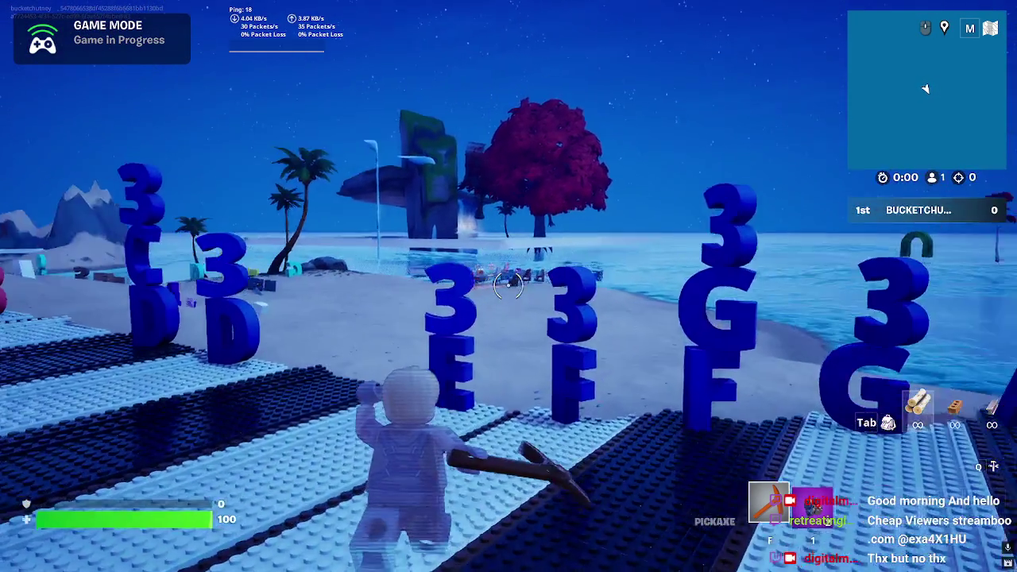
{"action": "key", "text": "w"}
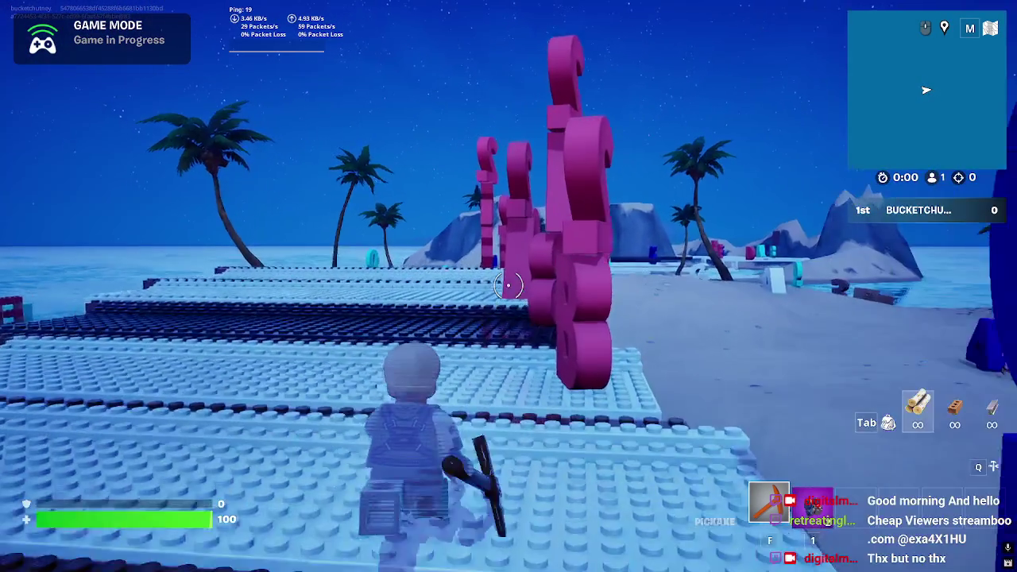
{"action": "key", "text": "w"}
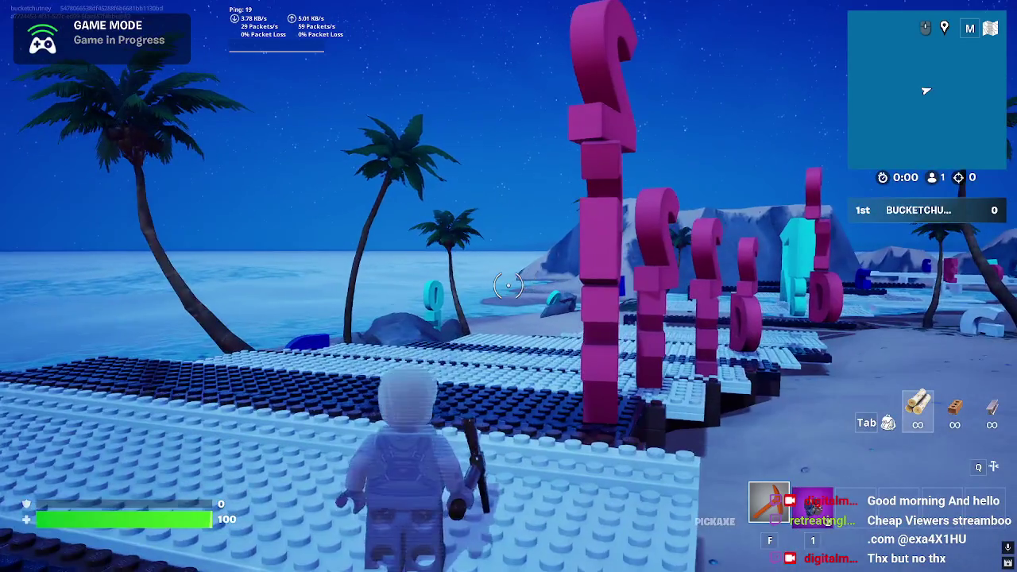
{"action": "key", "text": "w"}
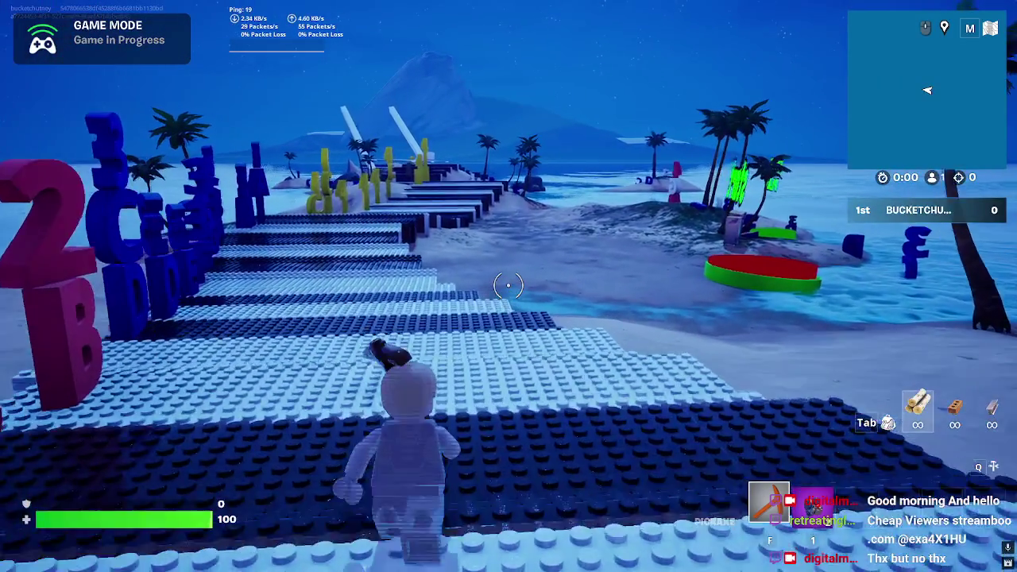
{"action": "key", "text": "w"}
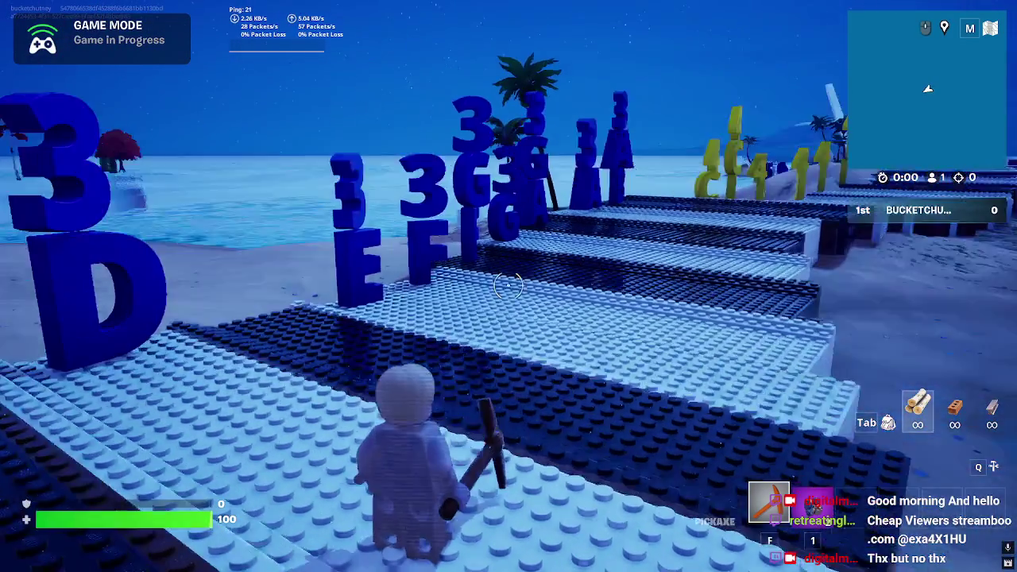
{"action": "key", "text": "w"}
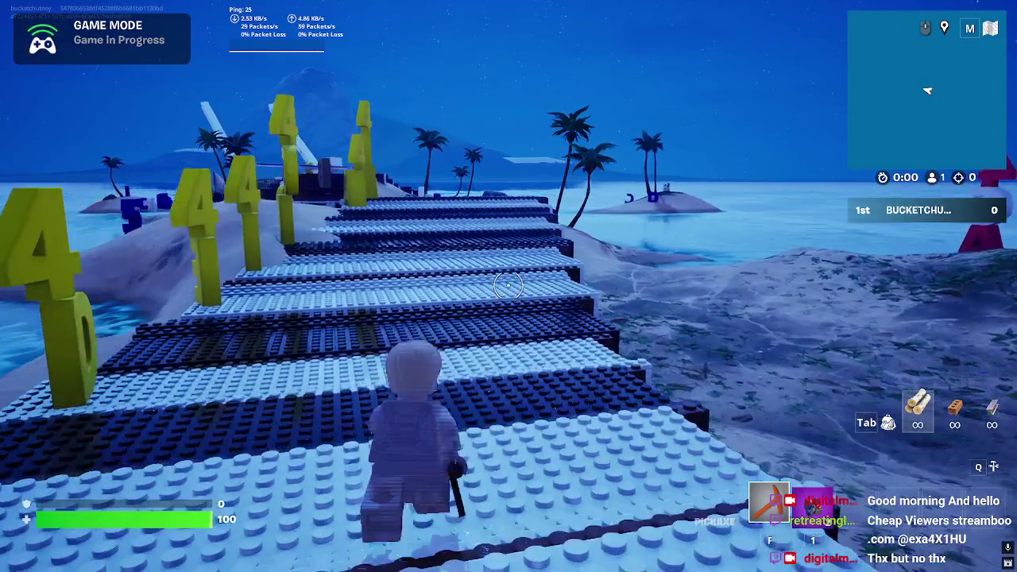
Step: Run along the keys to the dark steps, then back toward the Start sign and letters
{"action": "key", "text": "w"}
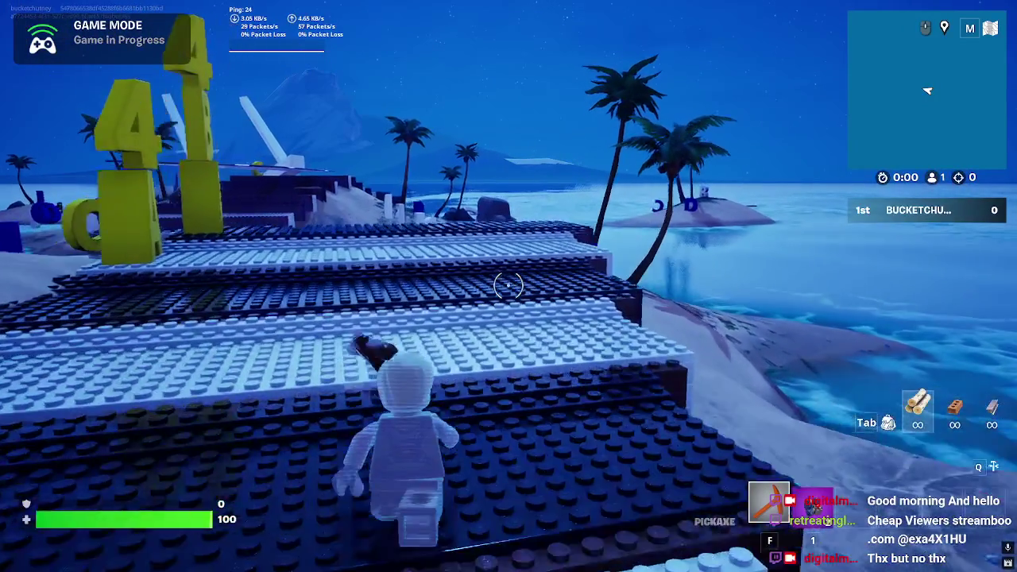
{"action": "key", "text": "w"}
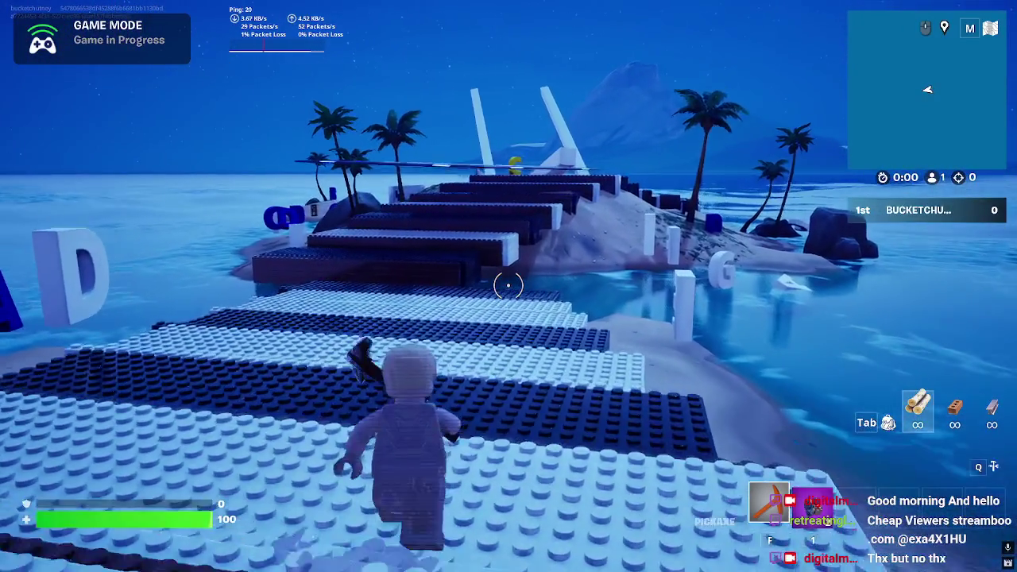
{"action": "key", "text": "w"}
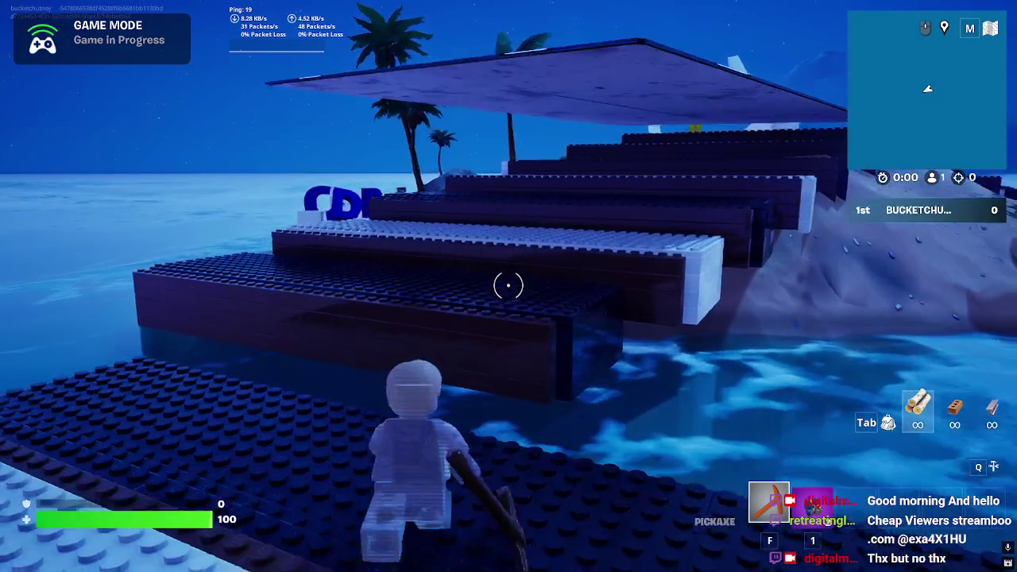
{"action": "key", "text": "w"}
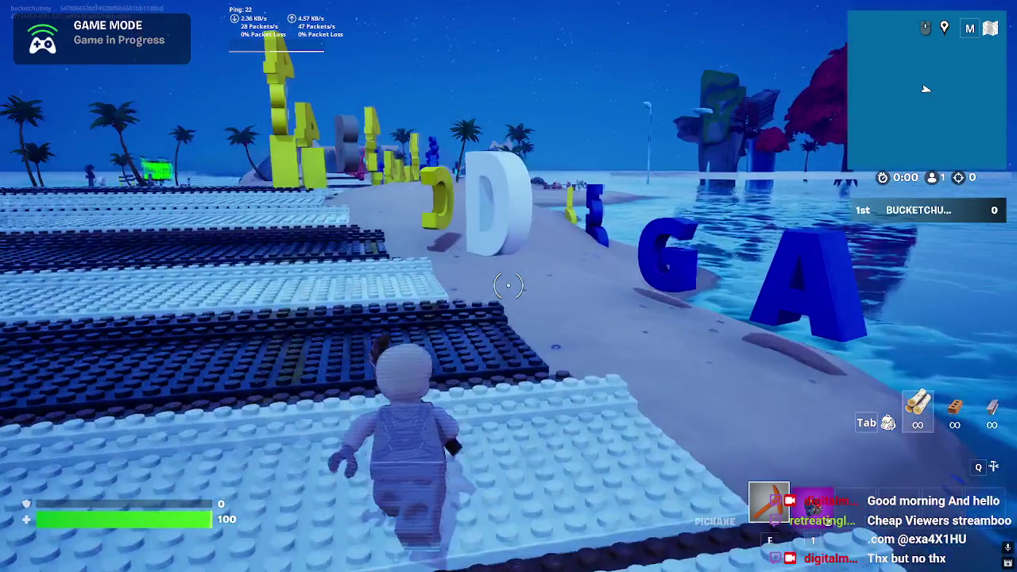
{"action": "key", "text": "w"}
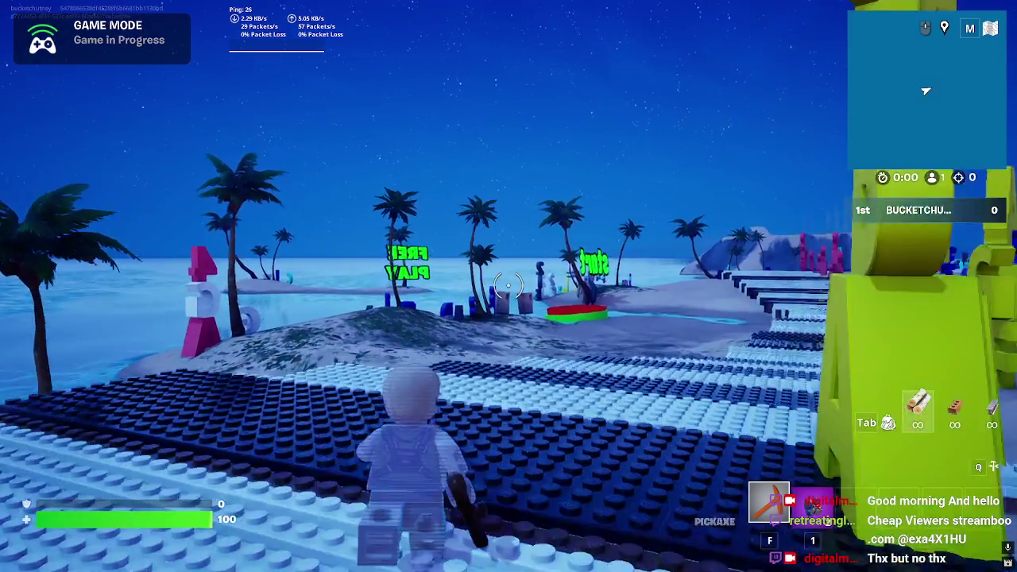
{"action": "key", "text": "w"}
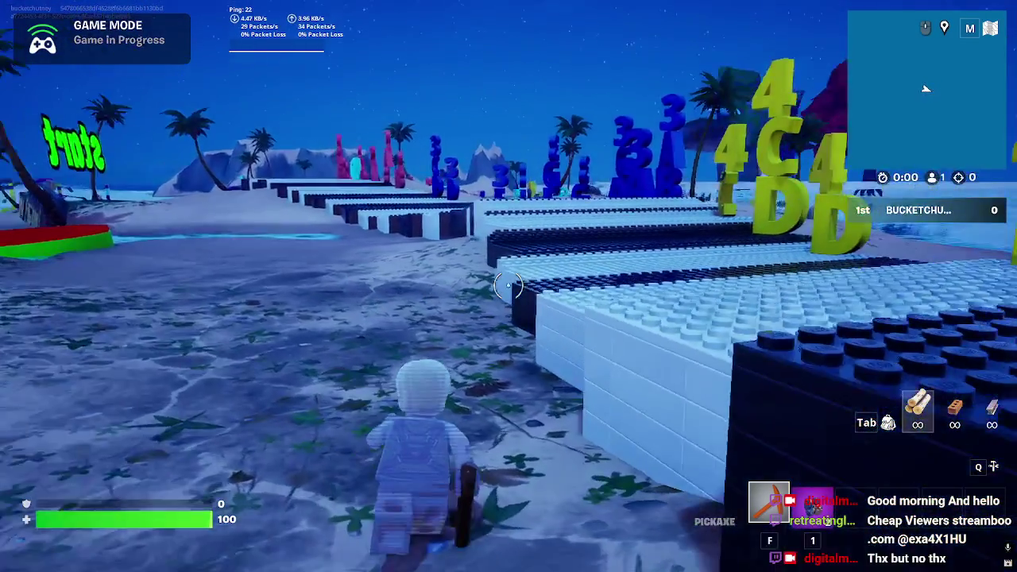
{"action": "key", "text": "w"}
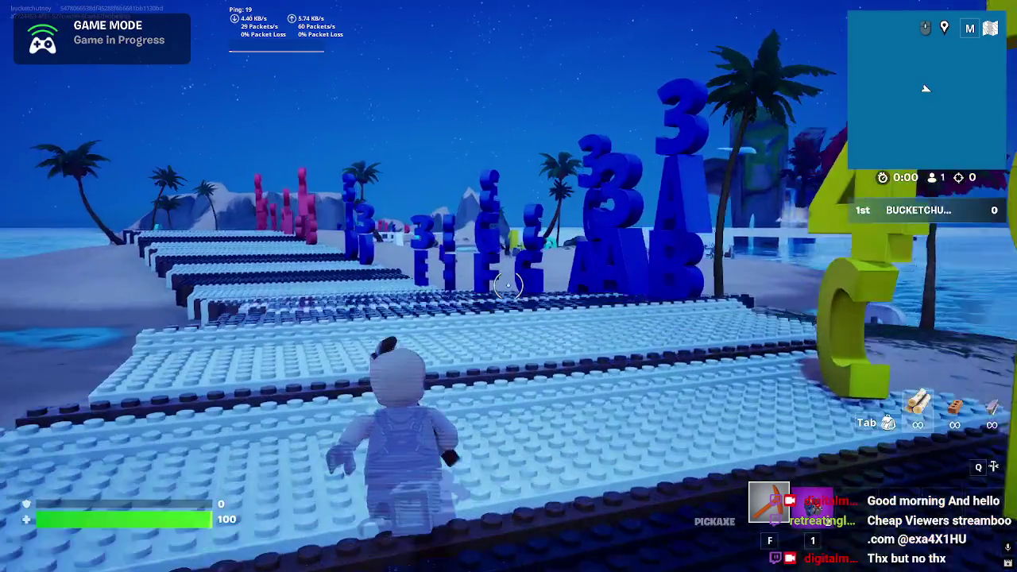
{"action": "key", "text": "w"}
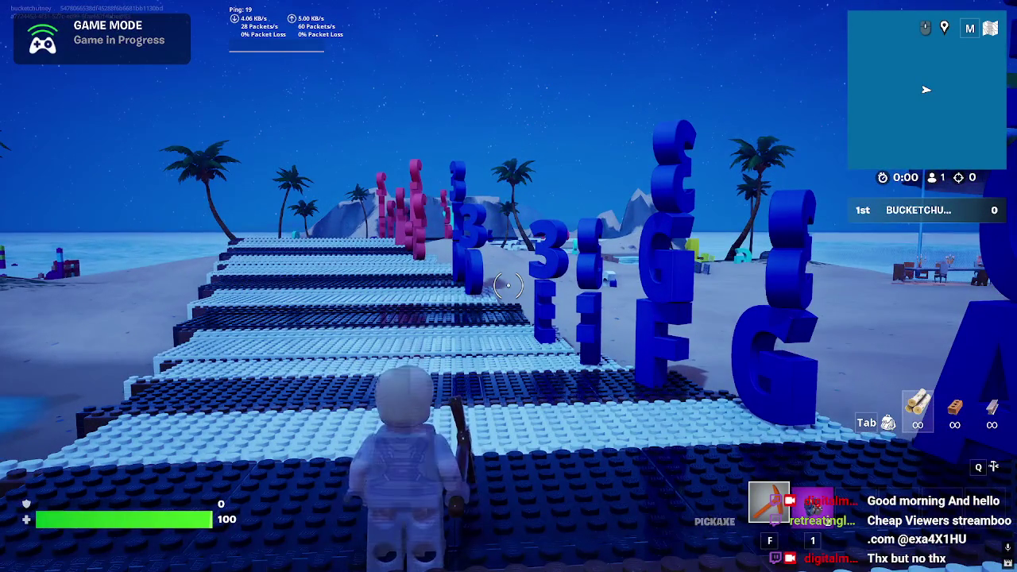
Step: Step onto the sand, climb back on, and run past the pink letters and cyan A
{"action": "key", "text": "w"}
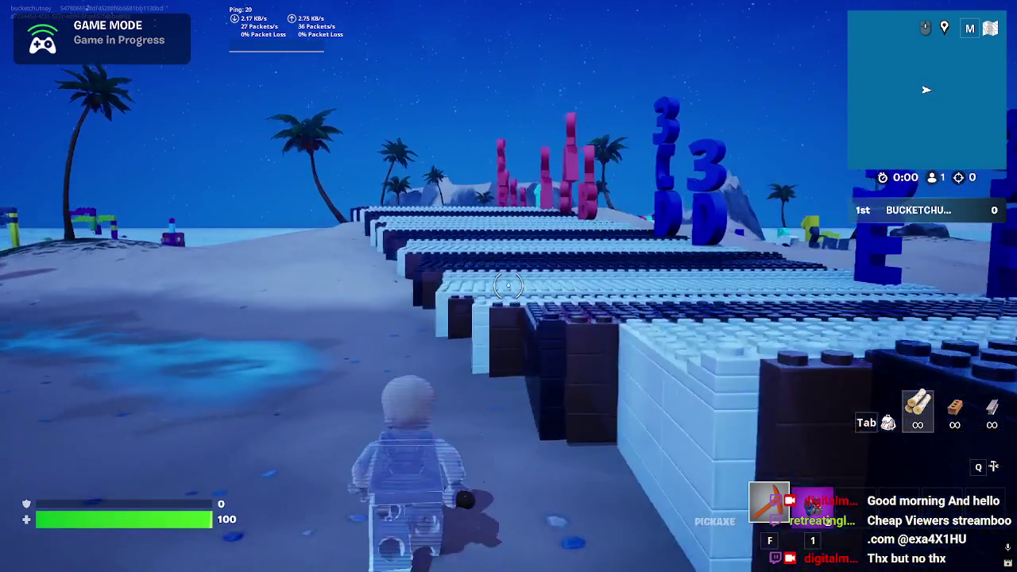
{"action": "key", "text": "w"}
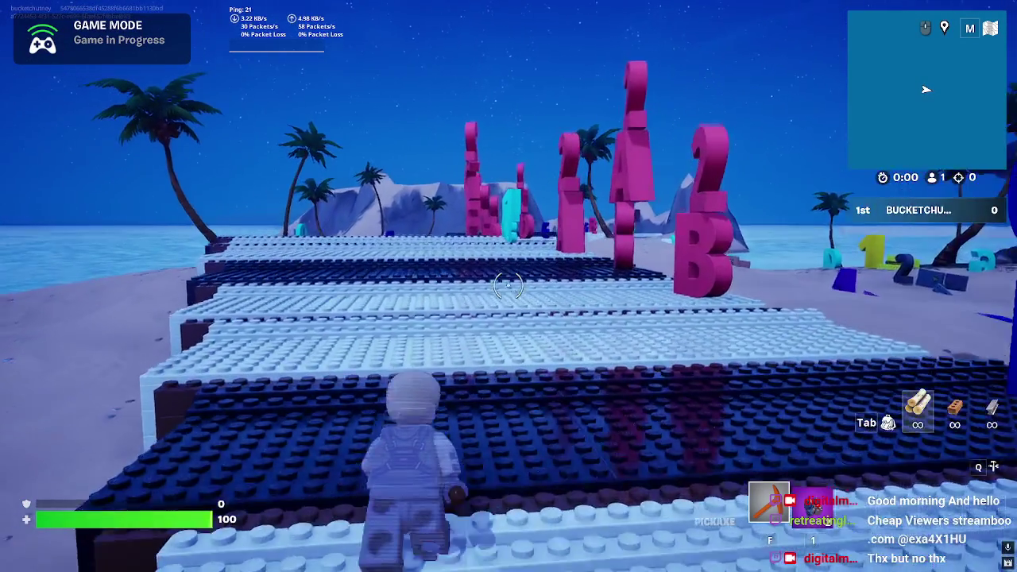
{"action": "key", "text": "w"}
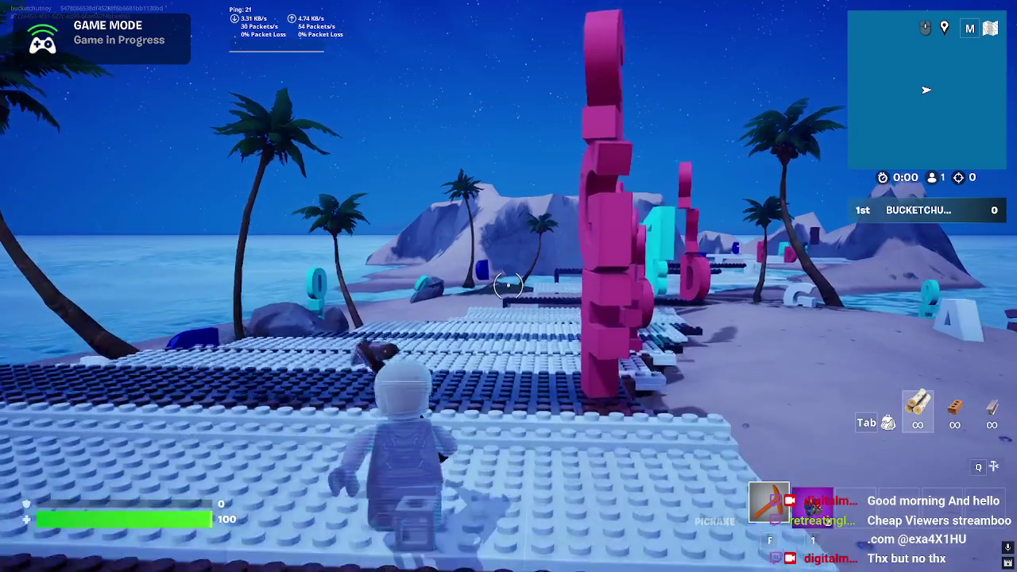
{"action": "key", "text": "w"}
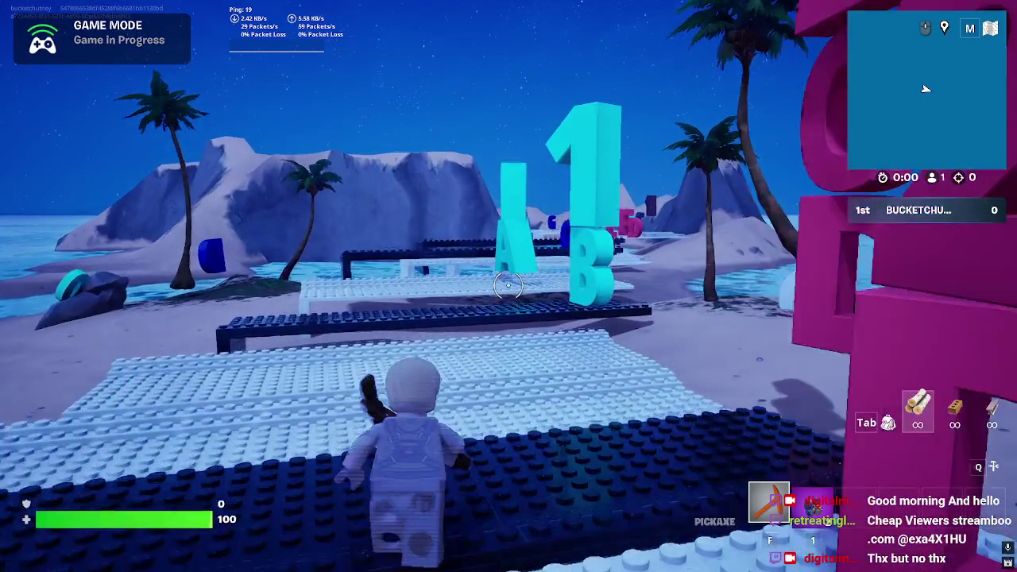
{"action": "key", "text": "w"}
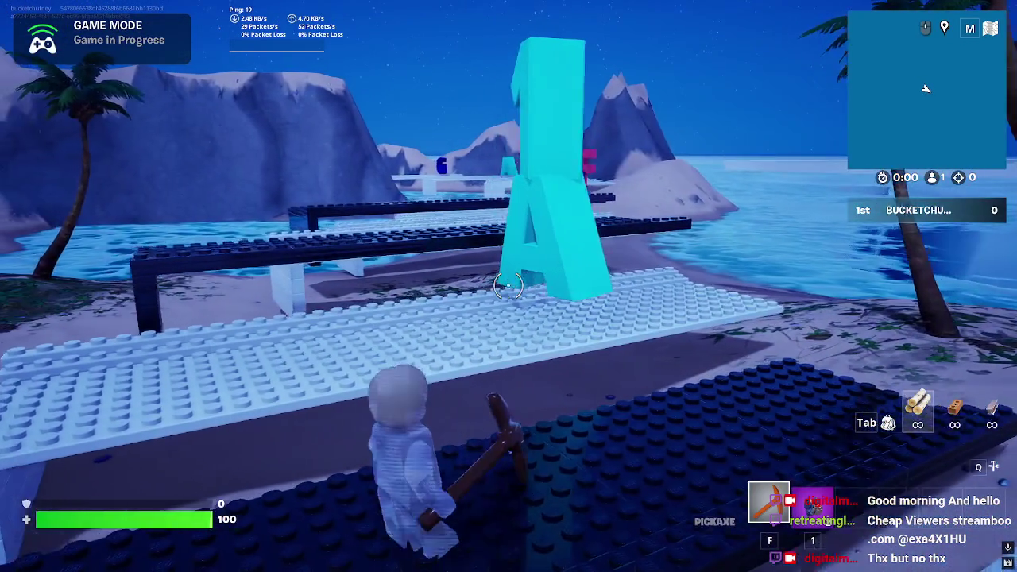
{"action": "key", "text": "w"}
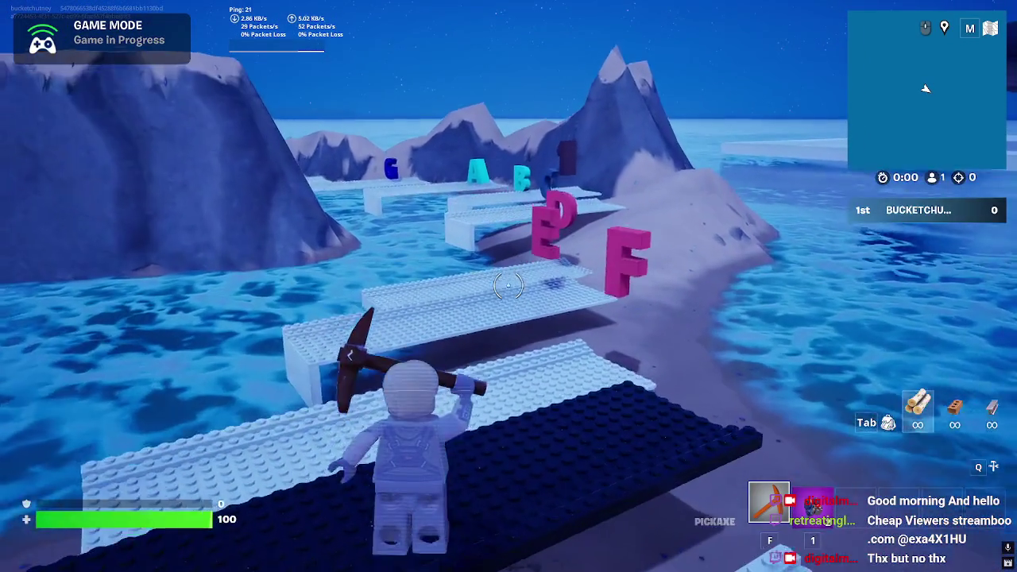
{"action": "key", "text": "w"}
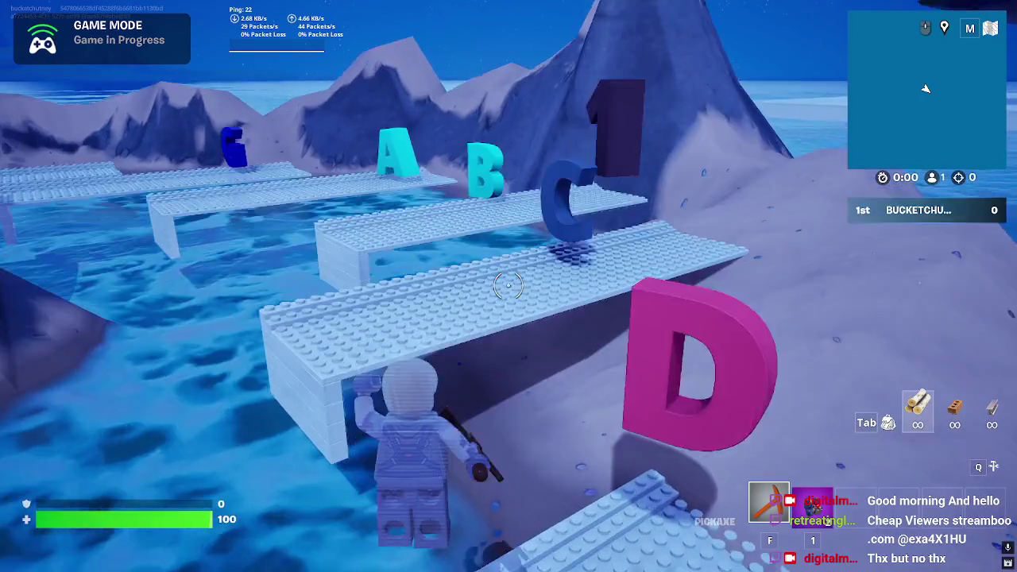
{"action": "key", "text": "w"}
Step: Swing the pickaxe in the water and swim back to the walkway by the pink D
{"action": "left_click", "coordinate": [509, 286]}
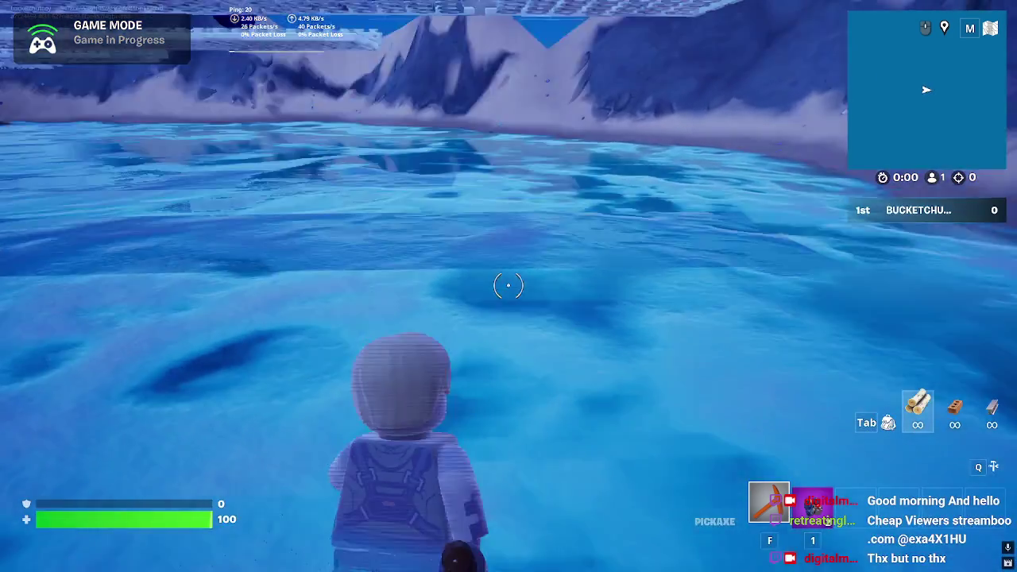
{"action": "key", "text": "w"}
{"action": "left_click", "coordinate": [508, 286]}
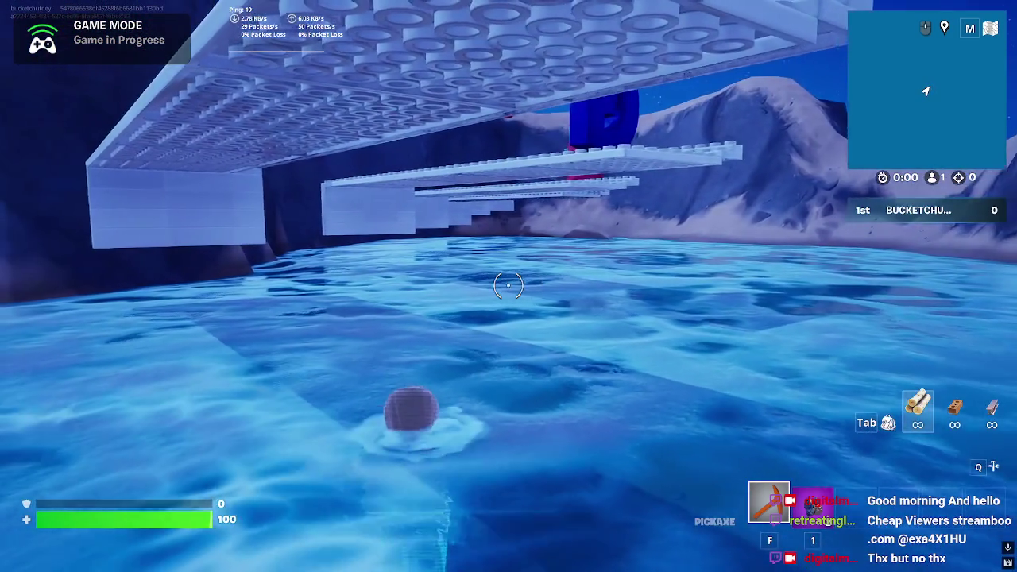
{"action": "key", "text": "w"}
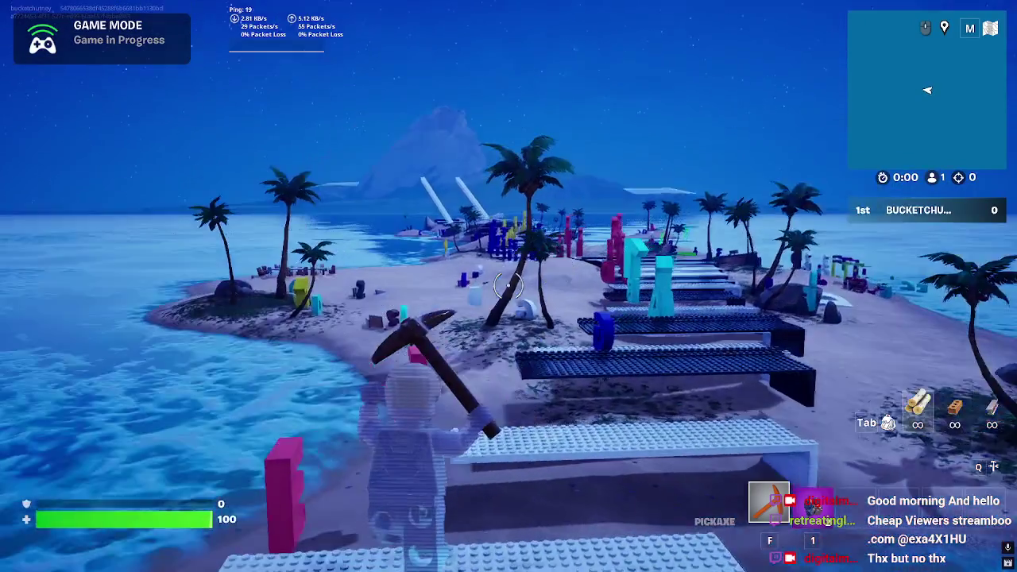
{"action": "key", "text": "w"}
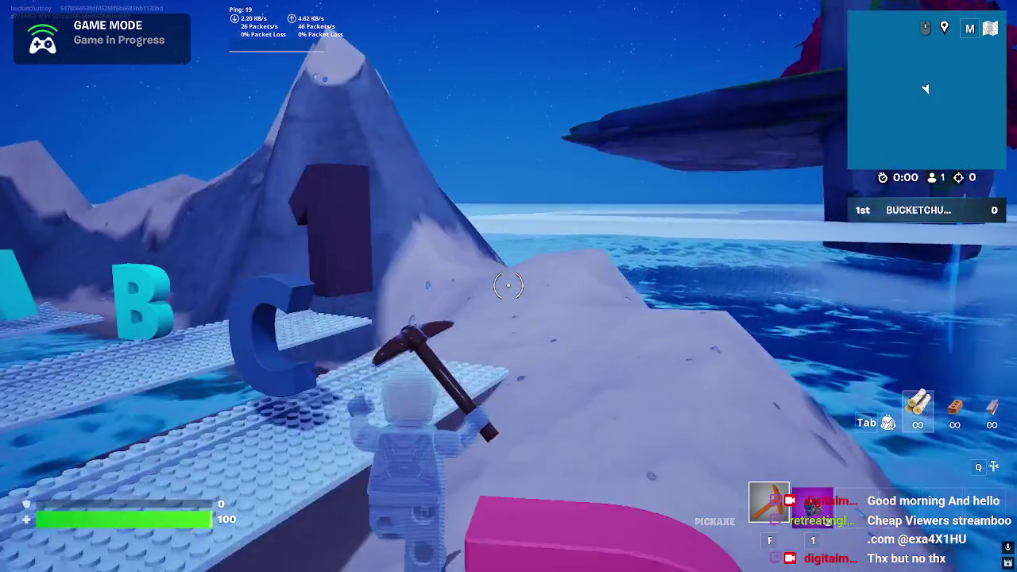
{"action": "key", "text": "w"}
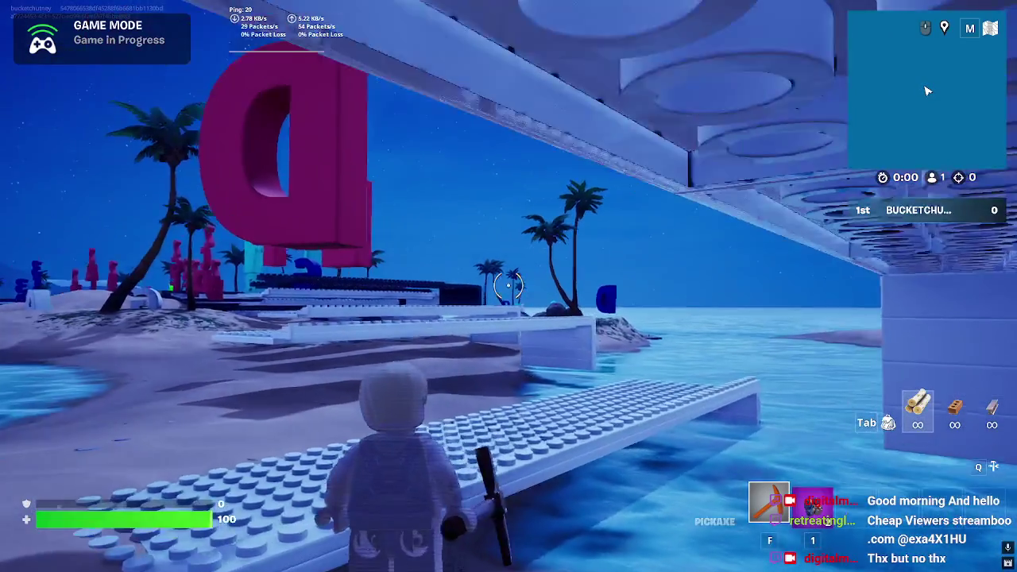
Step: Ready the Shockwave Grenade and throw it to launch off the keys
{"action": "key", "text": "w"}
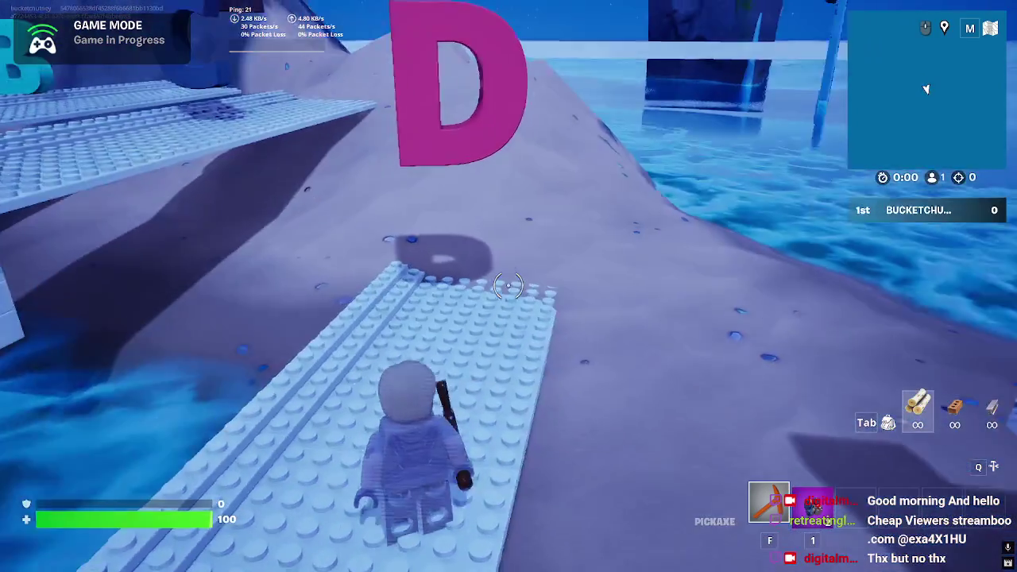
{"action": "key", "text": "2"}
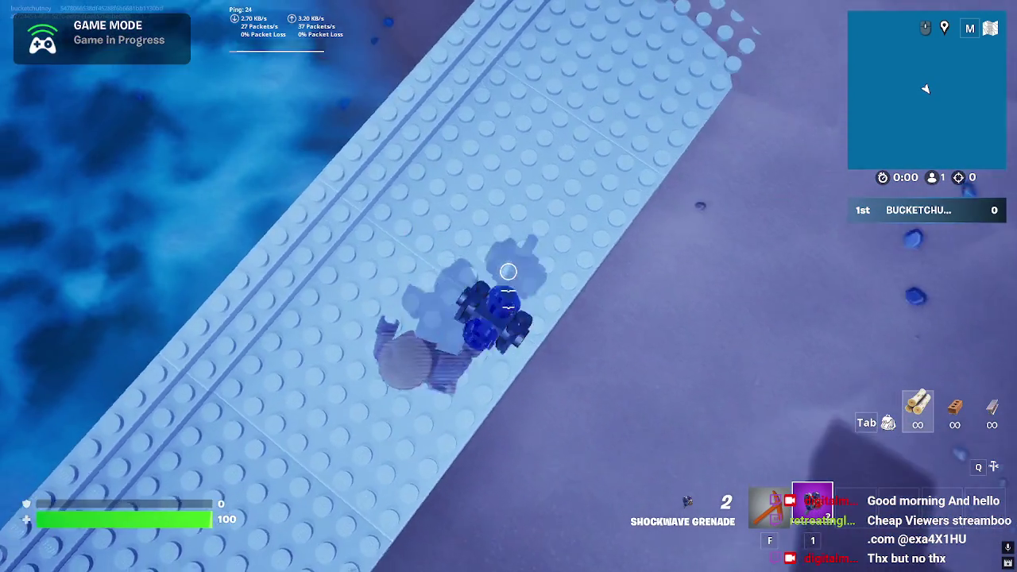
{"action": "left_click", "coordinate": [509, 272]}
Step: Land in the water, swim to the mountain, and try climbing the snowy slope
{"action": "key", "text": "w"}
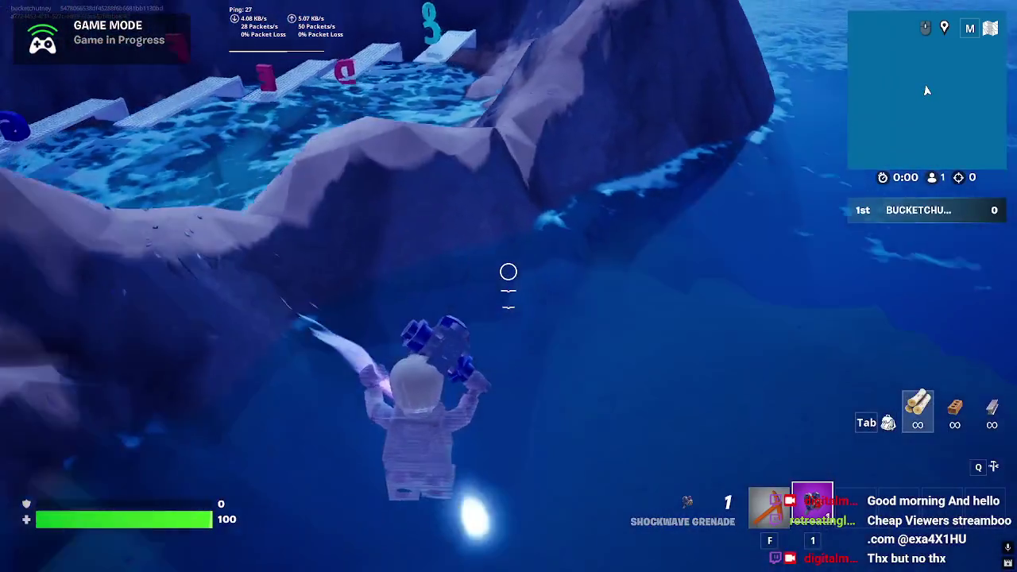
{"action": "key", "text": "w"}
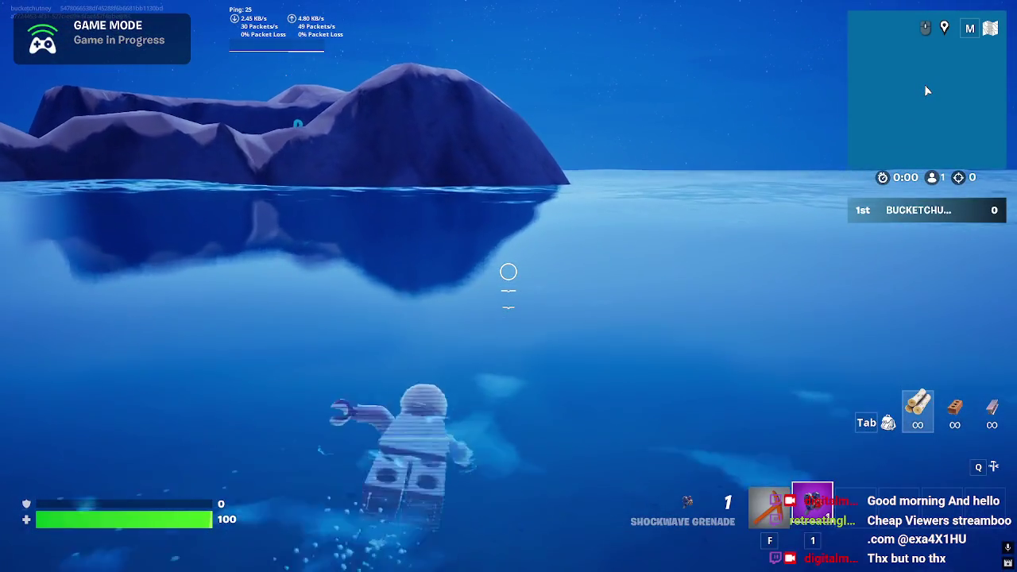
{"action": "key", "text": "w"}
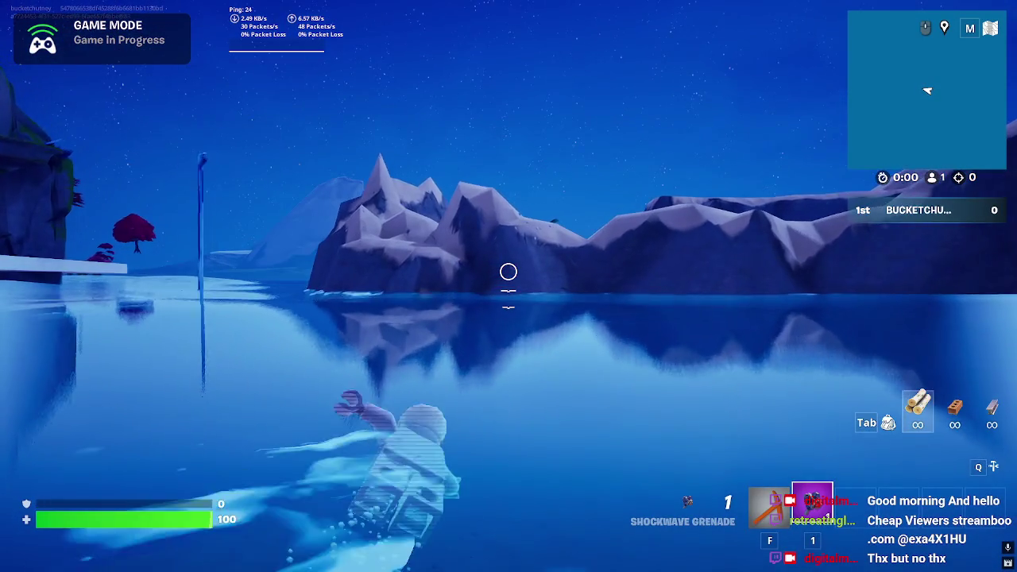
{"action": "key", "text": "w"}
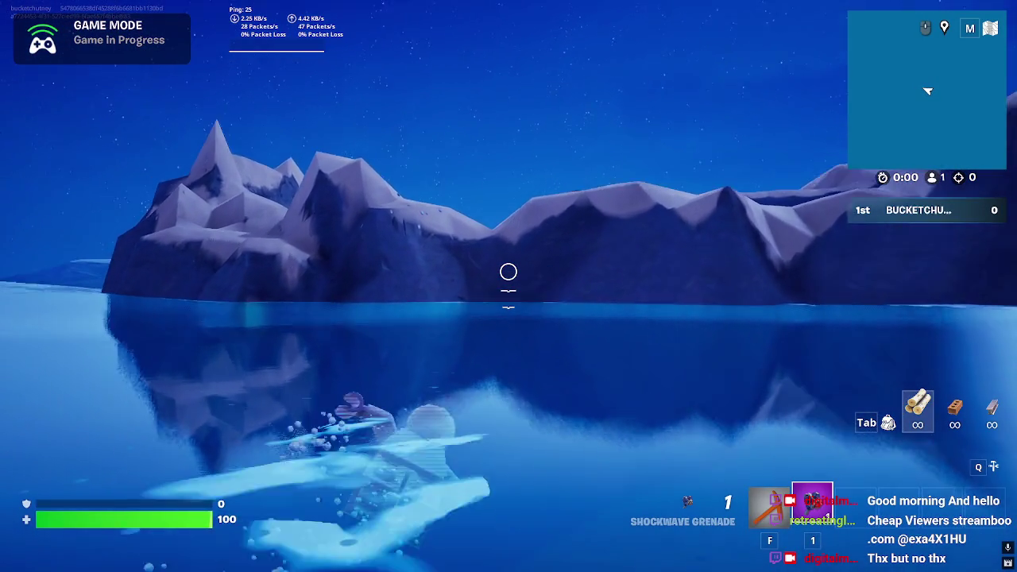
{"action": "key", "text": "w"}
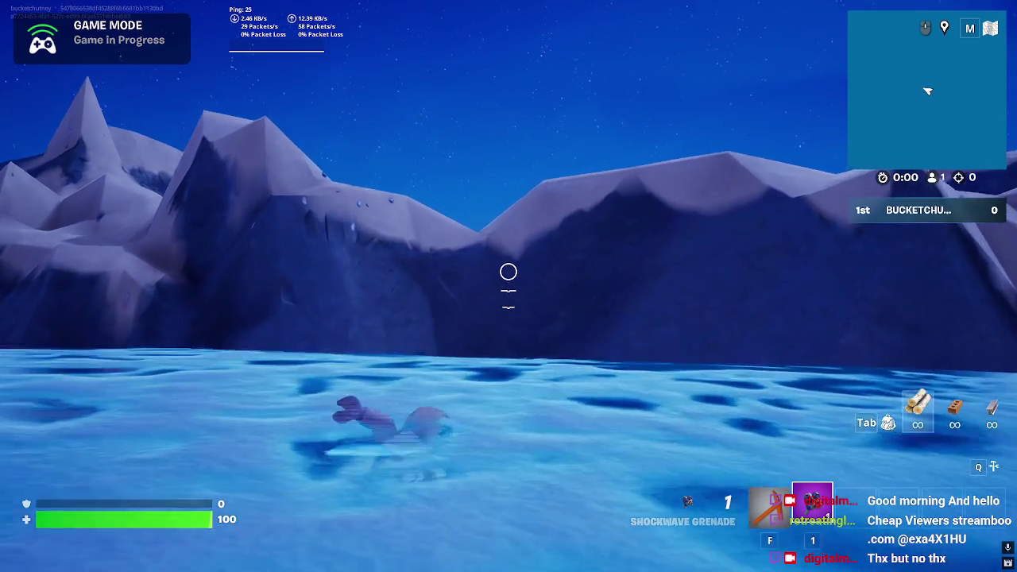
{"action": "key", "text": "w"}
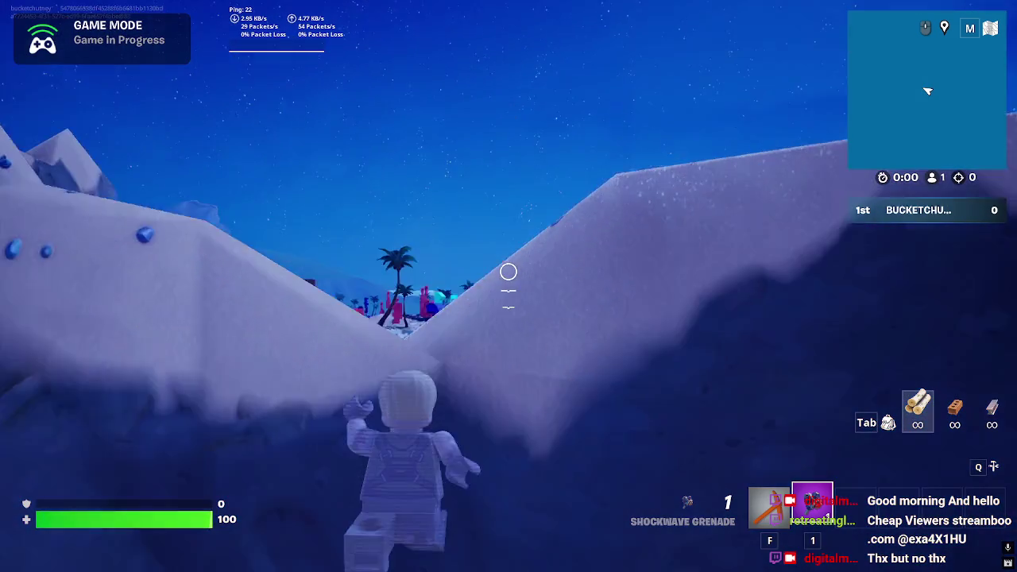
{"action": "key", "text": "w"}
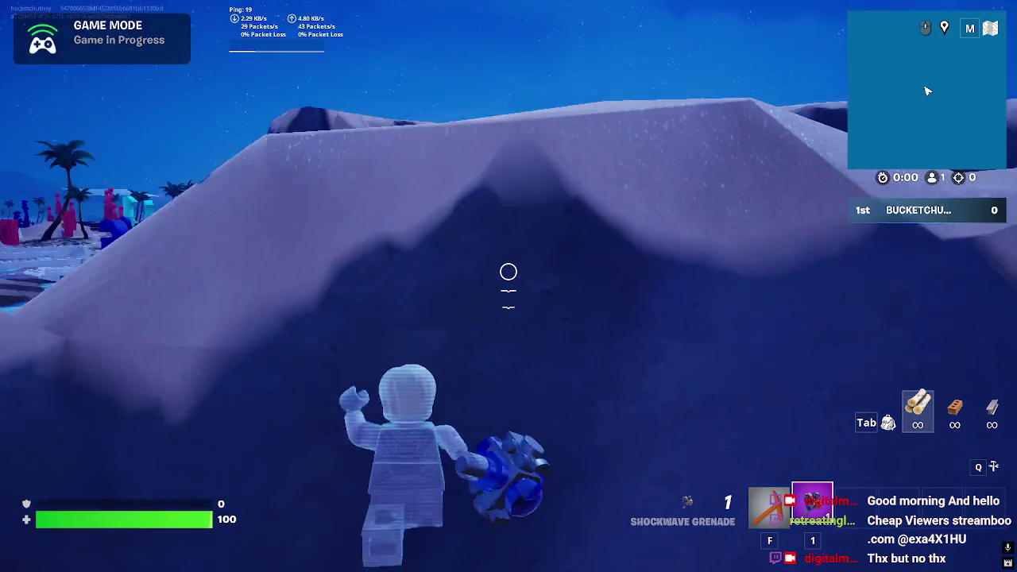
Step: Dive and swim around the rocky island, lining up with the palm island
{"action": "key", "text": "w"}
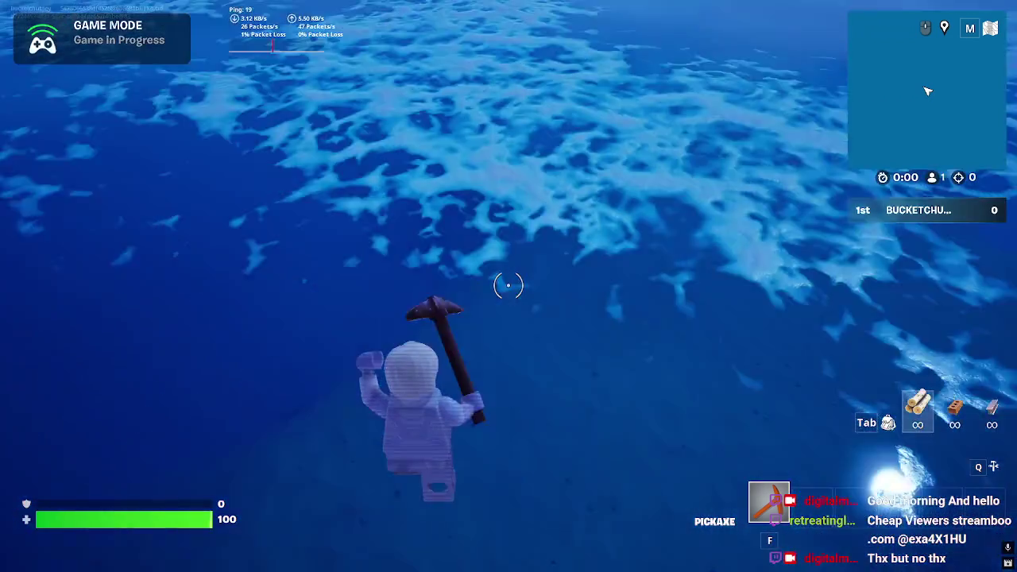
{"action": "key", "text": "w"}
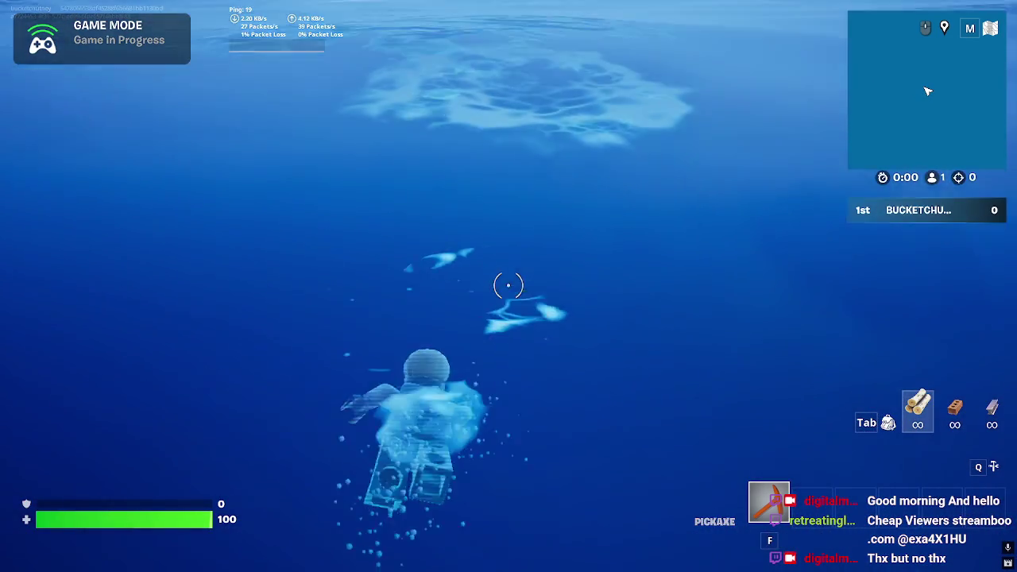
{"action": "key", "text": "w"}
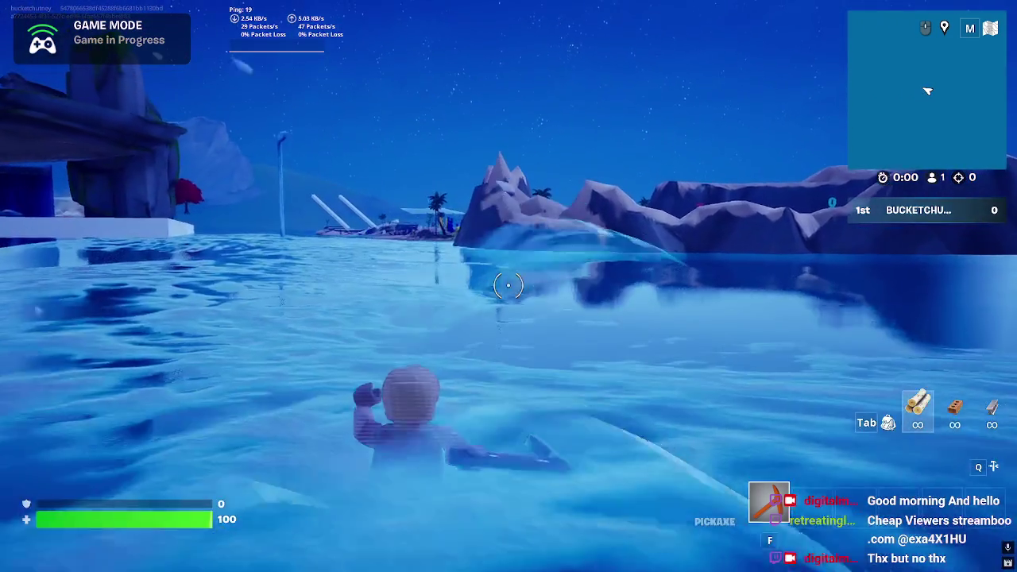
{"action": "key", "text": "w"}
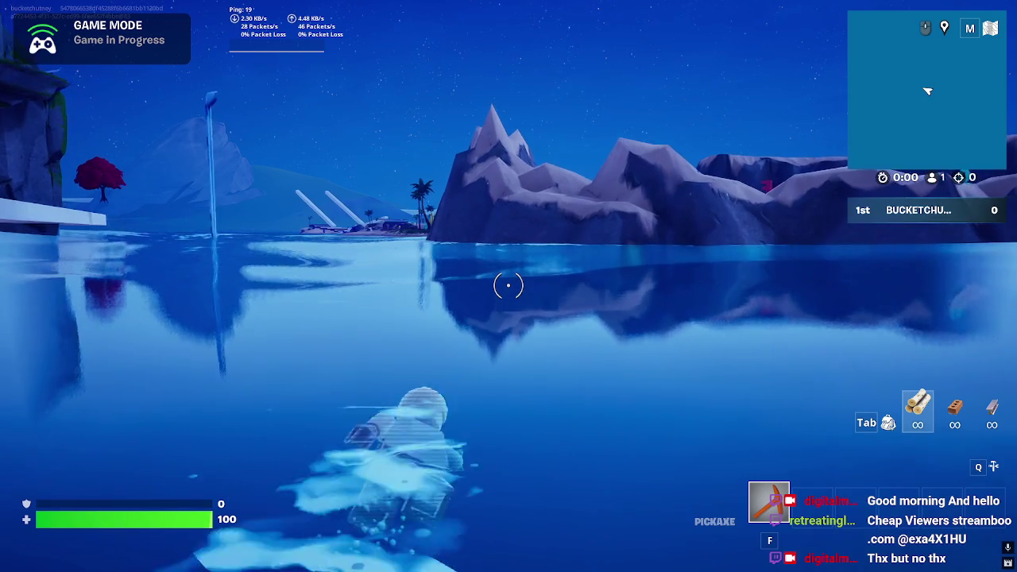
{"action": "key", "text": "w"}
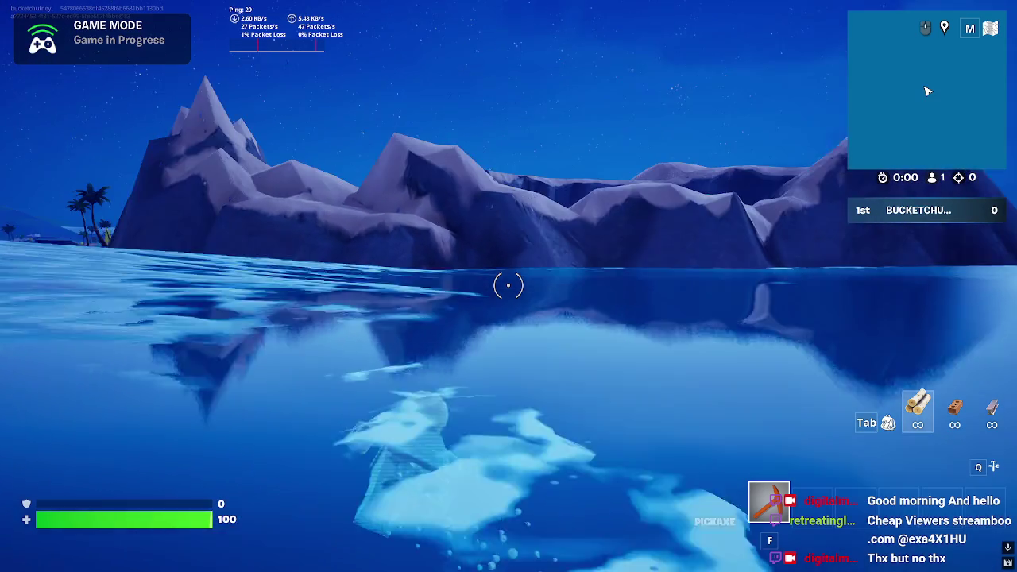
{"action": "key", "text": "w"}
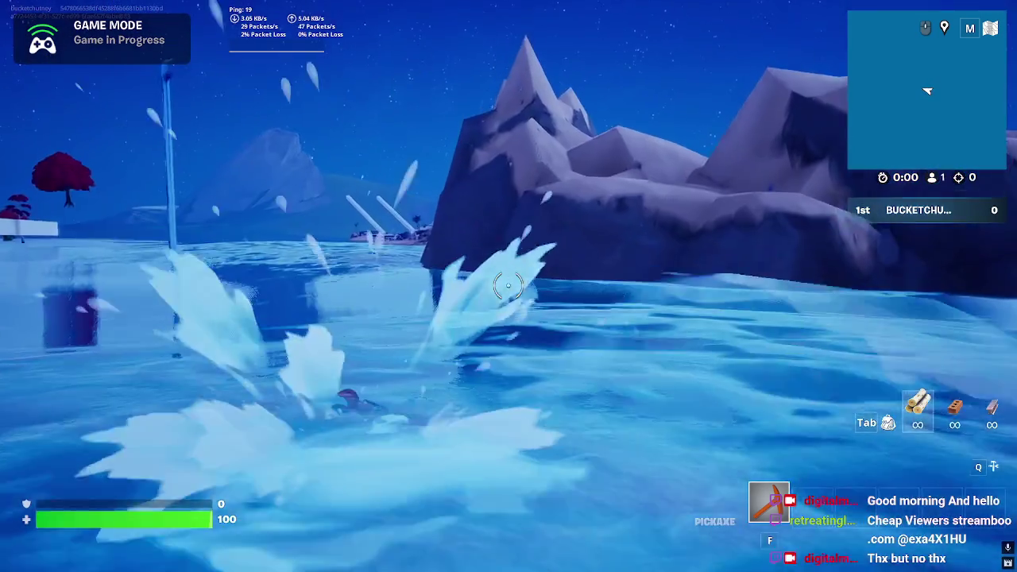
{"action": "key", "text": "w"}
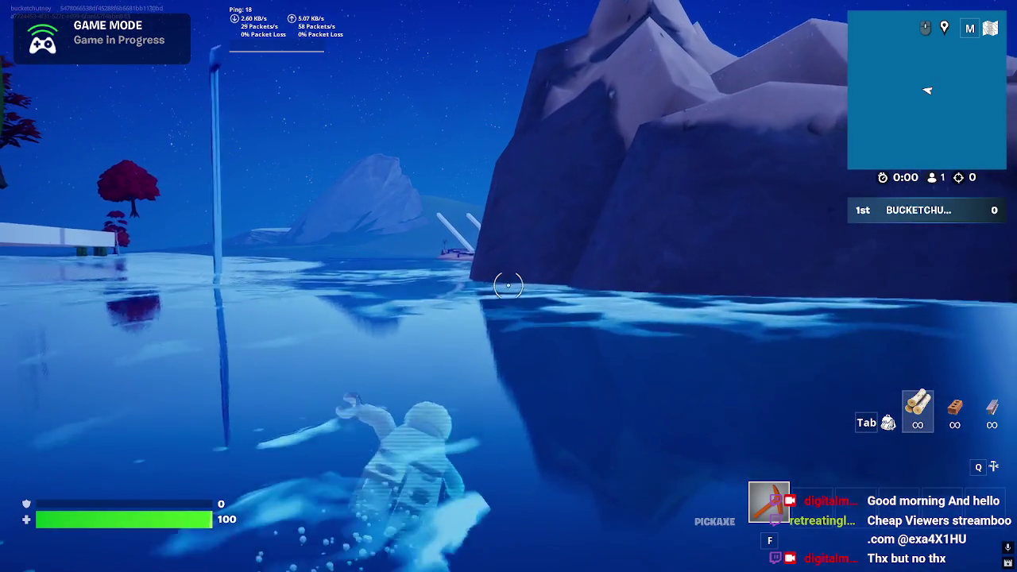
{"action": "key", "text": "w"}
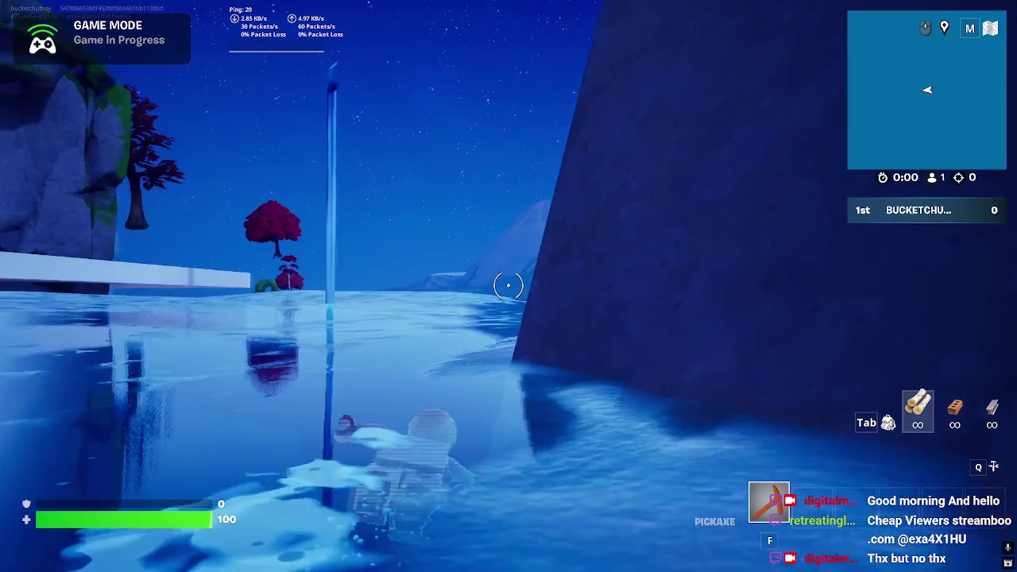
{"action": "key", "text": "w"}
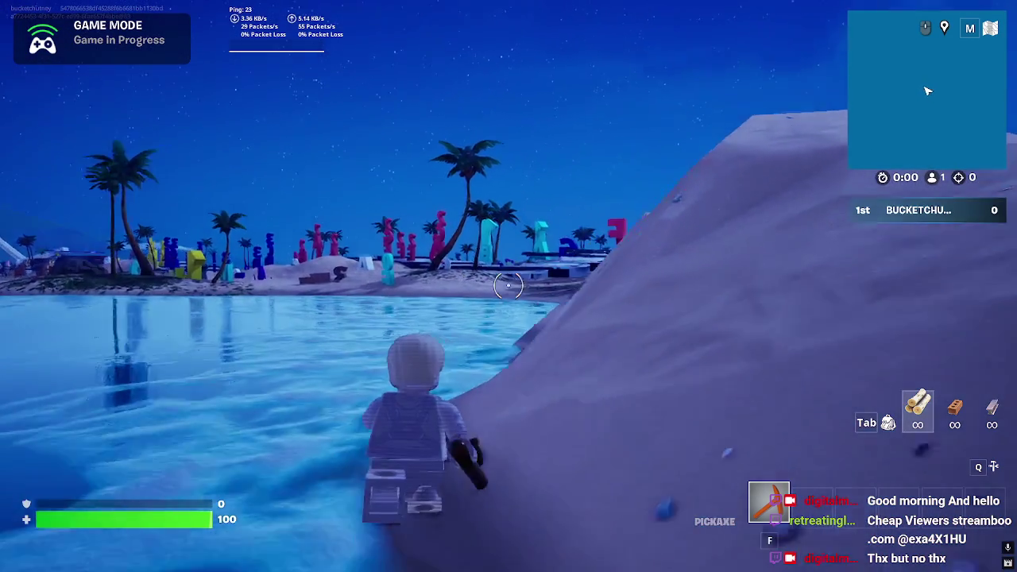
Step: Swim and run across the water and beach to the island with the lettered piano keys
{"action": "key", "text": "w"}
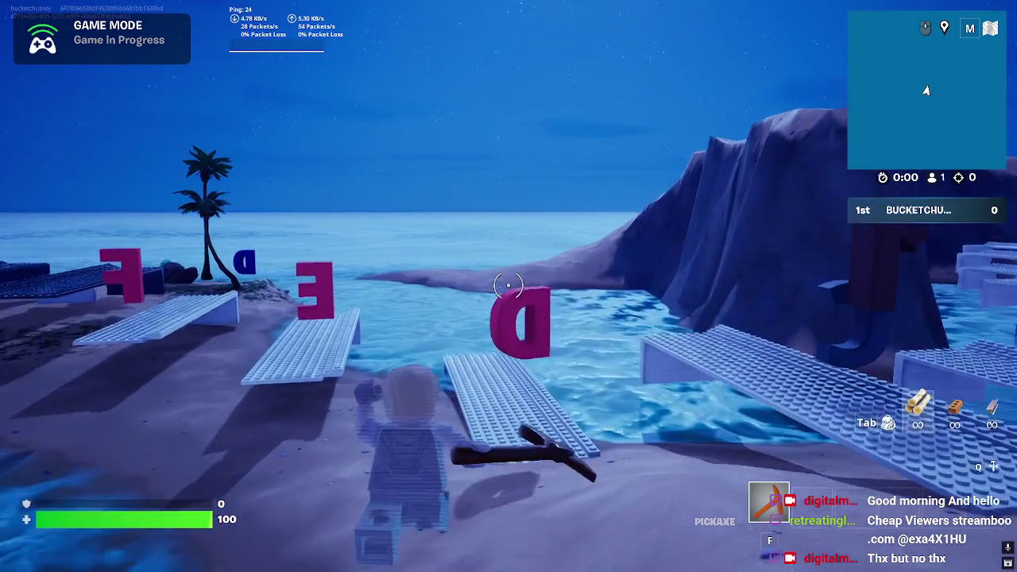
{"action": "key", "text": "w"}
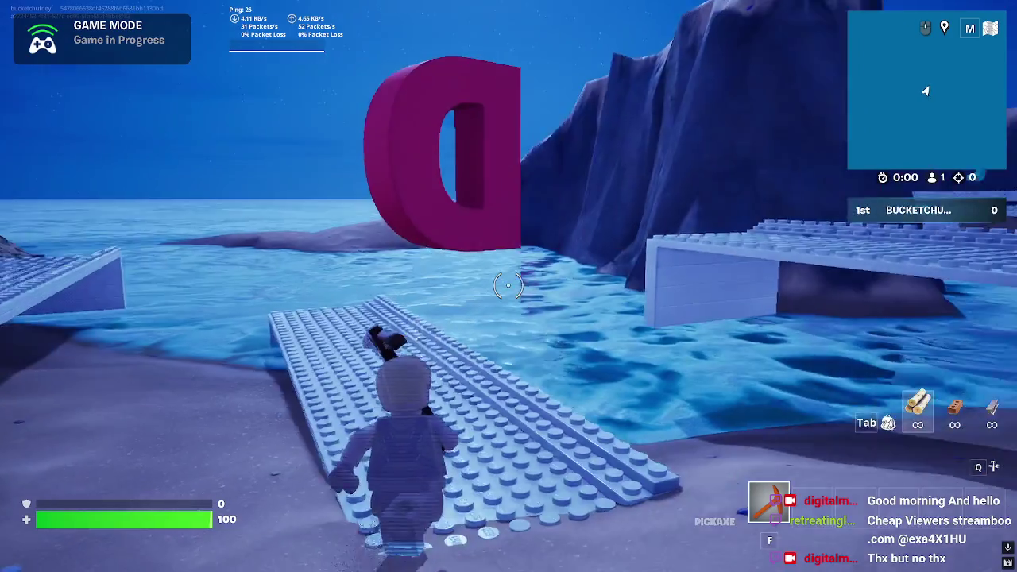
{"action": "key", "text": "w"}
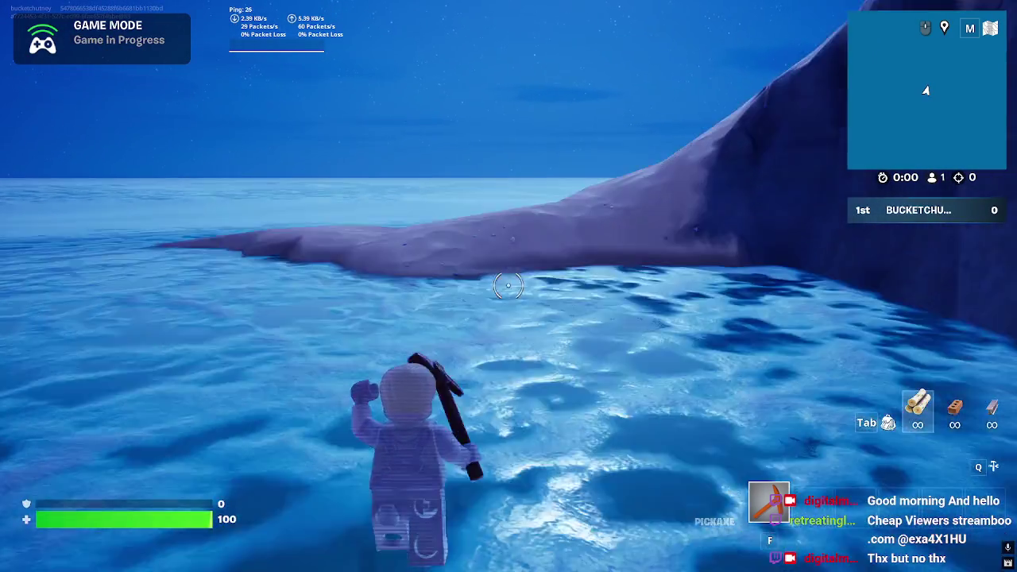
{"action": "key", "text": "w"}
{"action": "key", "text": "w"}
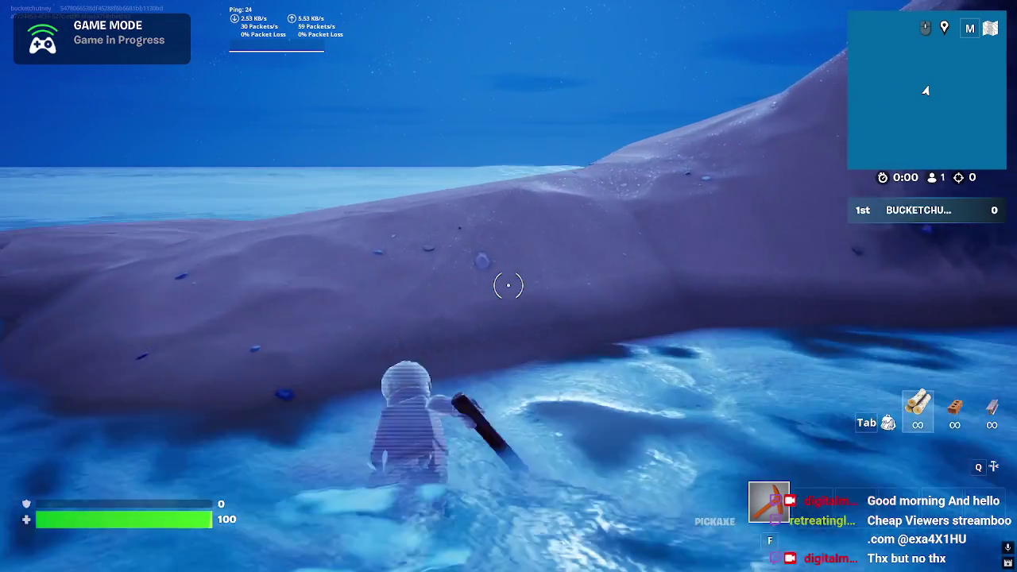
{"action": "key", "text": "w"}
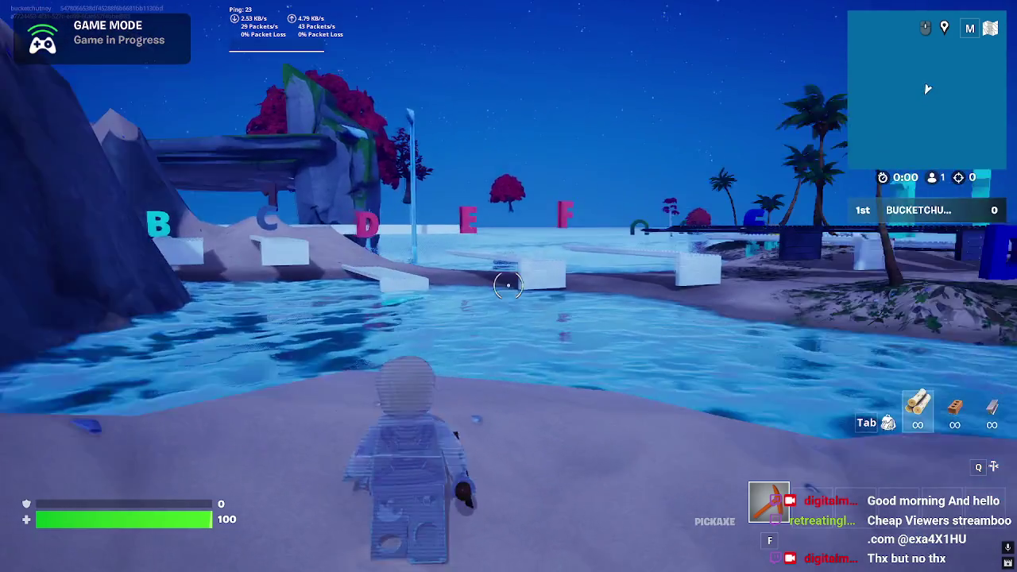
{"action": "key", "text": "w"}
{"action": "key", "text": "w"}
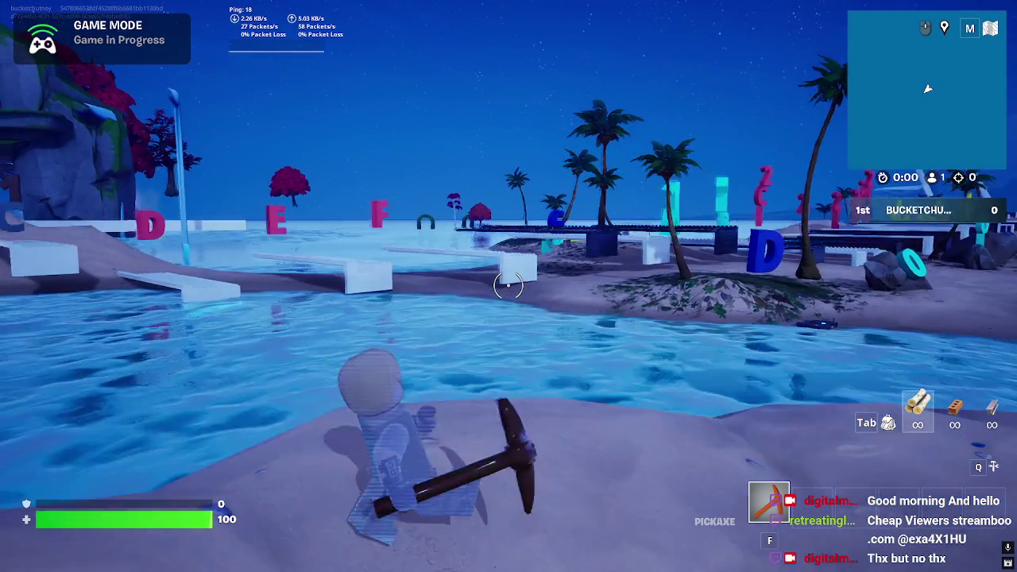
{"action": "key", "text": "w"}
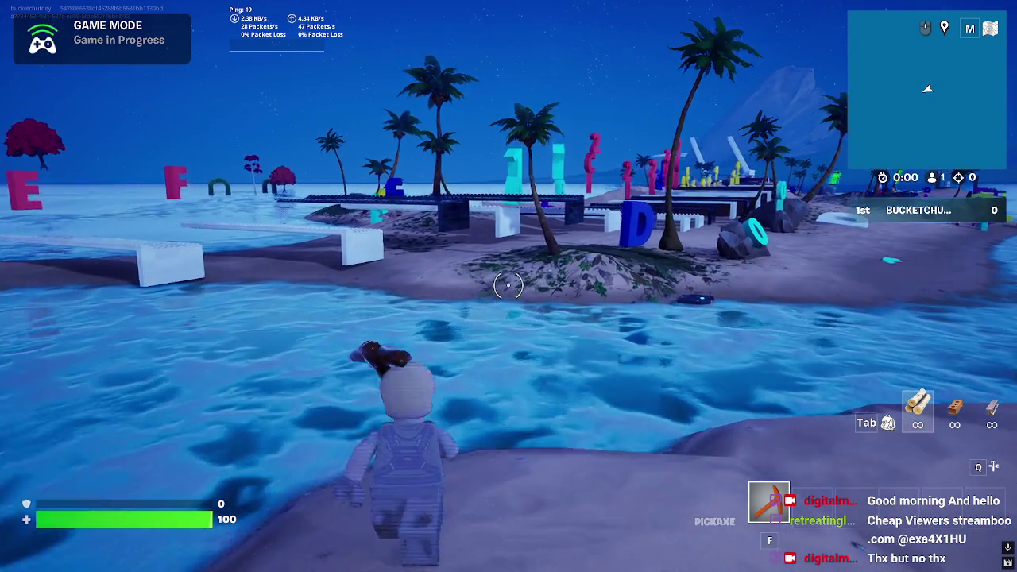
{"action": "key", "text": "w"}
{"action": "key", "text": "w"}
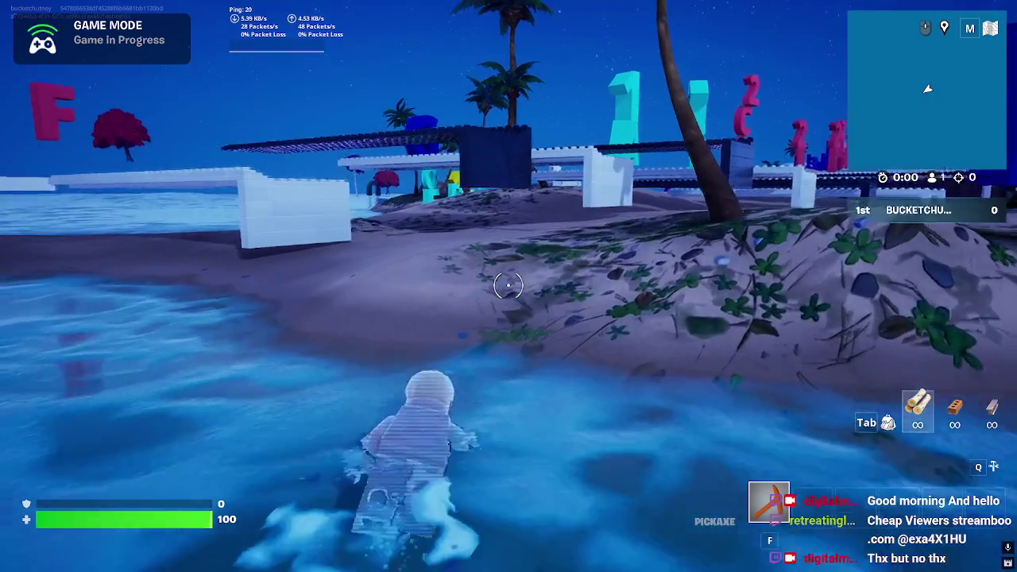
{"action": "key", "text": "w"}
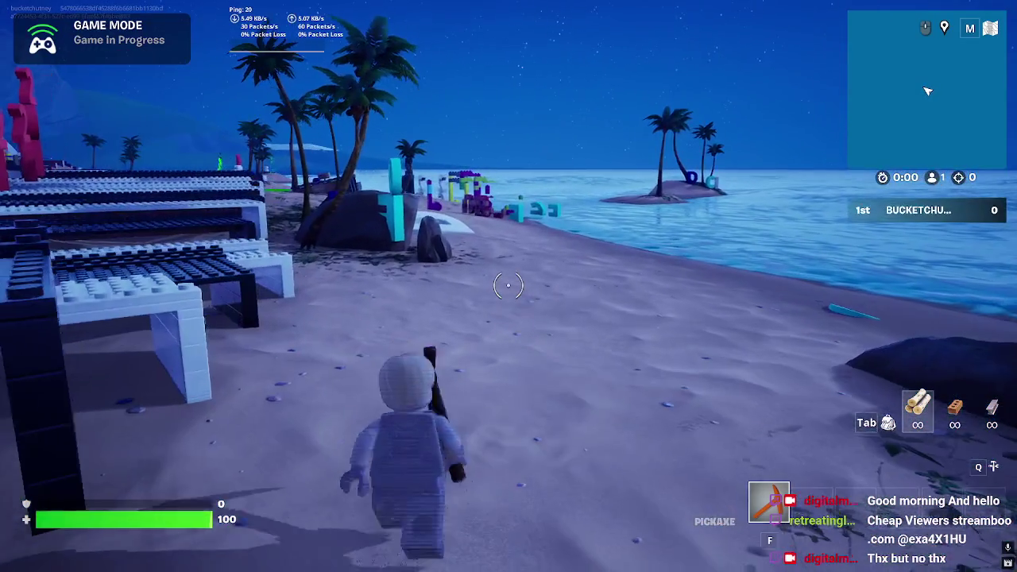
Step: Run across the piano key platforms, look over the pink and blue letter statues, then bring up the game menu
{"action": "key", "text": "w"}
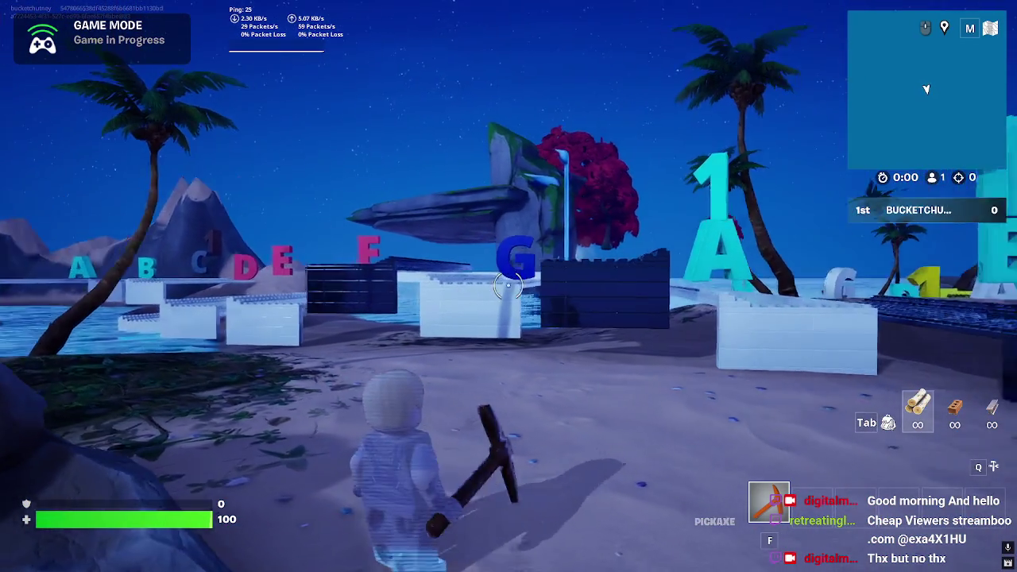
{"action": "key", "text": "w"}
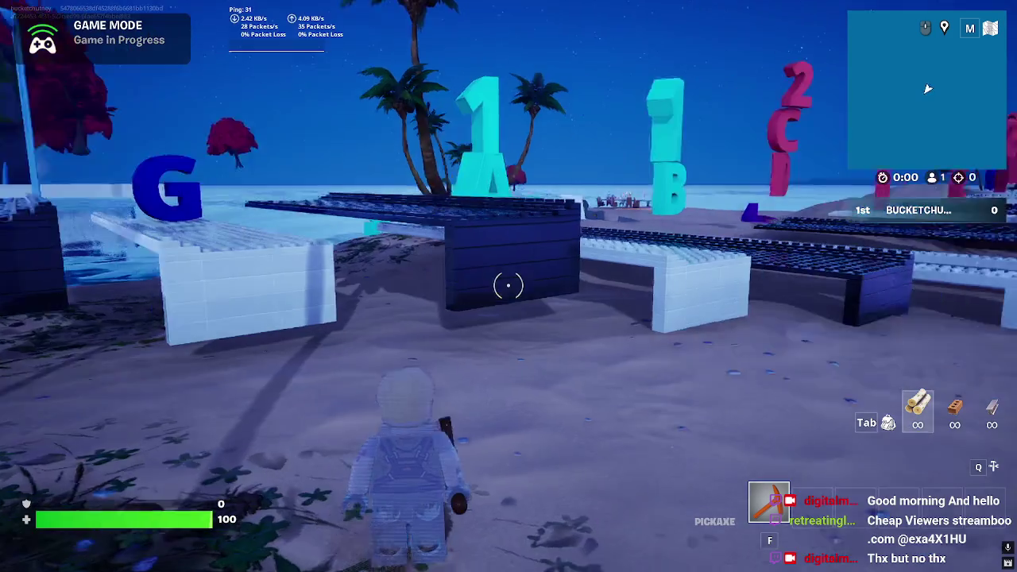
{"action": "key", "text": "w"}
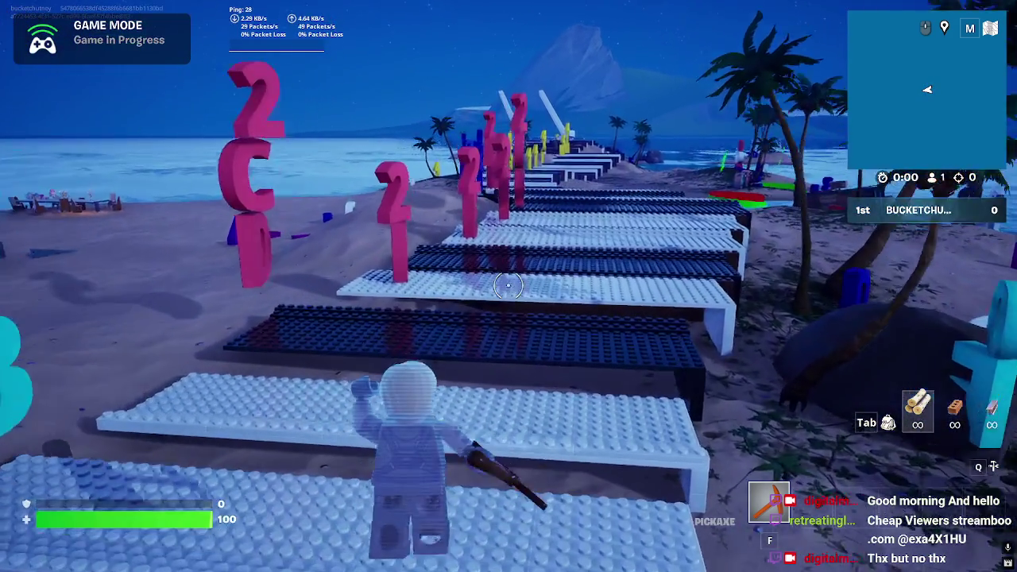
{"action": "key", "text": "w"}
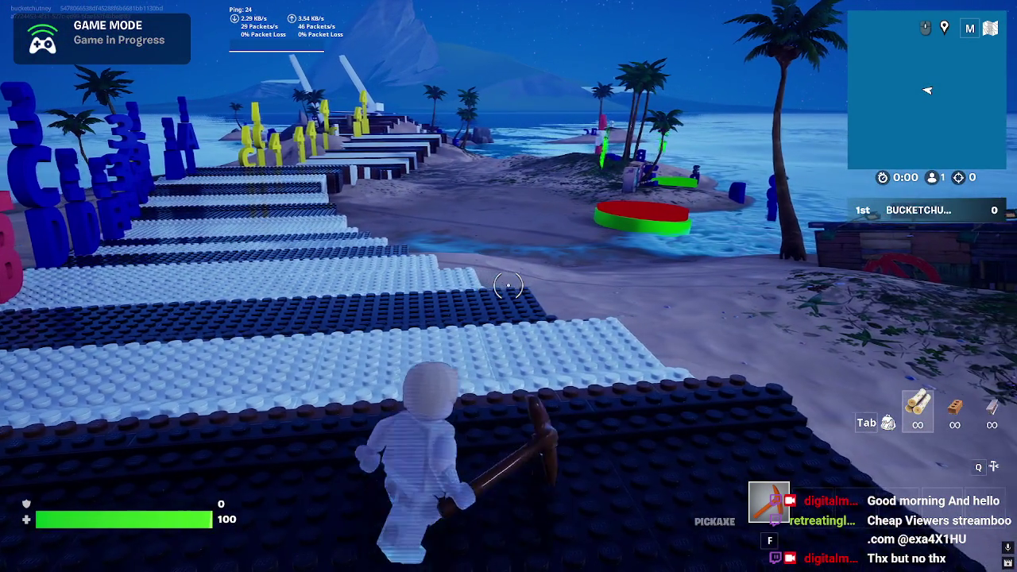
{"action": "key", "text": "w"}
{"action": "key", "text": "w"}
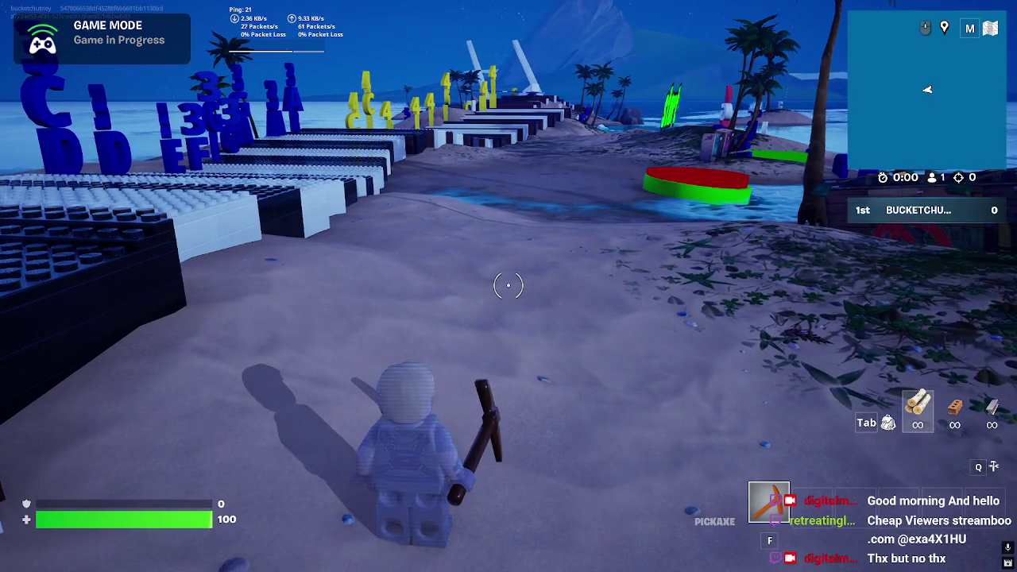
{"action": "key", "text": "w"}
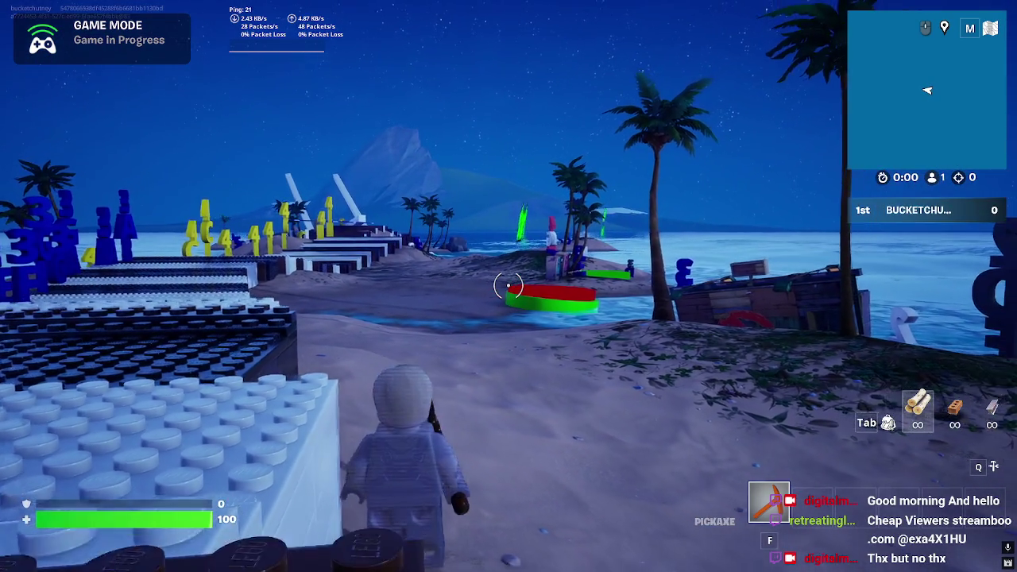
{"action": "key", "text": "w"}
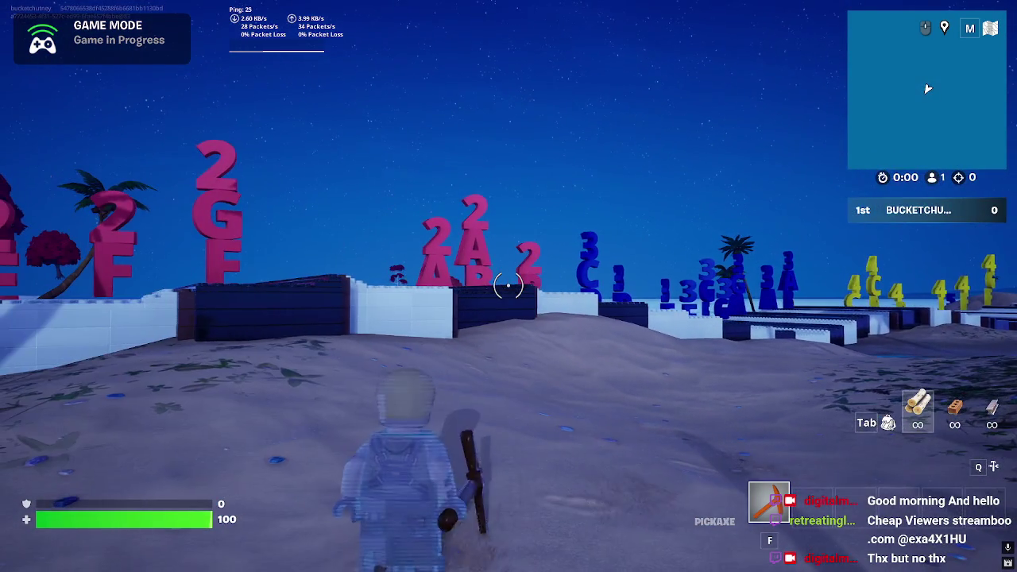
{"action": "key", "text": "w"}
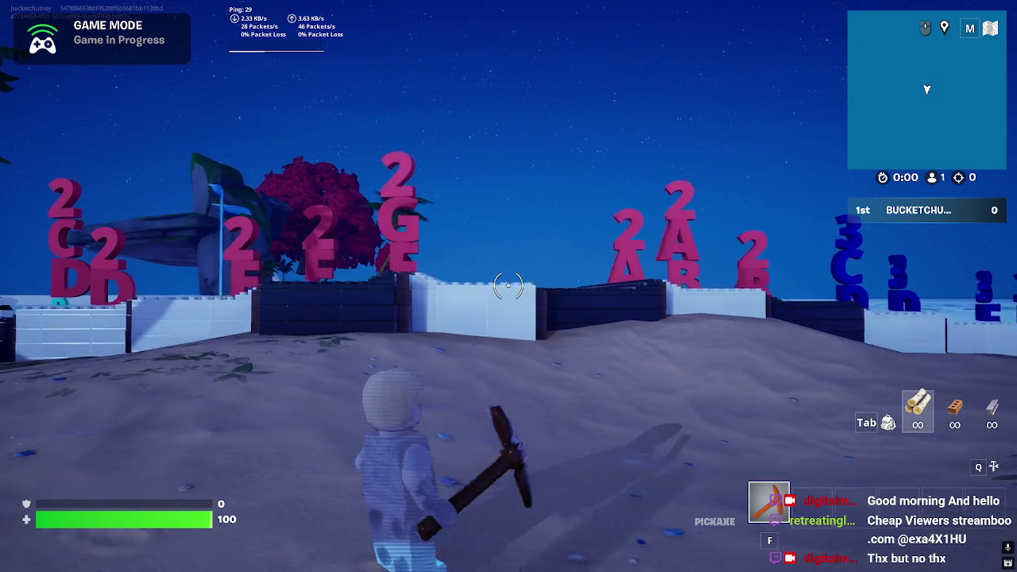
{"action": "key", "text": "w"}
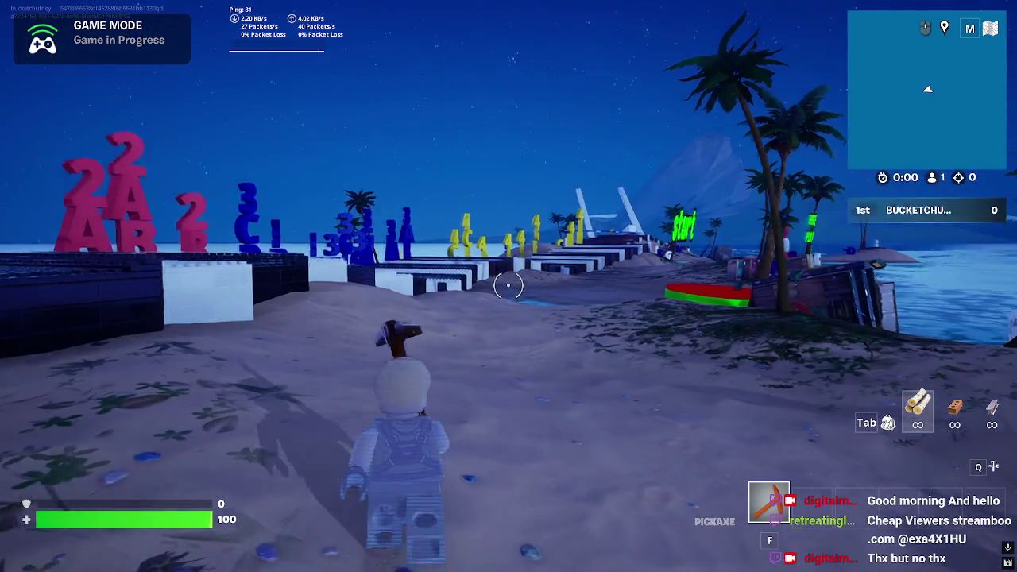
{"action": "key", "text": "w"}
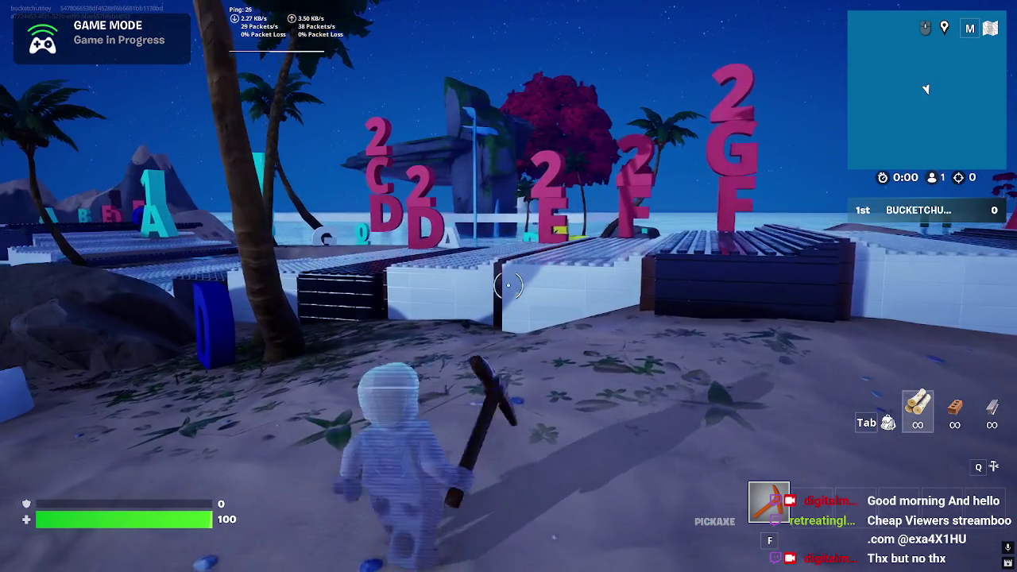
{"action": "key", "text": "w"}
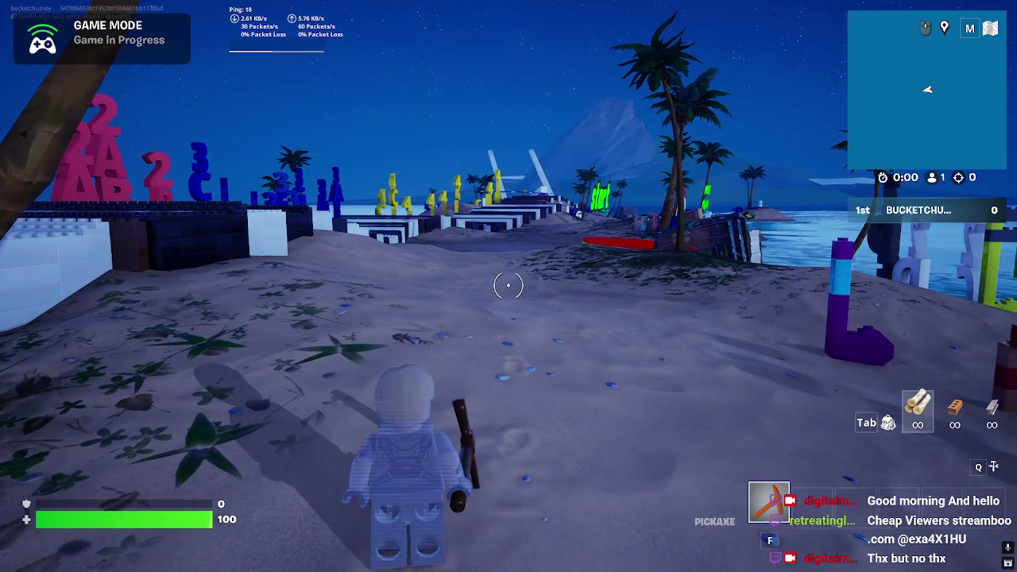
{"action": "key", "text": "w"}
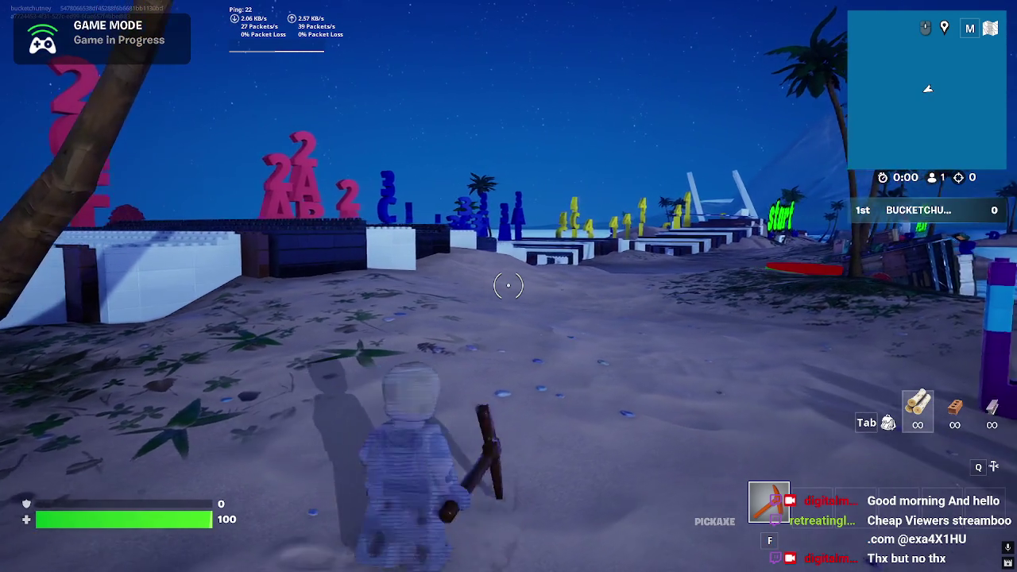
{"action": "key", "text": "w"}
{"action": "key", "text": "Escape"}
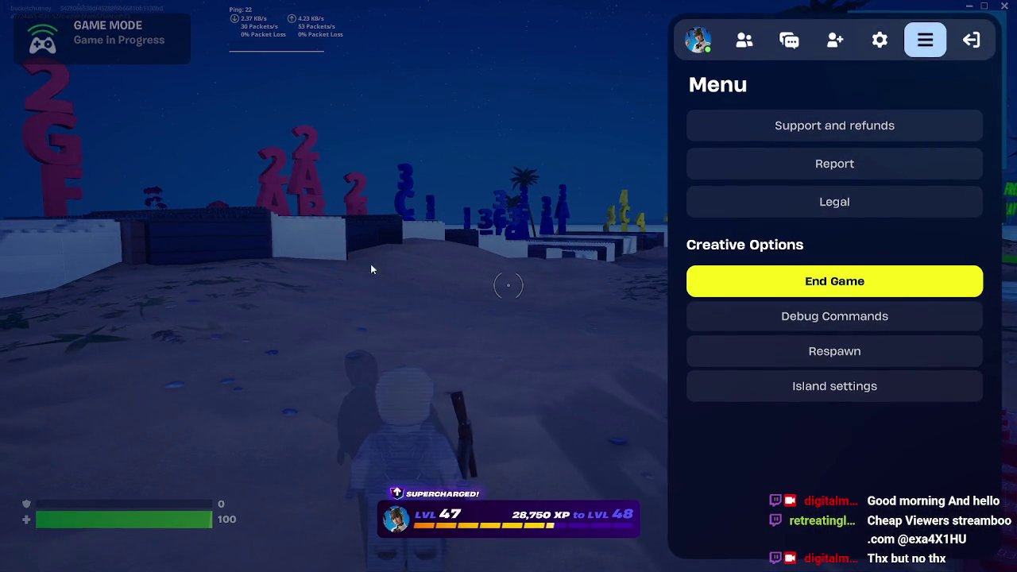
Step: End the game from Creative Options and play again from the Victory screen
{"action": "key", "text": "Escape"}
{"action": "key", "text": "Escape"}
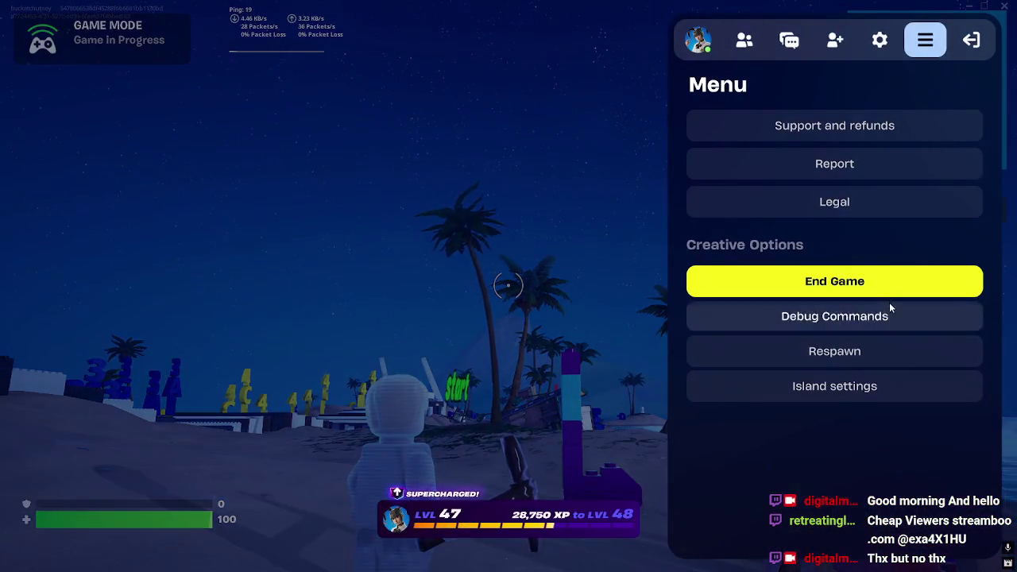
{"action": "key", "text": "Escape"}
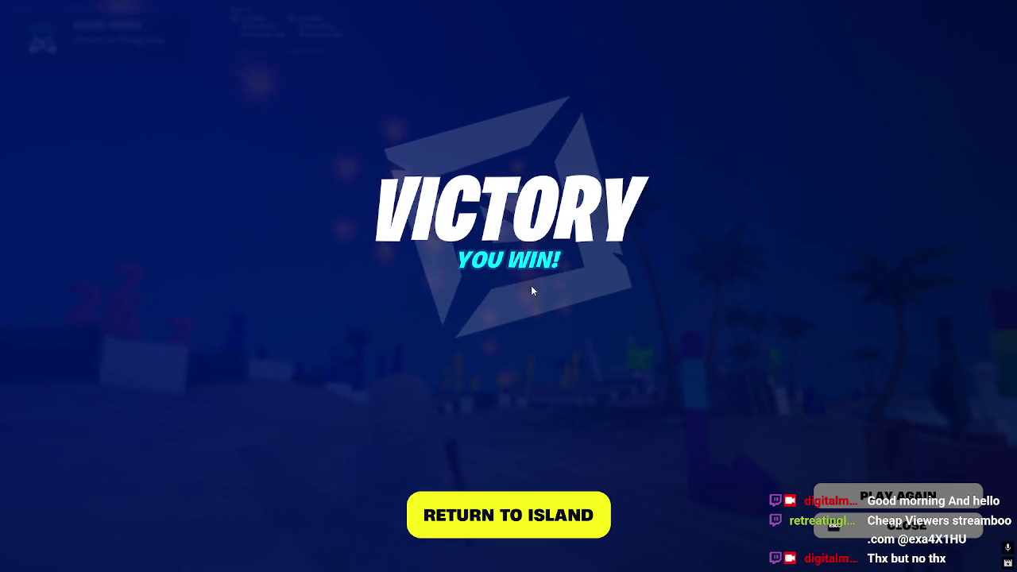
{"action": "left_click", "coordinate": [929, 506]}
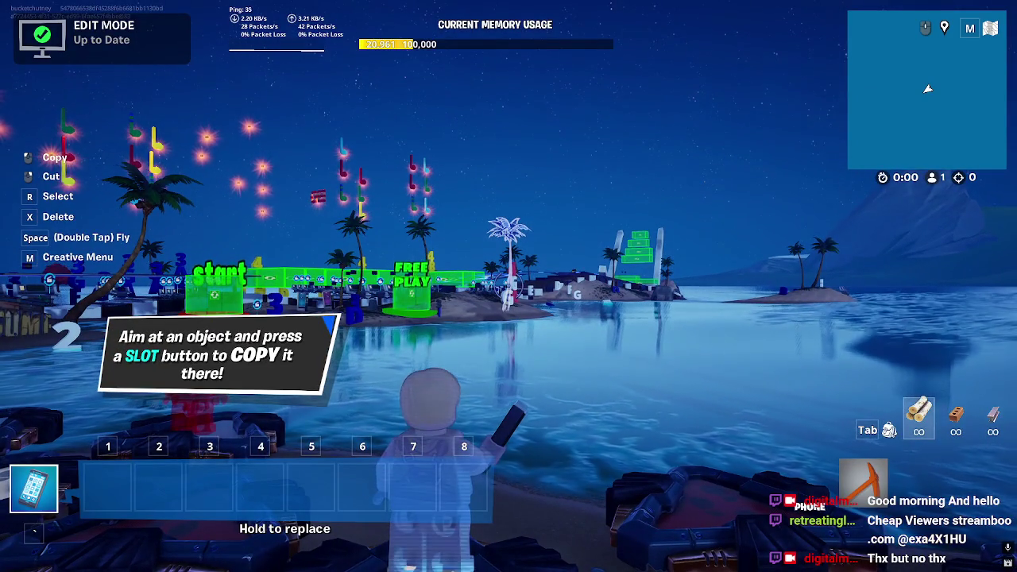
Step: Return to the lobby from the Exit options and confirm leaving the session
{"action": "key", "text": "Escape"}
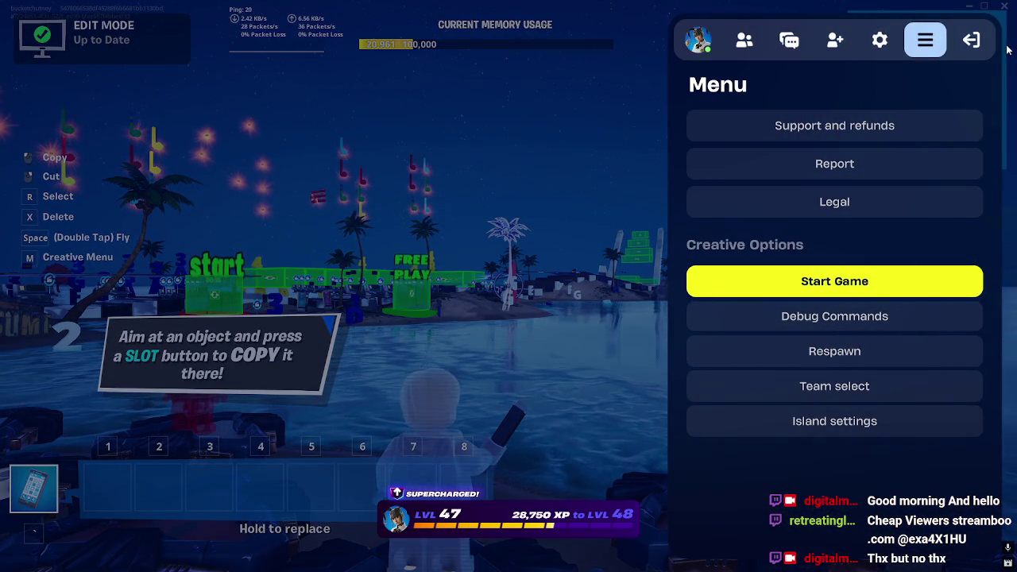
{"action": "left_click", "coordinate": [971, 41]}
{"action": "left_click", "coordinate": [841, 138]}
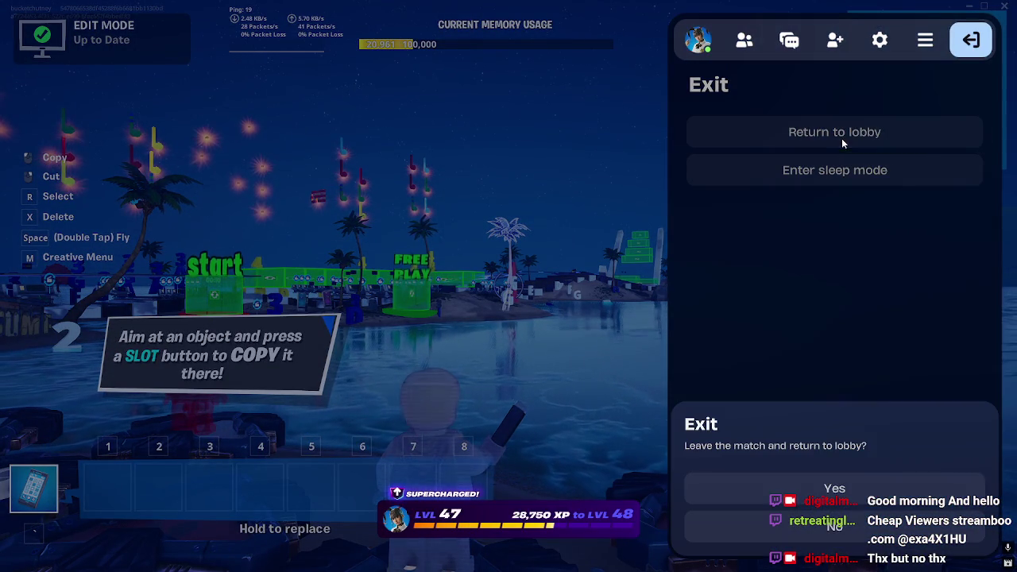
{"action": "left_click", "coordinate": [889, 488]}
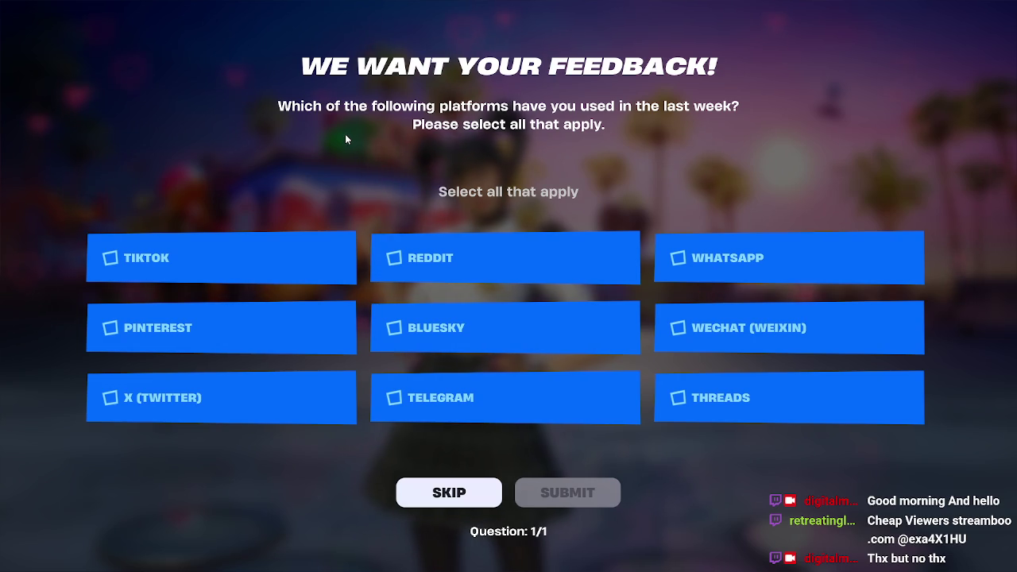
Step: Tick TikTok and X (Twitter), submit the survey, and claim the Level Up daily reward
{"action": "left_click", "coordinate": [232, 251]}
{"action": "left_click", "coordinate": [240, 414]}
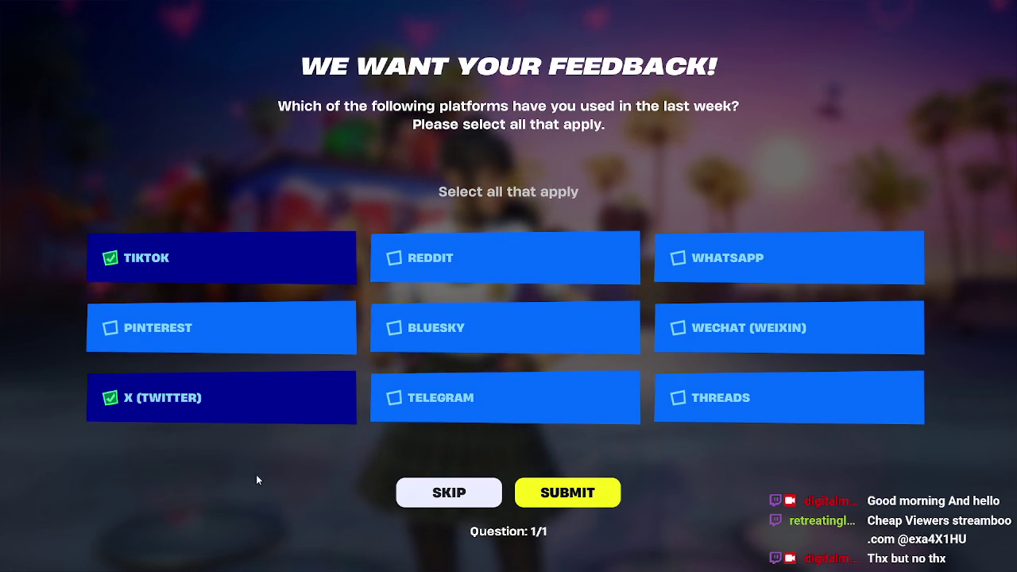
{"action": "left_click", "coordinate": [596, 494]}
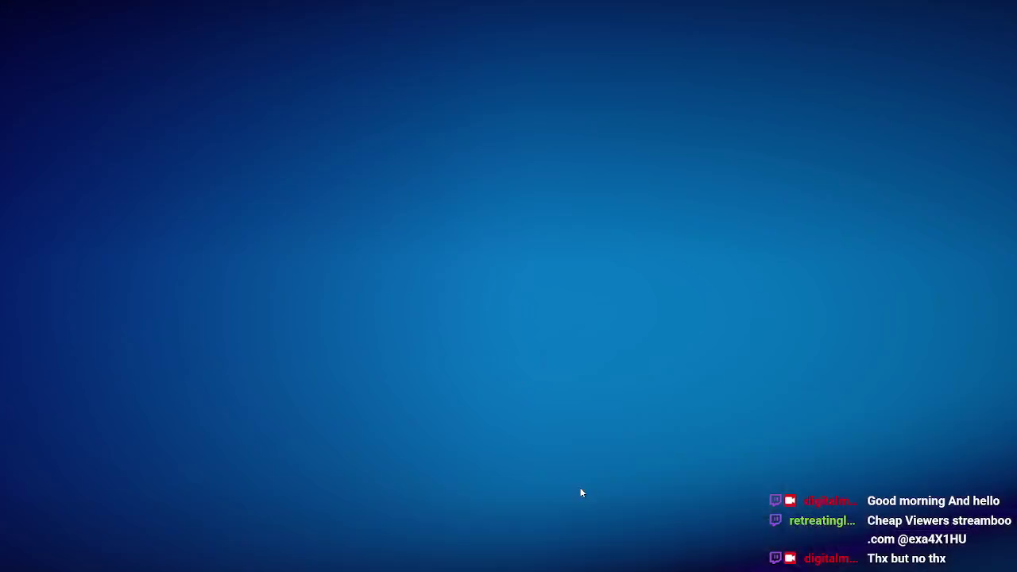
{"action": "left_click", "coordinate": [629, 530]}
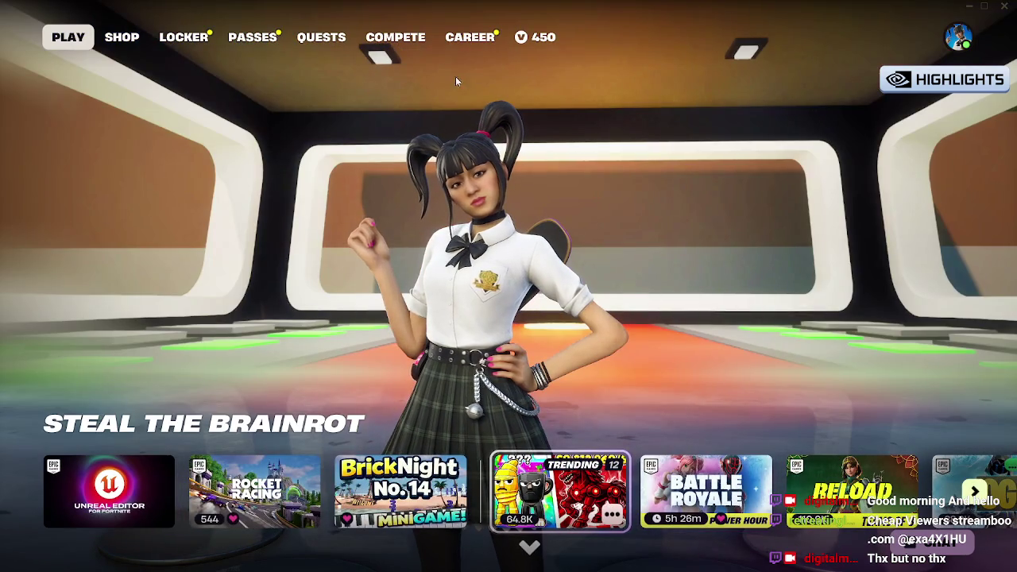
Step: Equip the Bogstick outfit in the Locker and set Back Bling to Empty
{"action": "left_click", "coordinate": [184, 37]}
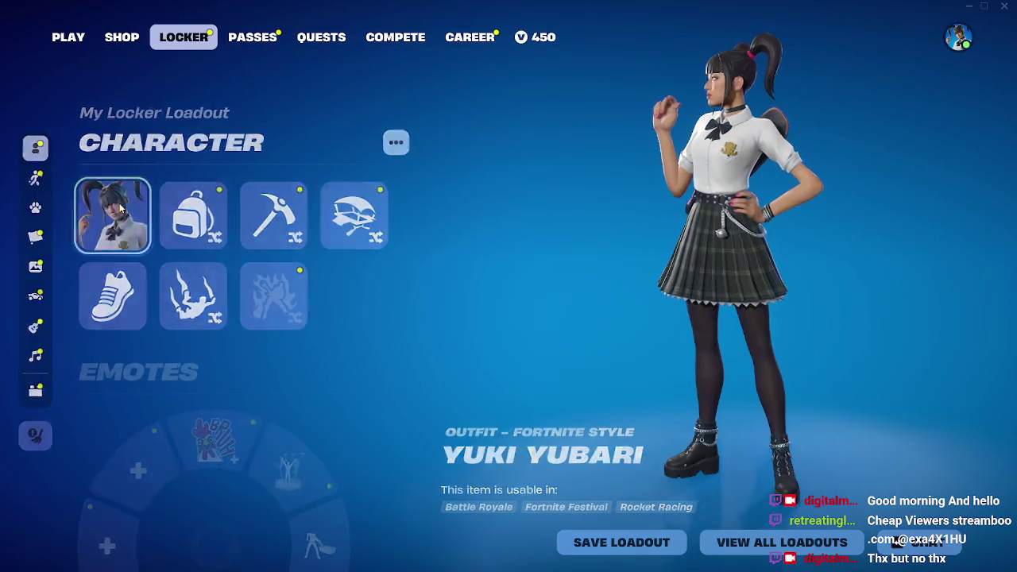
{"action": "left_click", "coordinate": [139, 239]}
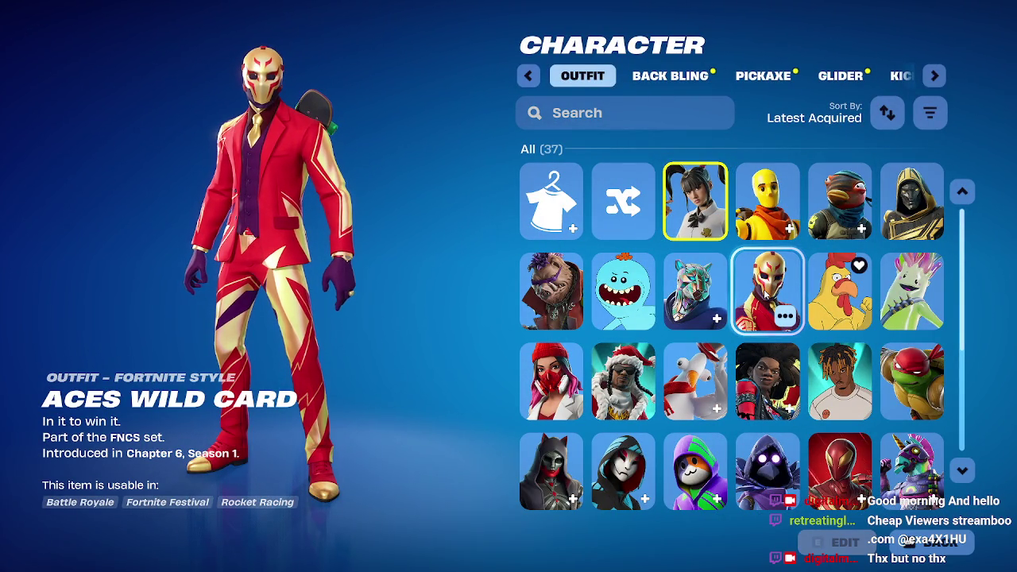
{"action": "scroll", "coordinate": [766, 294], "scroll_direction": "down", "scroll_amount": 1}
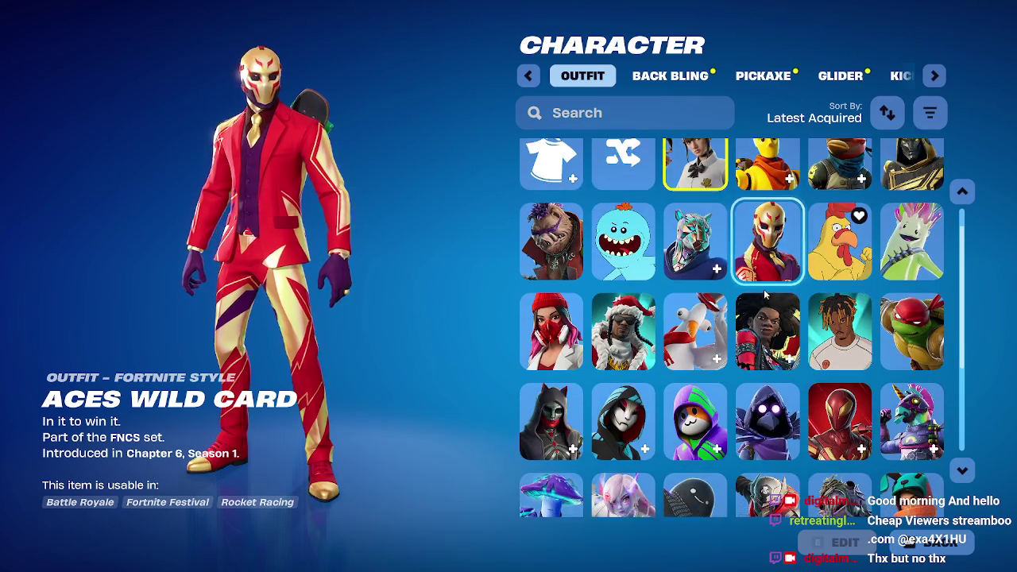
{"action": "scroll", "coordinate": [803, 302], "scroll_direction": "down", "scroll_amount": 2}
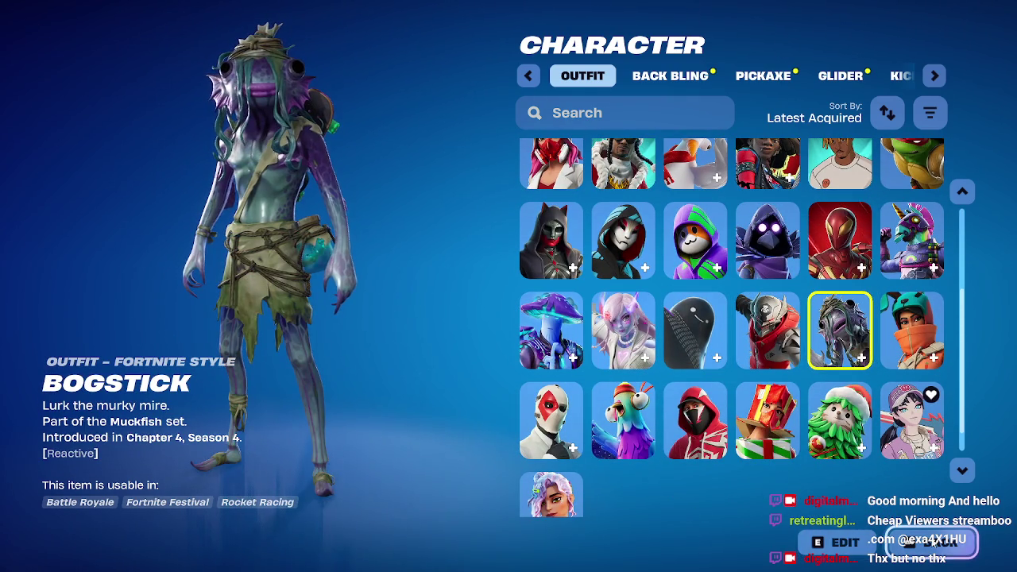
{"action": "left_click", "coordinate": [932, 548]}
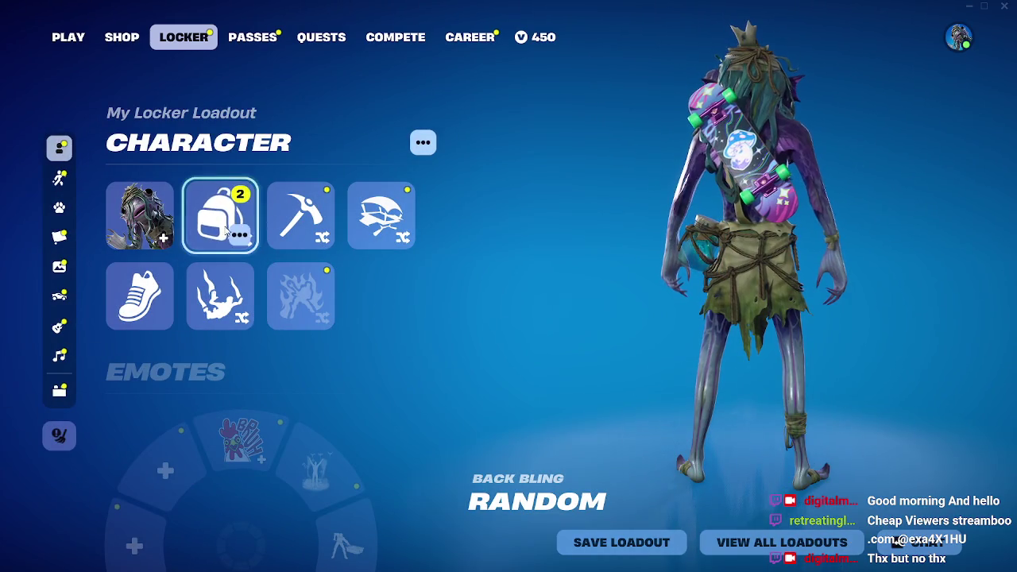
{"action": "left_click", "coordinate": [226, 230]}
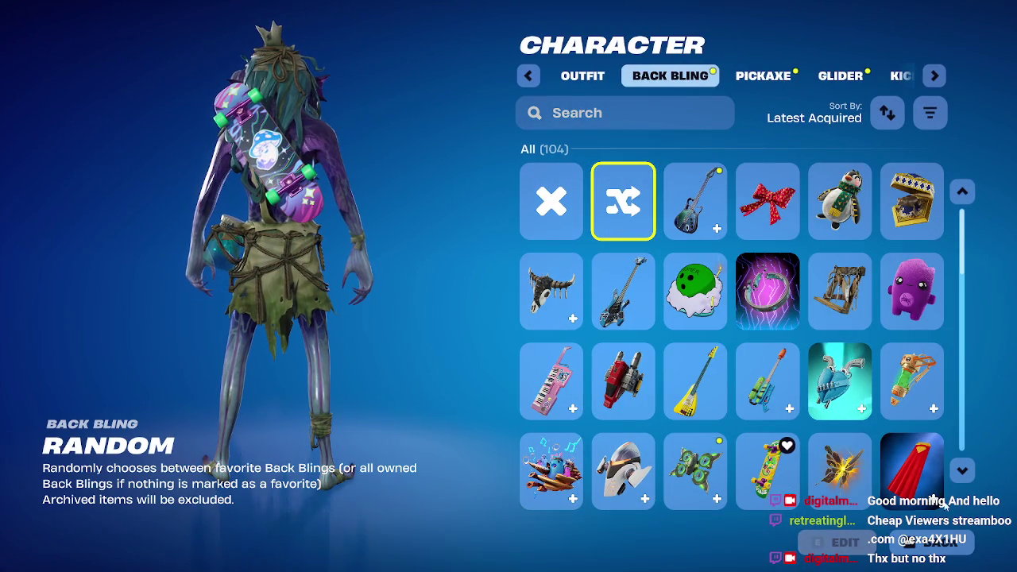
{"action": "left_click", "coordinate": [569, 209]}
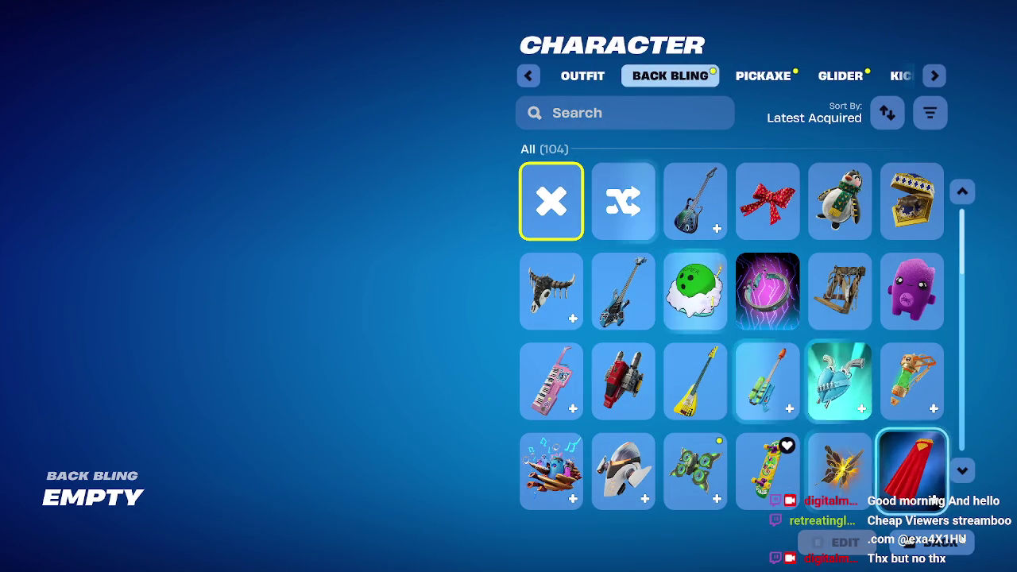
{"action": "key", "text": "Escape"}
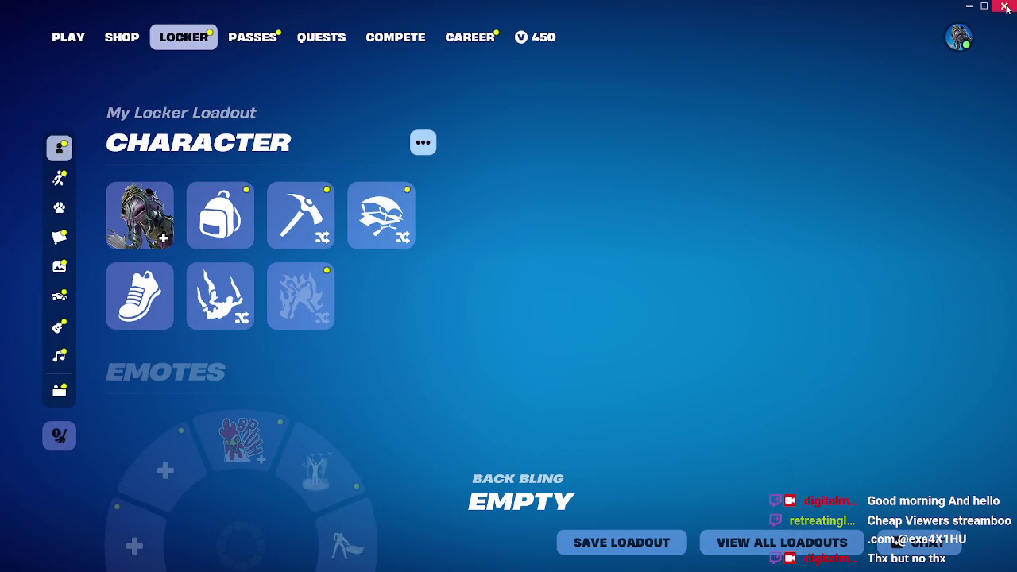
Step: Switch the outfit to Aces Wild Card and return to the lobby's BrickNight No. 14 tile
{"action": "left_click", "coordinate": [145, 209]}
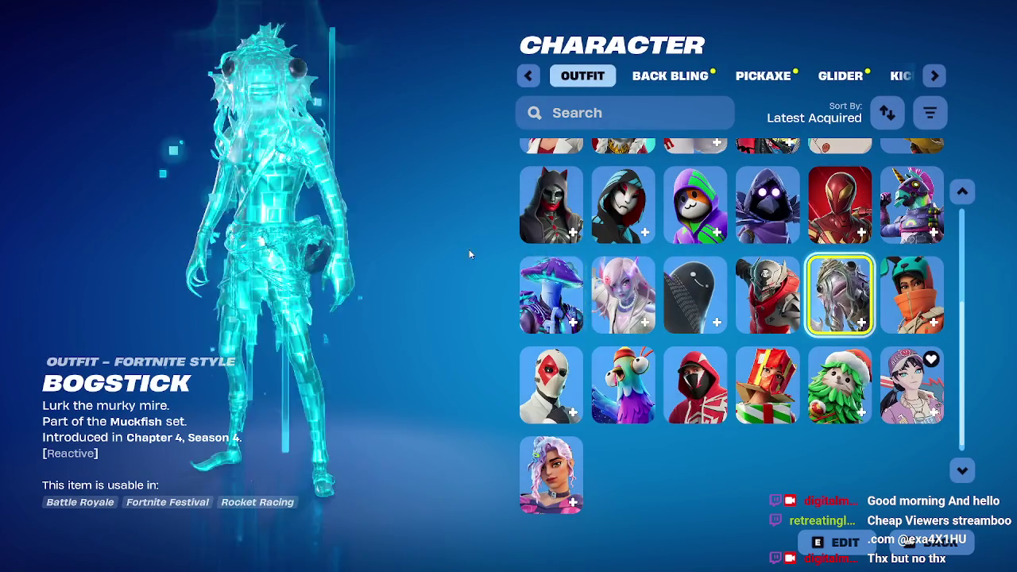
{"action": "scroll", "coordinate": [737, 255], "scroll_direction": "up", "scroll_amount": 5}
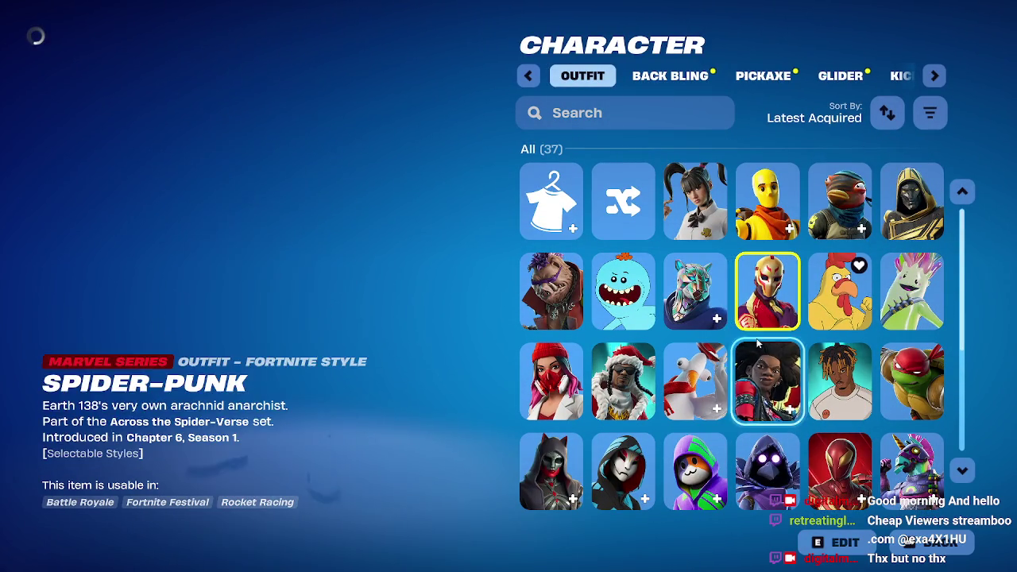
{"action": "left_click", "coordinate": [787, 316]}
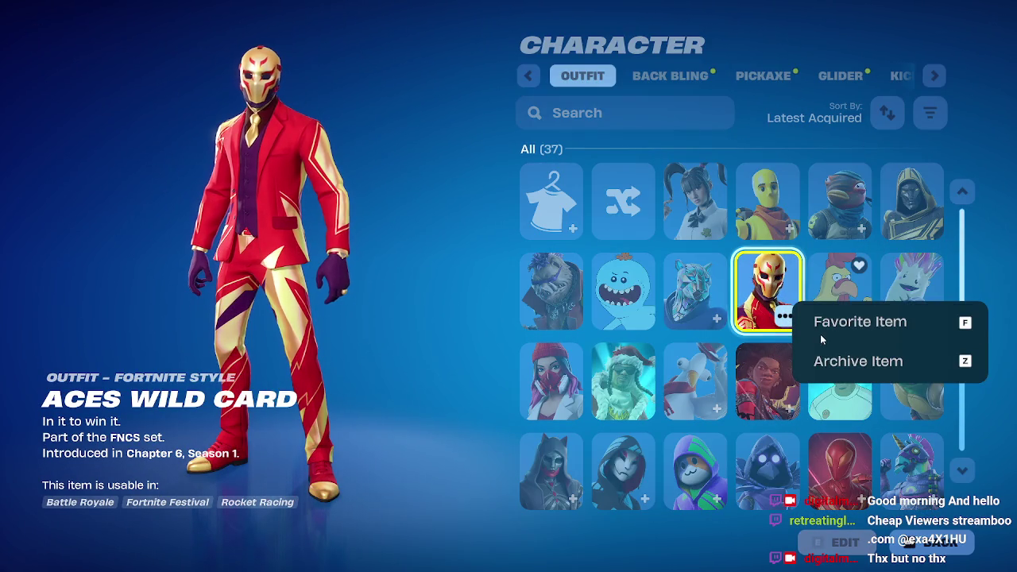
{"action": "scroll", "coordinate": [914, 445], "scroll_direction": "down", "scroll_amount": 1}
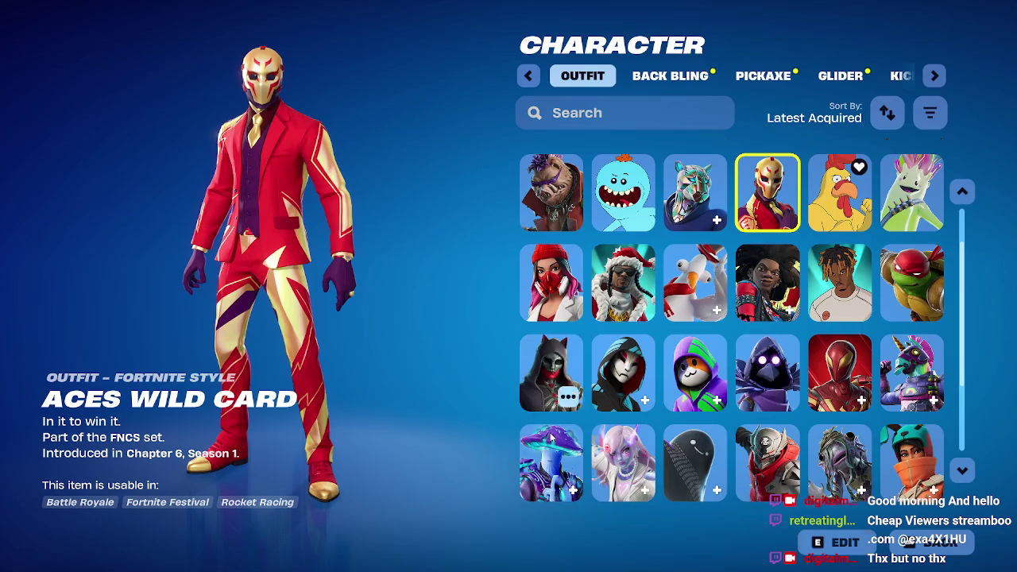
{"action": "left_click", "coordinate": [933, 543]}
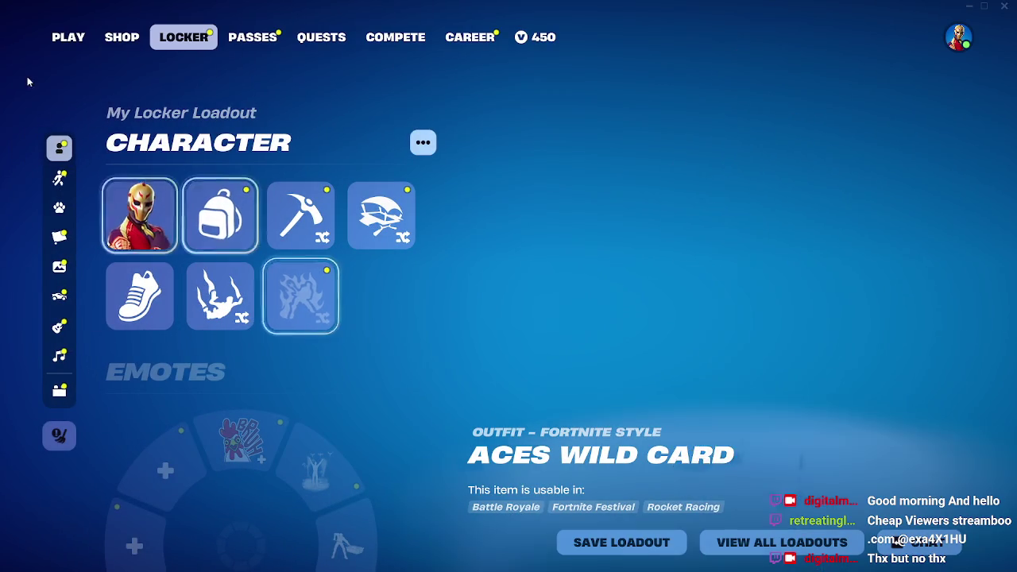
{"action": "left_click", "coordinate": [75, 40]}
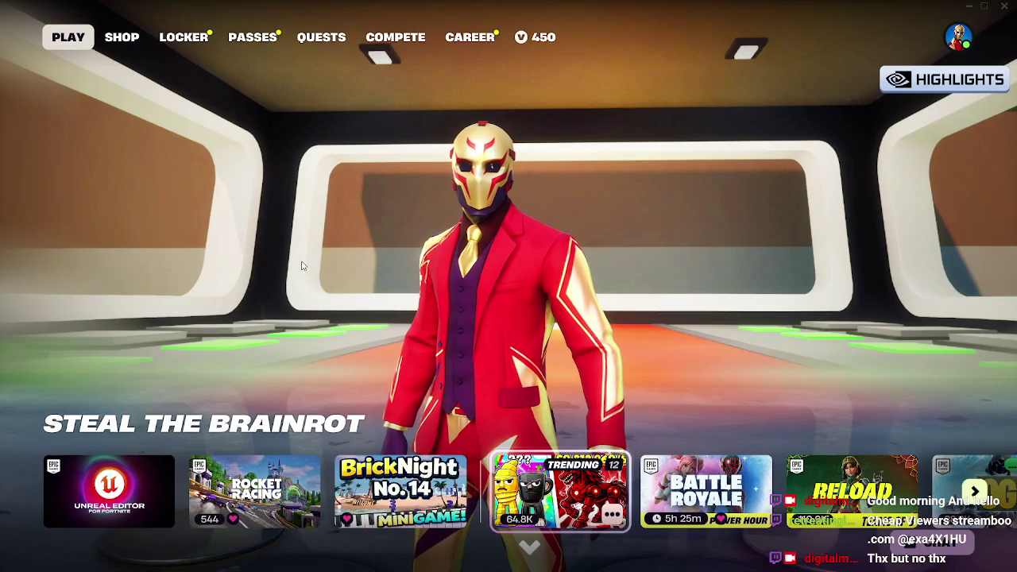
{"action": "left_click", "coordinate": [419, 515]}
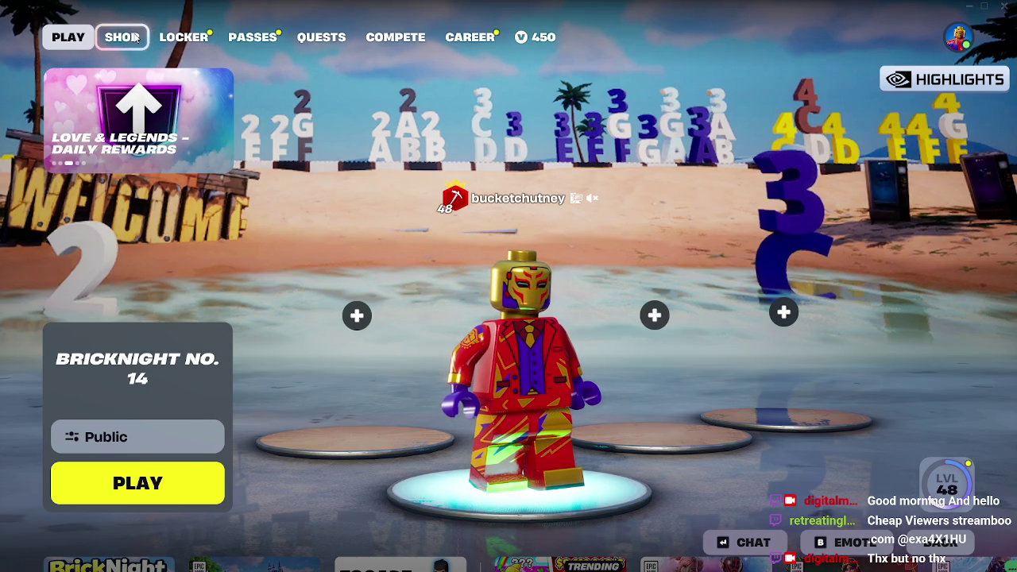
Step: Equip the Color Splash Jellie outfit from the Locker's outfit grid and browse the collection
{"action": "left_click", "coordinate": [183, 38]}
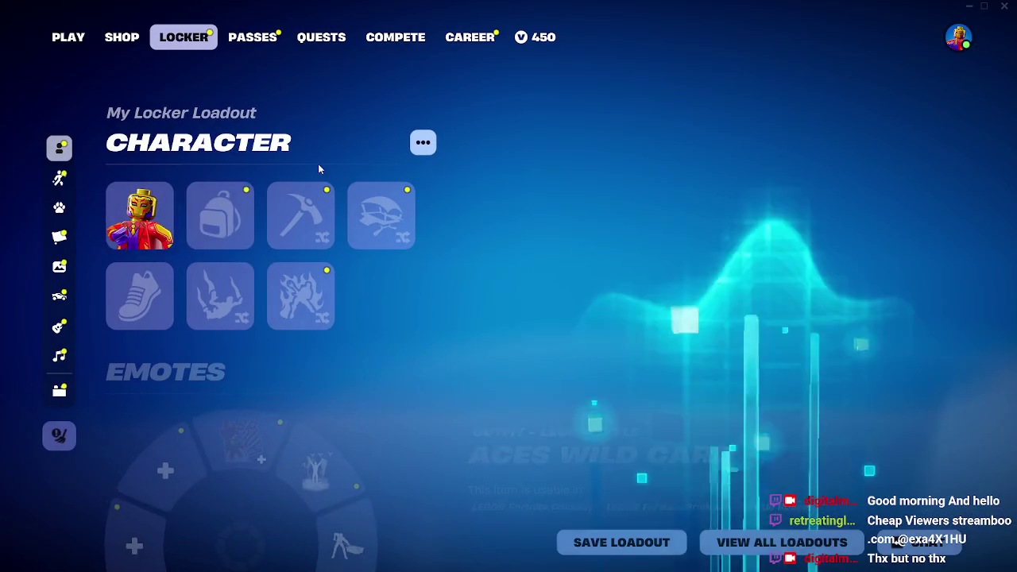
{"action": "left_click", "coordinate": [280, 213]}
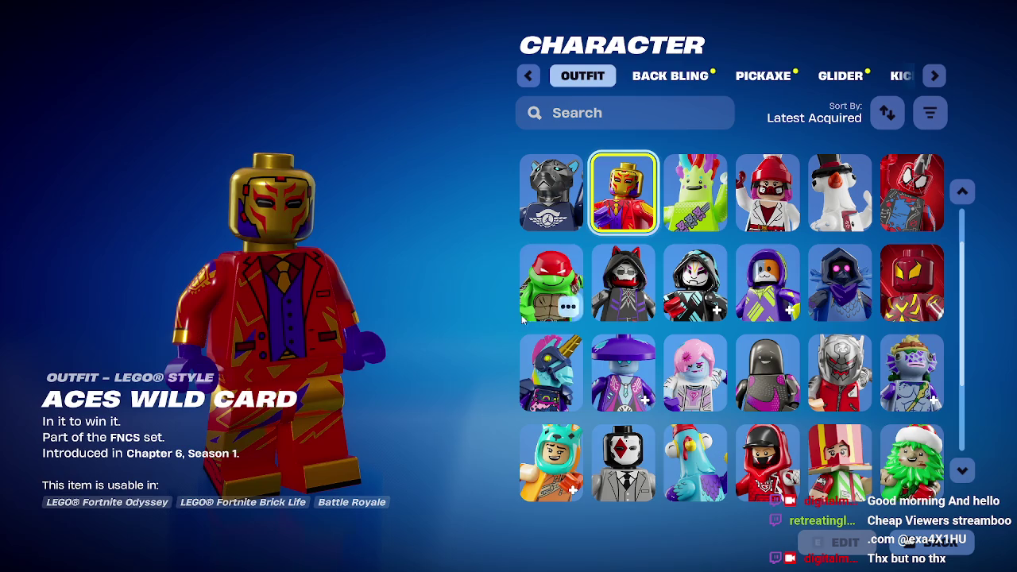
{"action": "left_click", "coordinate": [696, 202]}
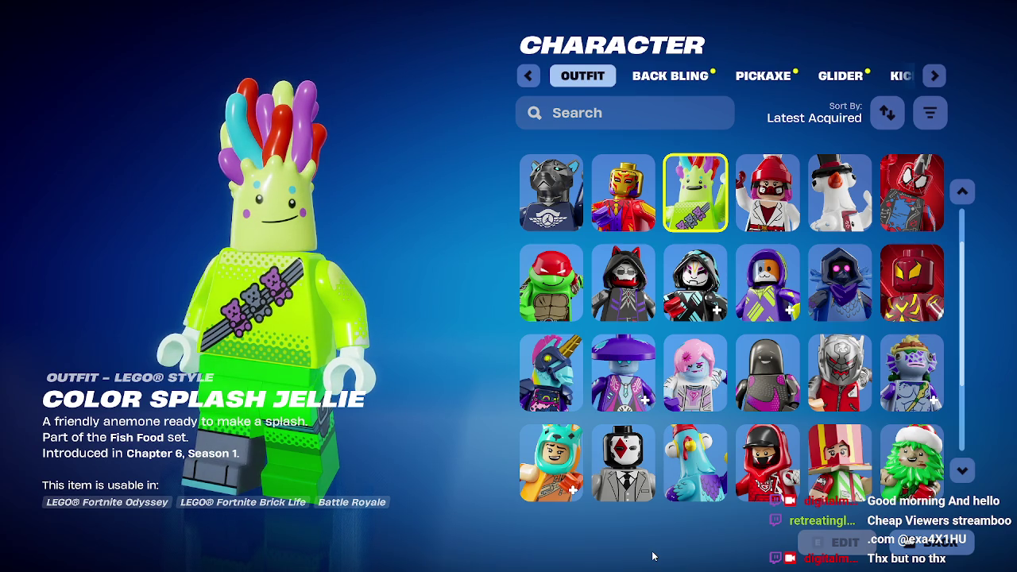
{"action": "scroll", "coordinate": [648, 477], "scroll_direction": "down", "scroll_amount": 3}
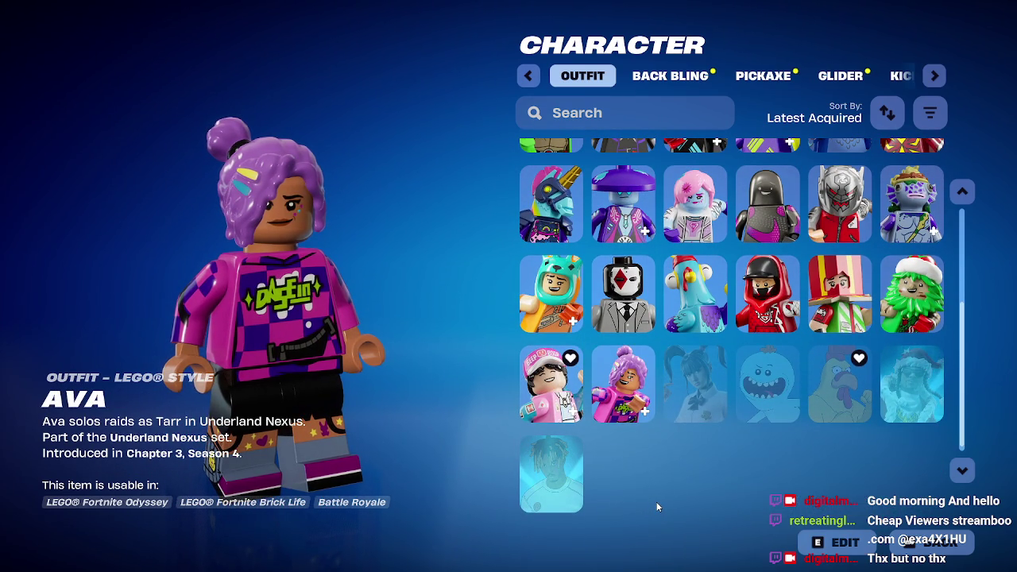
{"action": "scroll", "coordinate": [656, 501], "scroll_direction": "up", "scroll_amount": 1}
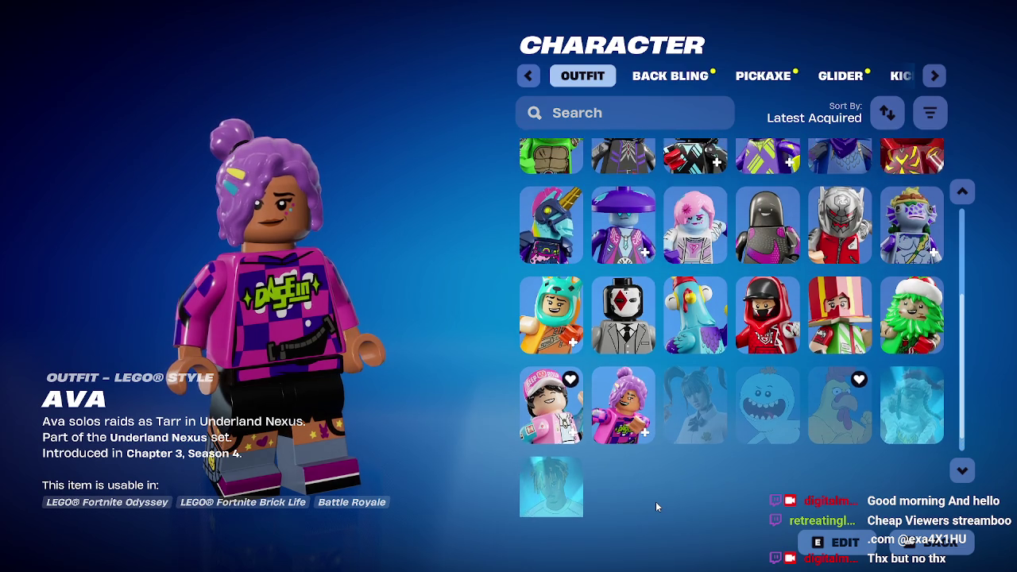
{"action": "scroll", "coordinate": [653, 501], "scroll_direction": "up", "scroll_amount": 1}
{"action": "scroll", "coordinate": [653, 502], "scroll_direction": "up", "scroll_amount": 1}
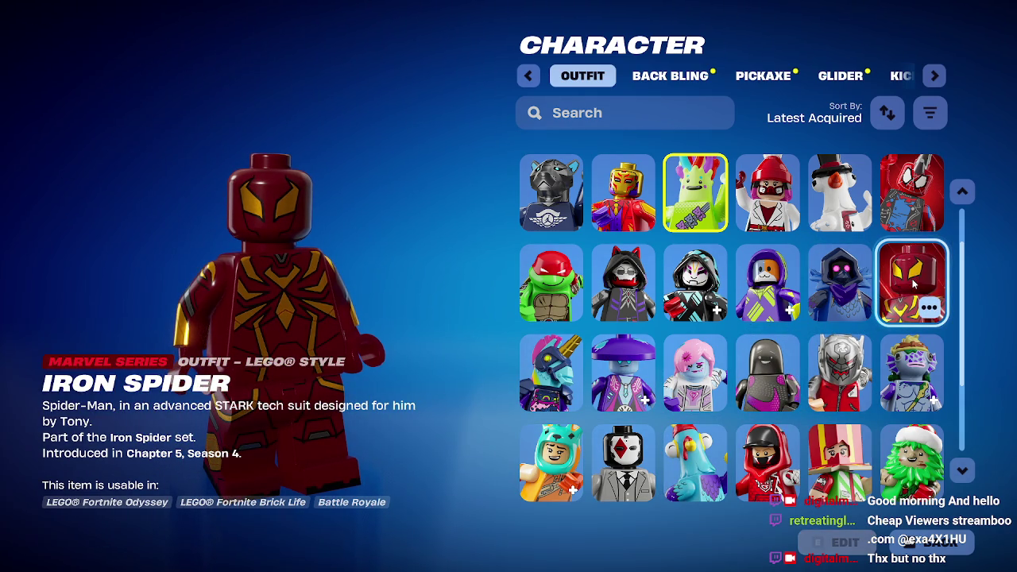
Step: Equip Spider-Punk, then Bogstick as the outfit, and quit Fortnite, confirming the Quit prompt
{"action": "left_click", "coordinate": [914, 208]}
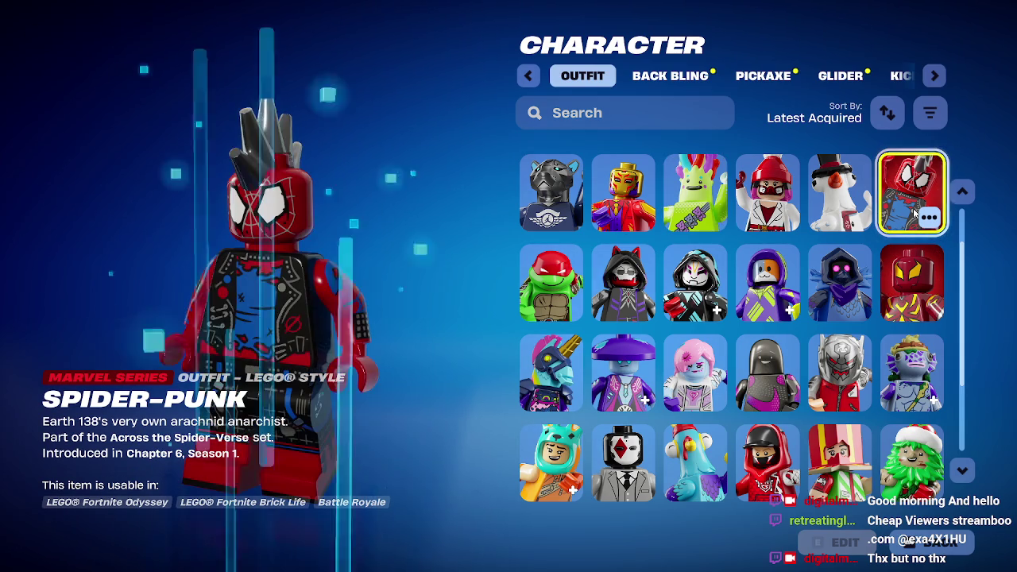
{"action": "left_click", "coordinate": [943, 553]}
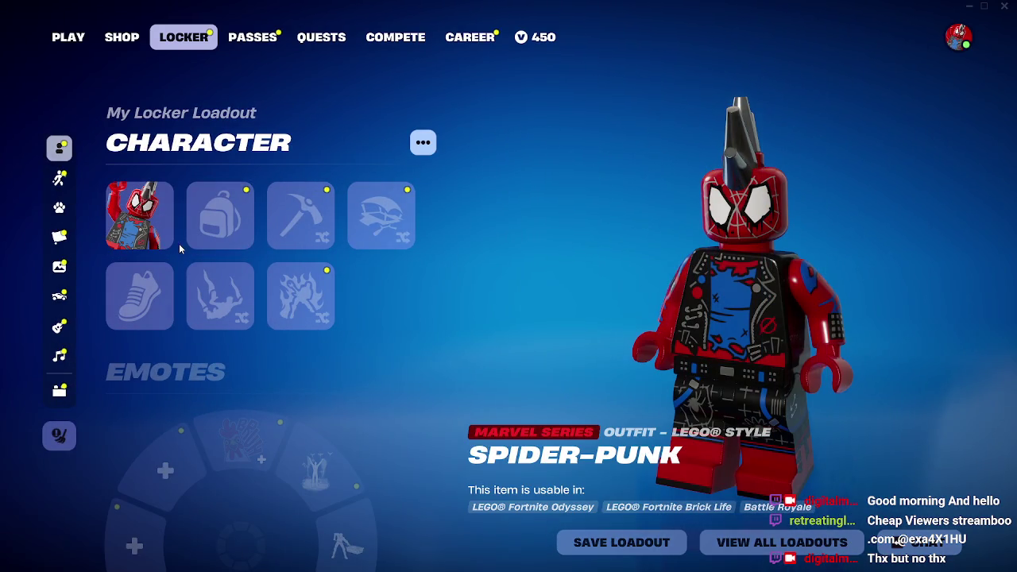
{"action": "left_click", "coordinate": [127, 228]}
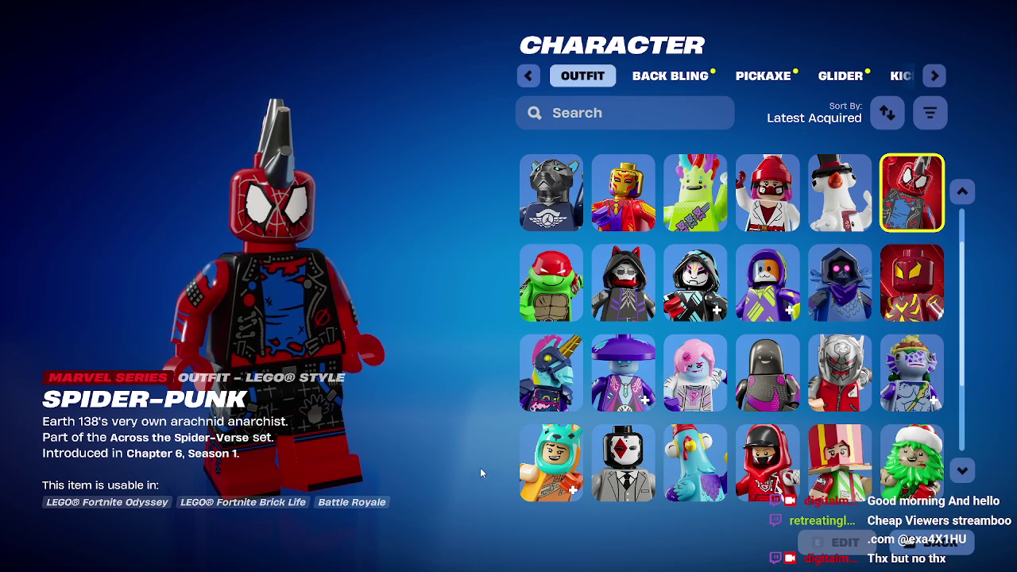
{"action": "left_click", "coordinate": [912, 377]}
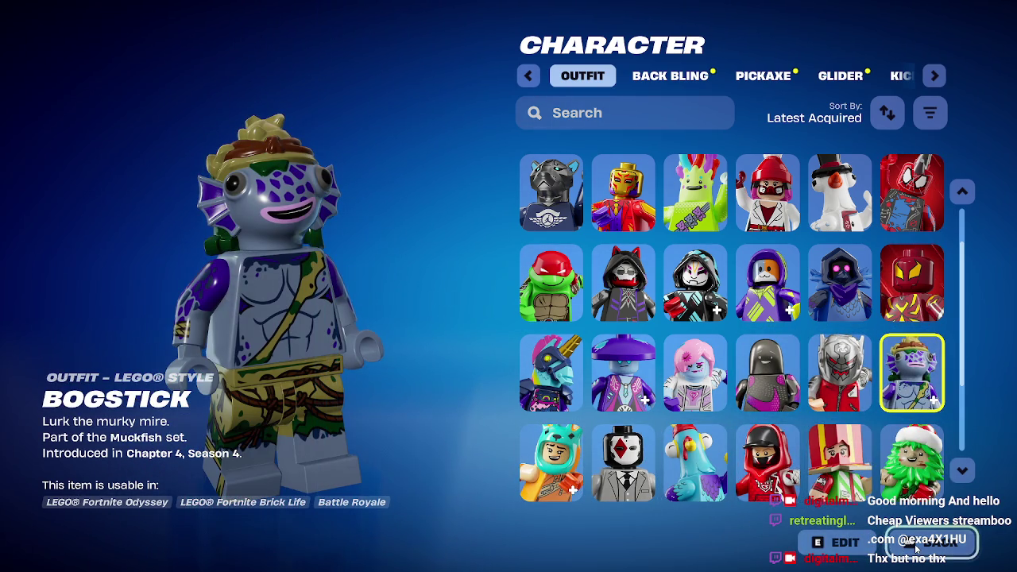
{"action": "left_click", "coordinate": [917, 547]}
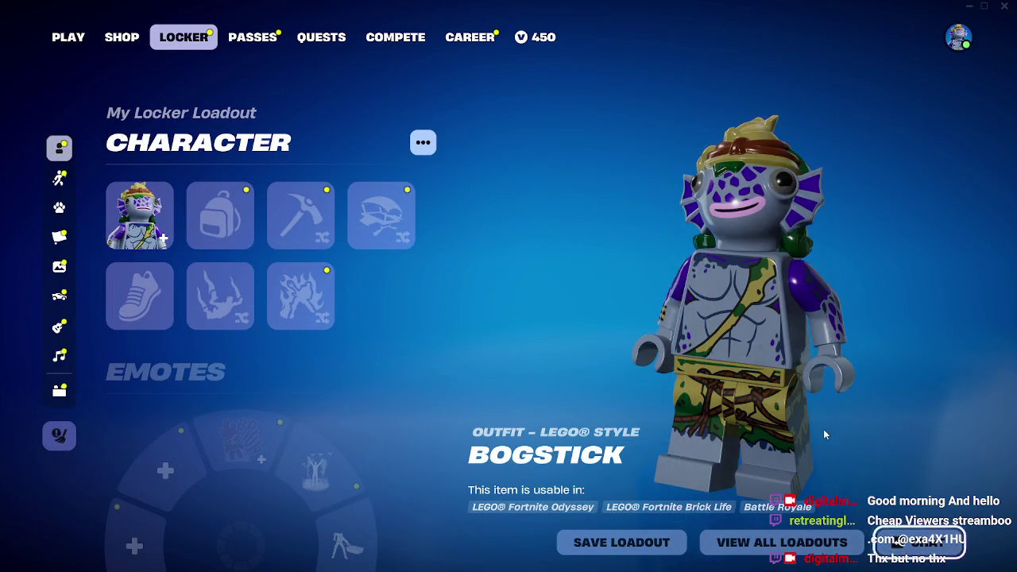
{"action": "left_click", "coordinate": [1006, 6]}
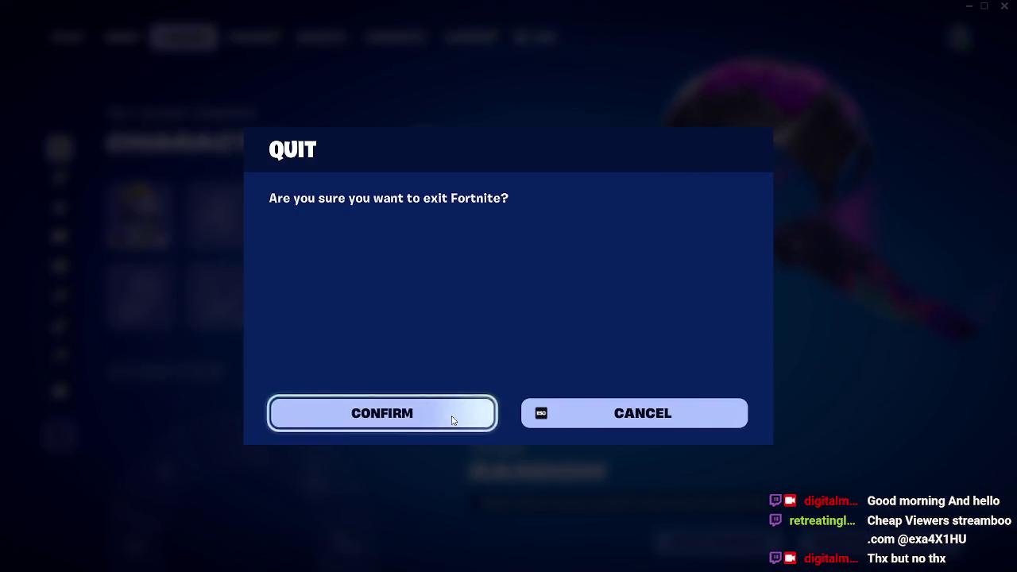
{"action": "left_click", "coordinate": [453, 417]}
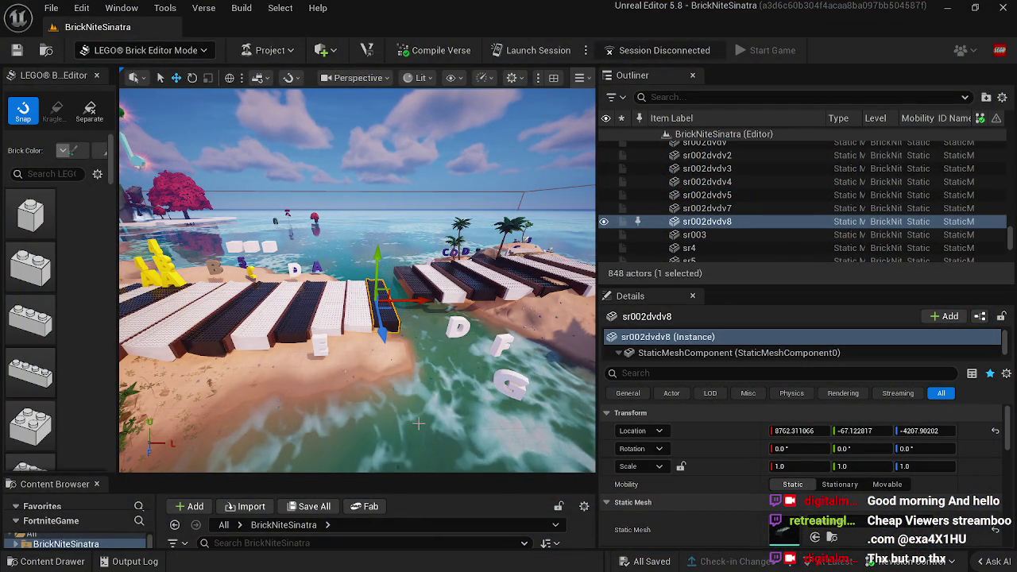
Step: Fly to the piano keys and drag white key sr001mL17 toward the water, near 8707.3, 188.1, -4172.6
{"action": "left_click_drag", "start_coordinate": [453, 377], "coordinate": [433, 350]}
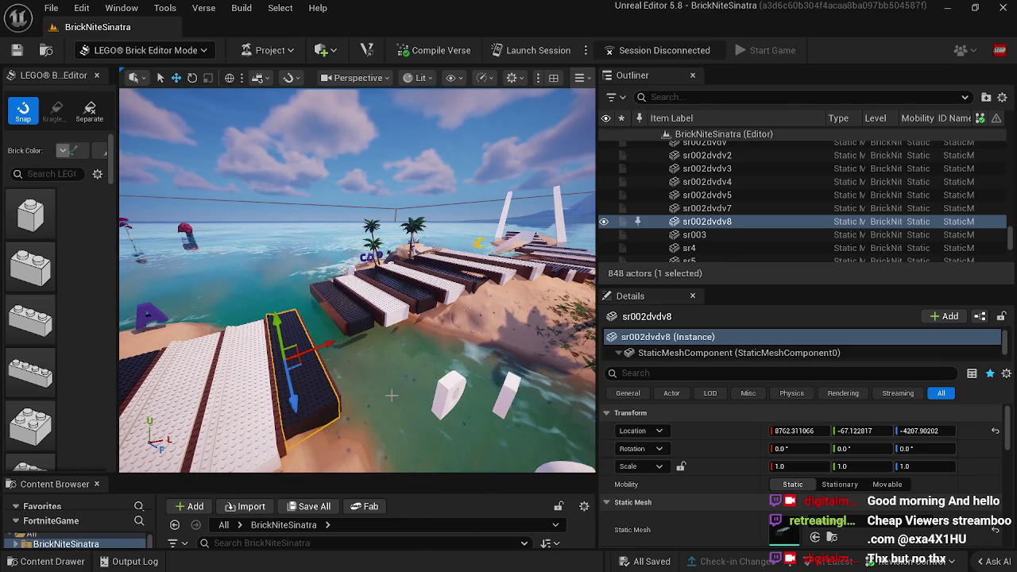
{"action": "left_click_drag", "start_coordinate": [378, 428], "coordinate": [378, 429]}
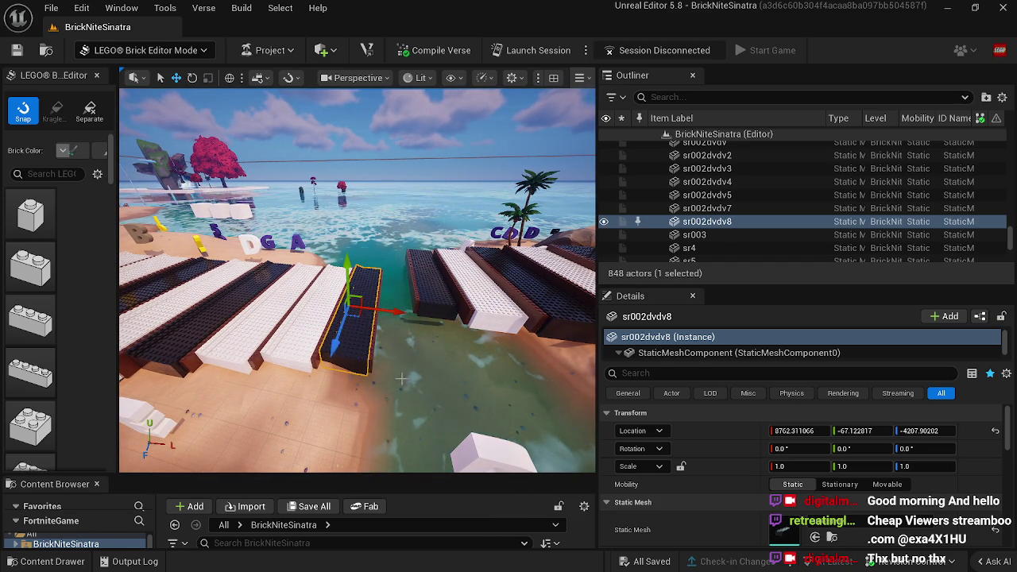
{"action": "left_click_drag", "start_coordinate": [378, 428], "coordinate": [378, 429]}
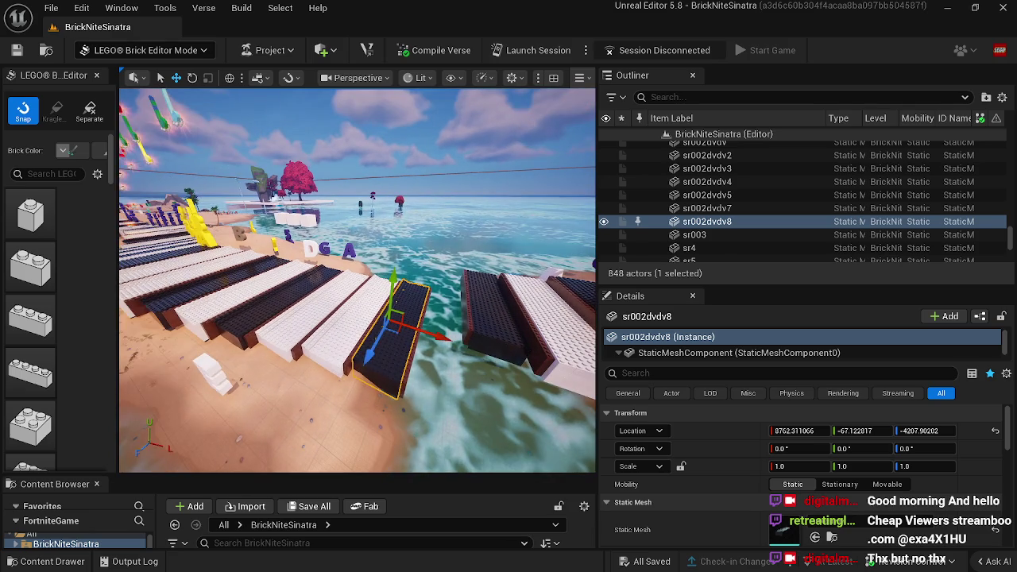
{"action": "left_click_drag", "start_coordinate": [378, 367], "coordinate": [378, 367]}
{"action": "left_click_drag", "start_coordinate": [298, 358], "coordinate": [299, 359]}
{"action": "left_click", "coordinate": [361, 348]}
{"action": "left_click_drag", "start_coordinate": [360, 347], "coordinate": [360, 348]}
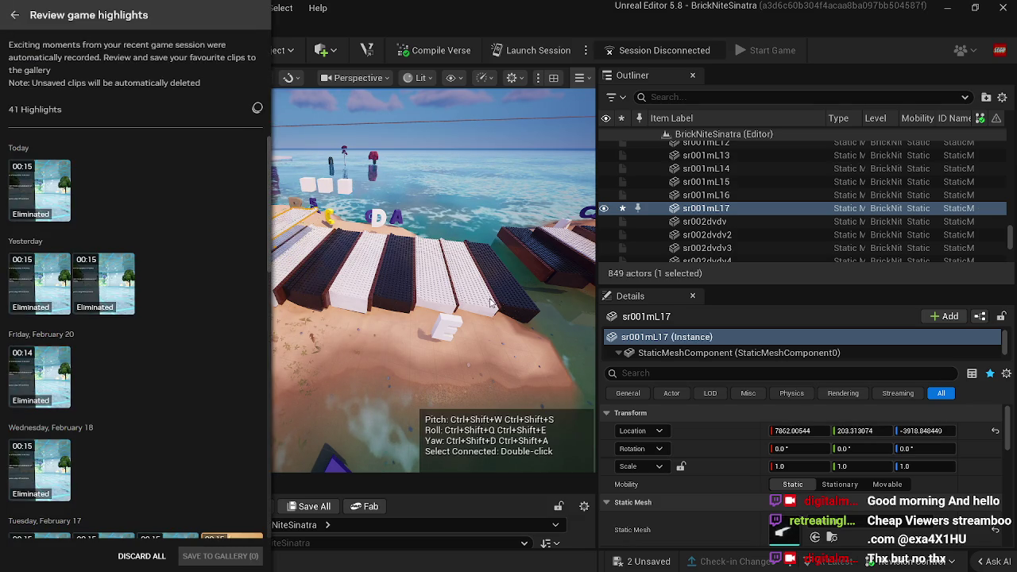
{"action": "mouse_move", "coordinate": [501, 324]}
{"action": "left_mouse_down"}
{"action": "mouse_move", "coordinate": [500, 287]}
{"action": "mouse_move", "coordinate": [534, 280]}
{"action": "mouse_move", "coordinate": [528, 245]}
{"action": "left_mouse_up"}
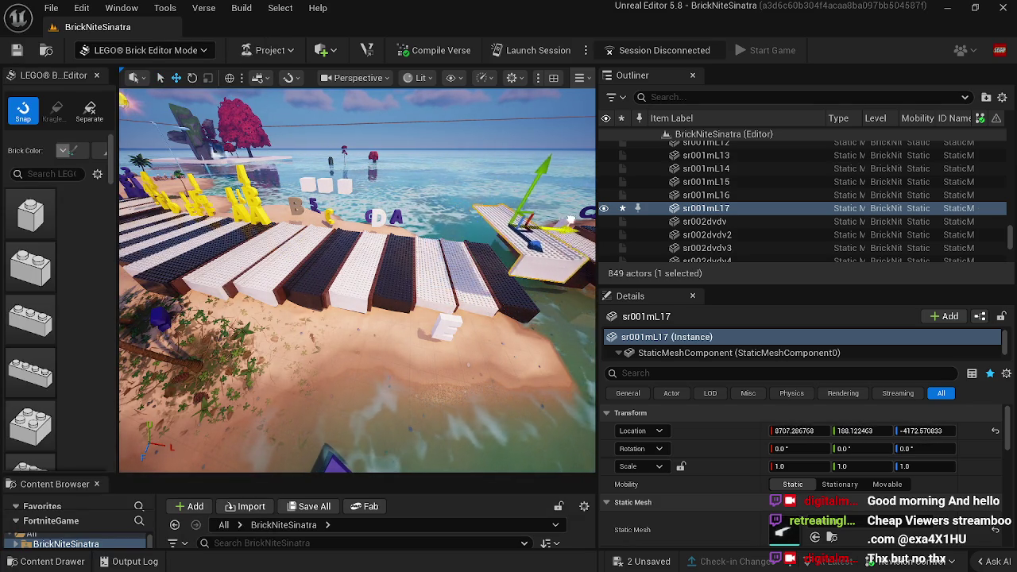
Step: Slide white key sr001mL17 into line along the row and lower it to the other keys' height
{"action": "mouse_move", "coordinate": [520, 226]}
{"action": "left_mouse_down"}
{"action": "mouse_move", "coordinate": [509, 231]}
{"action": "mouse_move", "coordinate": [572, 240]}
{"action": "left_mouse_up"}
{"action": "key", "text": "f"}
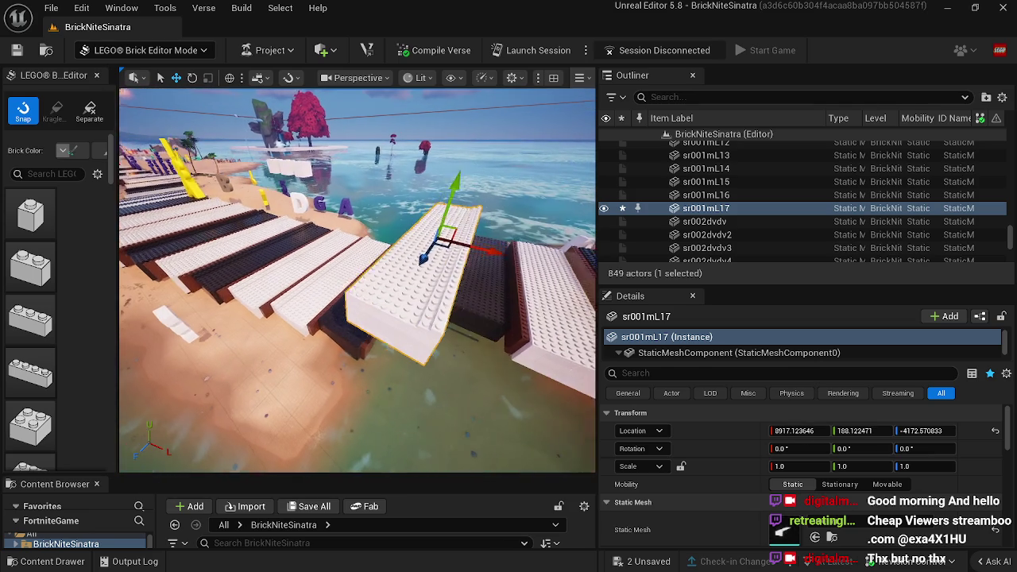
{"action": "left_click_drag", "start_coordinate": [439, 191], "coordinate": [450, 282]}
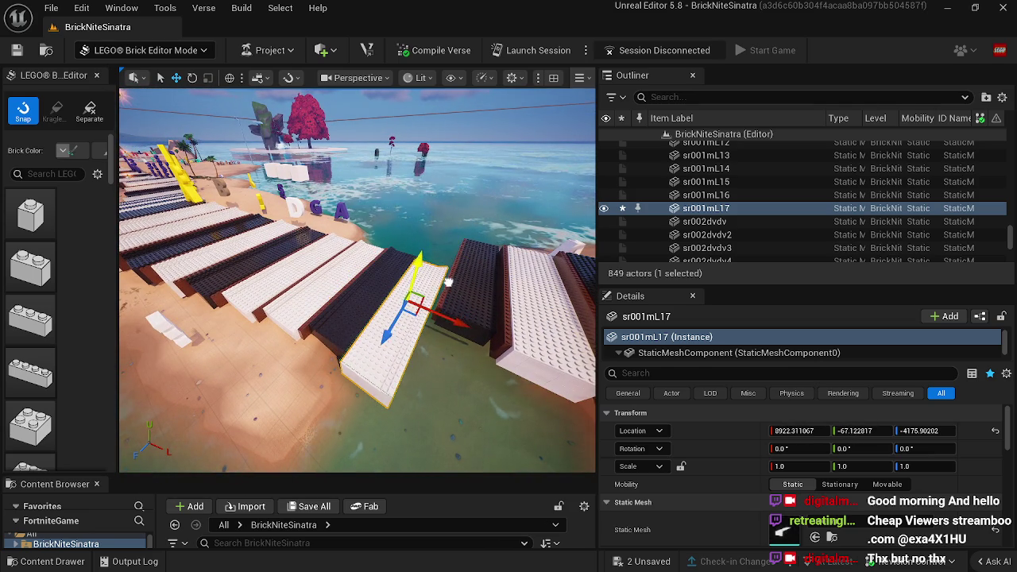
{"action": "mouse_move", "coordinate": [445, 321]}
{"action": "left_mouse_down"}
{"action": "mouse_move", "coordinate": [446, 310]}
{"action": "mouse_move", "coordinate": [467, 309]}
{"action": "left_mouse_up"}
{"action": "left_click_drag", "start_coordinate": [509, 270], "coordinate": [512, 276]}
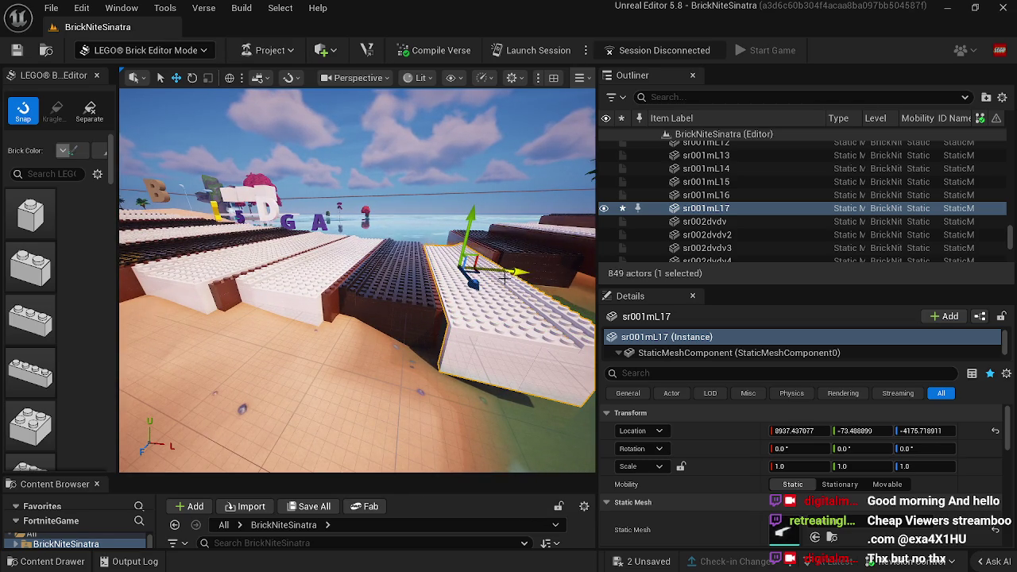
{"action": "left_click_drag", "start_coordinate": [471, 239], "coordinate": [472, 263]}
{"action": "left_click_drag", "start_coordinate": [357, 318], "coordinate": [302, 326]}
{"action": "mouse_move", "coordinate": [511, 323]}
{"action": "left_mouse_down"}
{"action": "mouse_move", "coordinate": [545, 302]}
{"action": "mouse_move", "coordinate": [534, 274]}
{"action": "mouse_move", "coordinate": [538, 302]}
{"action": "mouse_move", "coordinate": [544, 275]}
{"action": "mouse_move", "coordinate": [476, 314]}
{"action": "left_mouse_up"}
Step: Raise the neighbouring dark key fgt29 to level height
{"action": "left_click", "coordinate": [449, 217]}
{"action": "left_click_drag", "start_coordinate": [449, 217], "coordinate": [421, 284]}
{"action": "left_click_drag", "start_coordinate": [333, 272], "coordinate": [341, 268]}
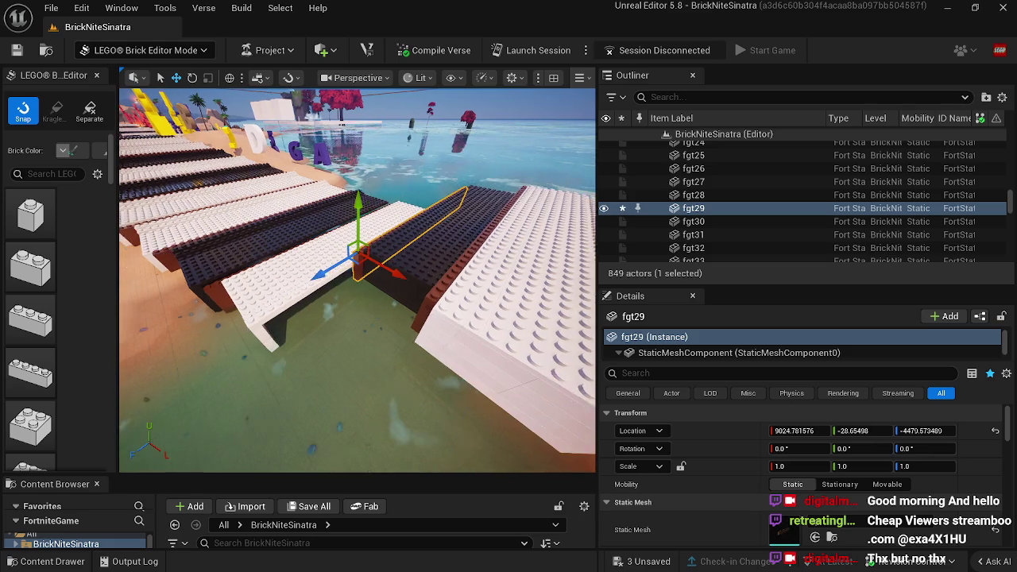
{"action": "mouse_move", "coordinate": [284, 282]}
{"action": "left_mouse_down"}
{"action": "mouse_move", "coordinate": [249, 307]}
{"action": "mouse_move", "coordinate": [517, 227]}
{"action": "mouse_move", "coordinate": [445, 262]}
{"action": "mouse_move", "coordinate": [541, 220]}
{"action": "left_mouse_up"}
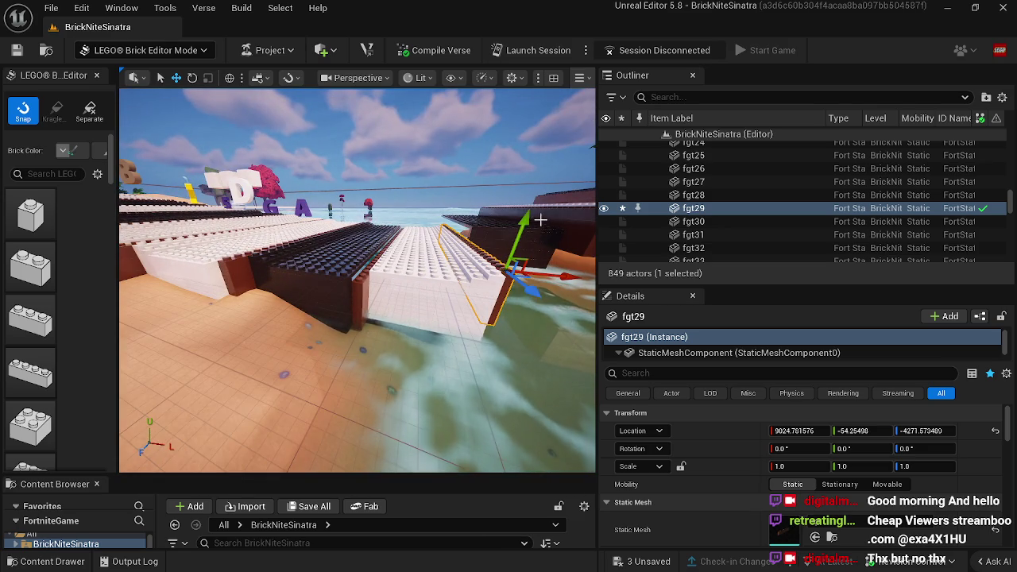
Step: Find and delete the stray dark brick sr14 among the shore-end keys
{"action": "left_click", "coordinate": [494, 240]}
{"action": "left_click", "coordinate": [358, 303]}
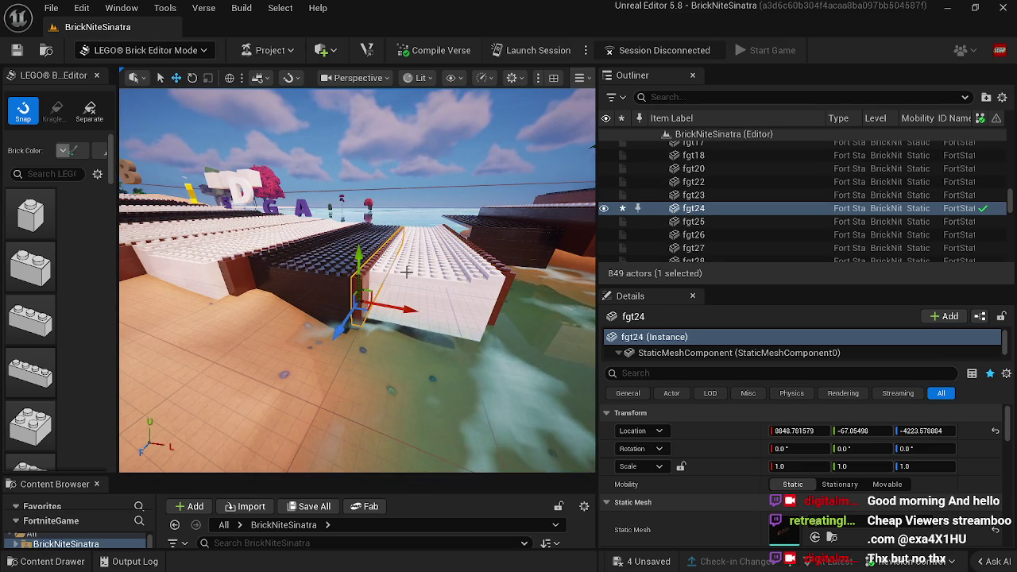
{"action": "left_click", "coordinate": [387, 266]}
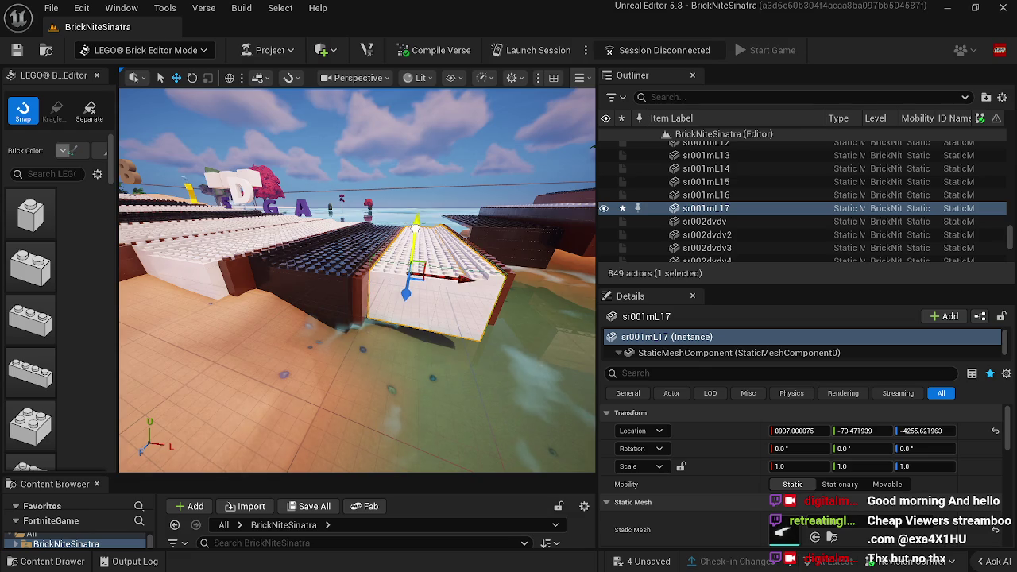
{"action": "left_click", "coordinate": [506, 282]}
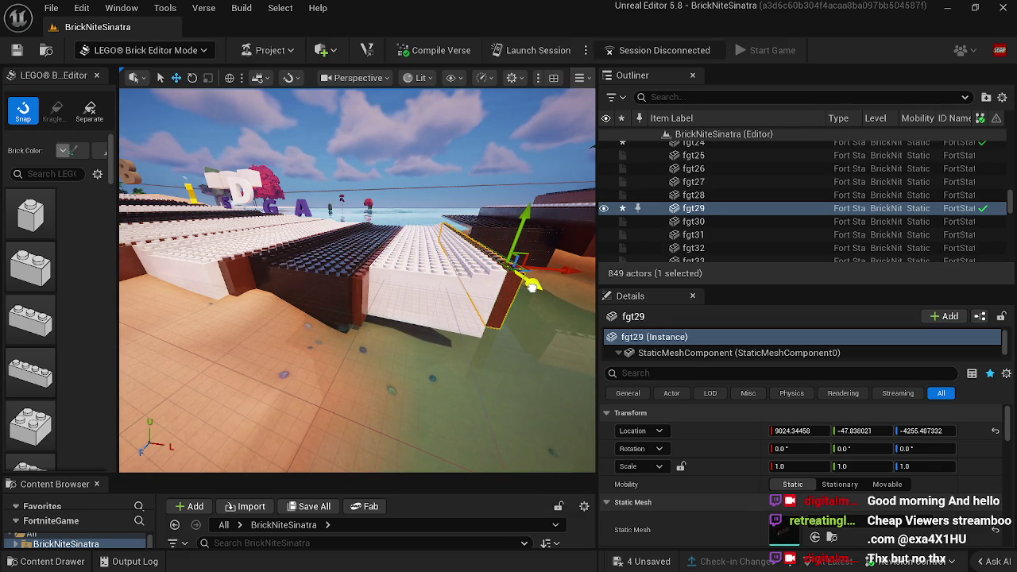
{"action": "mouse_move", "coordinate": [510, 283]}
{"action": "left_mouse_down"}
{"action": "mouse_move", "coordinate": [483, 250]}
{"action": "mouse_move", "coordinate": [477, 216]}
{"action": "mouse_move", "coordinate": [479, 291]}
{"action": "mouse_move", "coordinate": [477, 237]}
{"action": "left_mouse_up"}
{"action": "left_click", "coordinate": [483, 249]}
{"action": "left_click", "coordinate": [477, 237]}
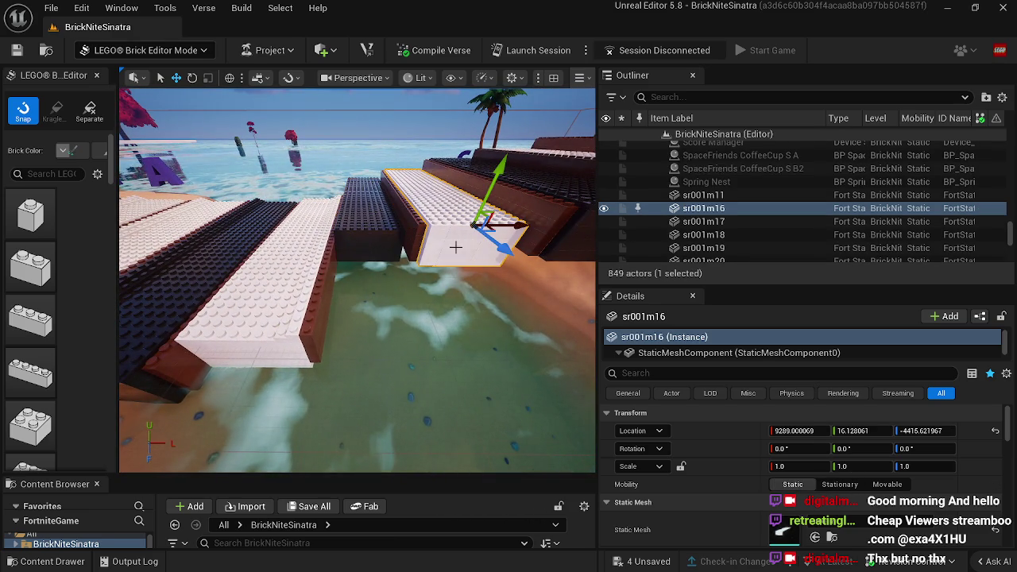
{"action": "left_click", "coordinate": [373, 235]}
{"action": "key", "text": "Delete"}
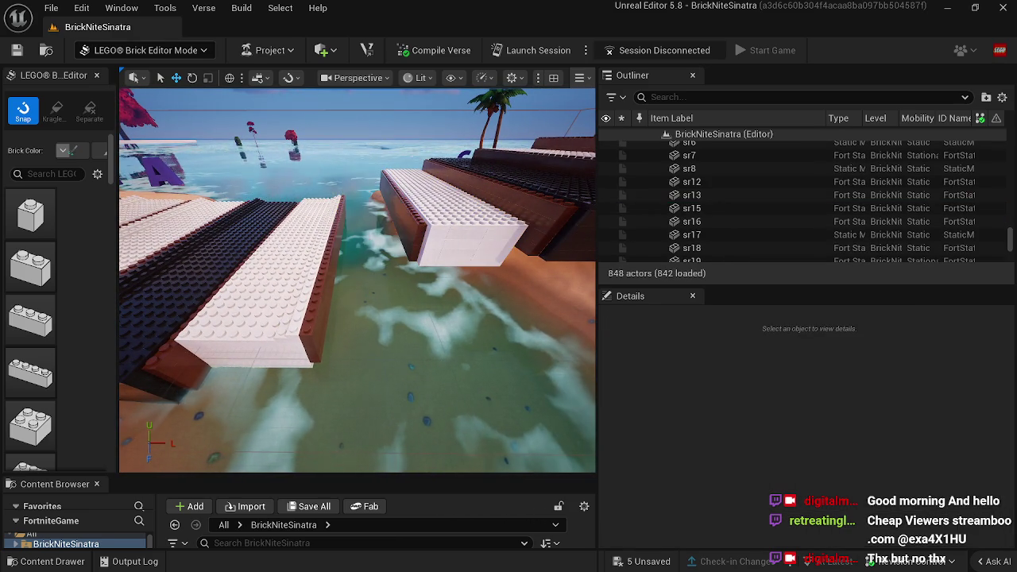
Step: Duplicate black key sr6 to create a new black key, sr9
{"action": "key", "text": "w"}
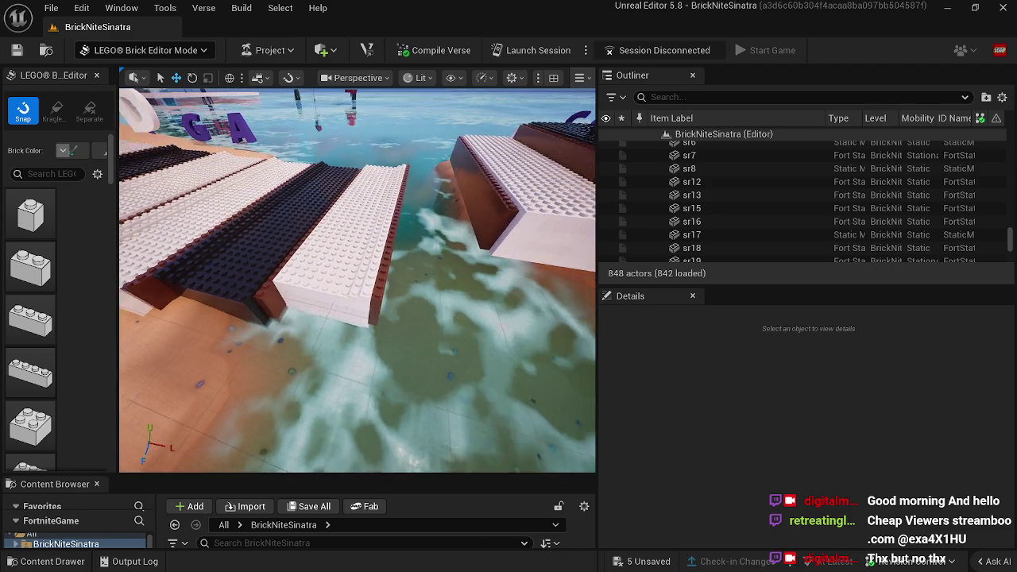
{"action": "key", "text": "s"}
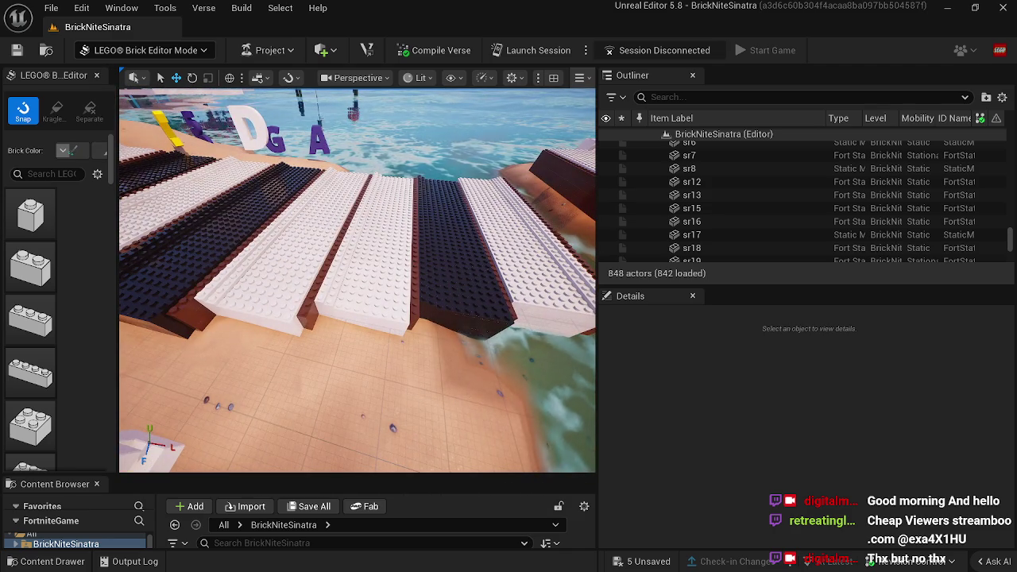
{"action": "key", "text": "w"}
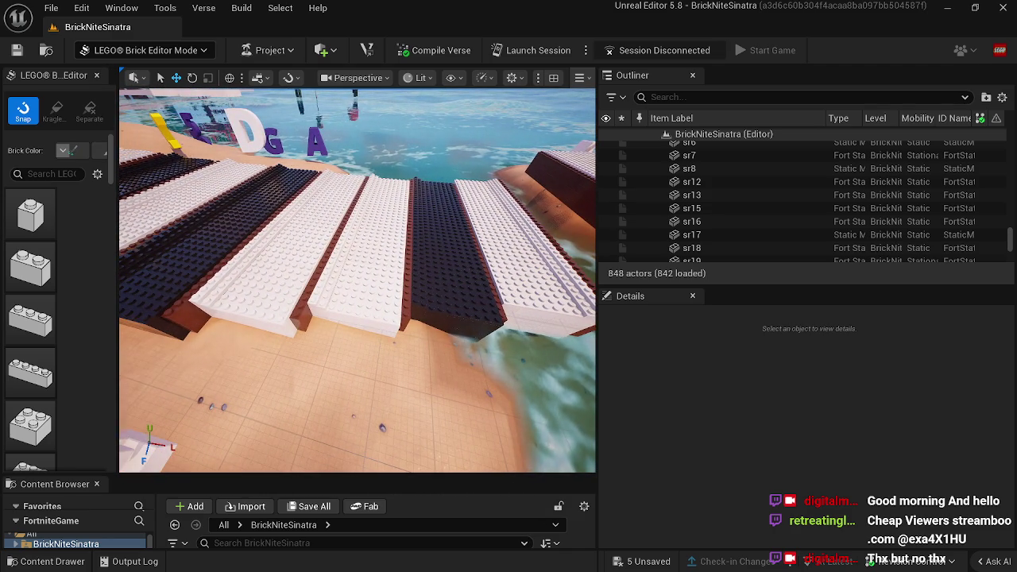
{"action": "key", "text": "s"}
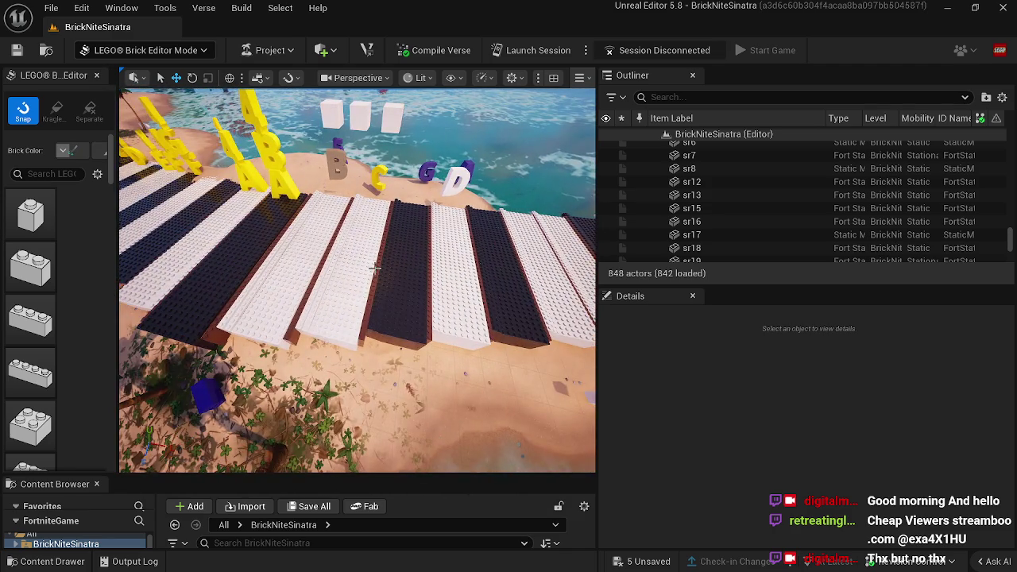
{"action": "key", "text": "d"}
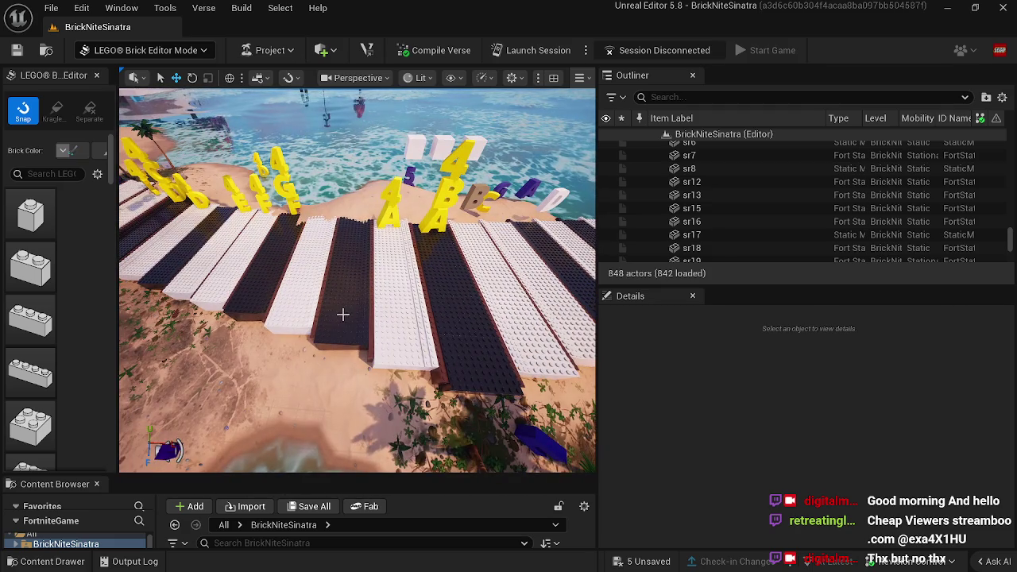
{"action": "left_click", "coordinate": [342, 314]}
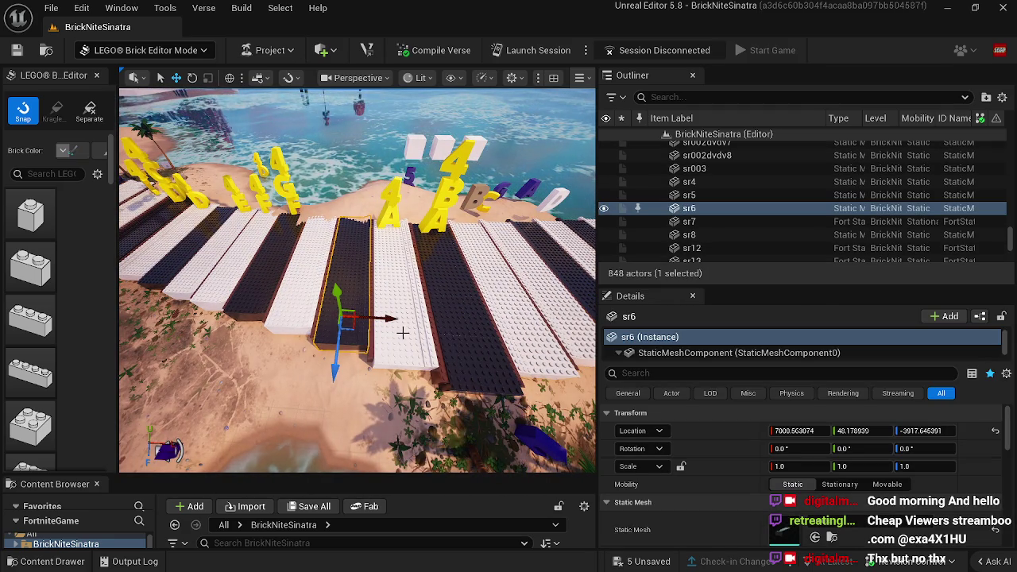
{"action": "key", "text": "ctrl+d"}
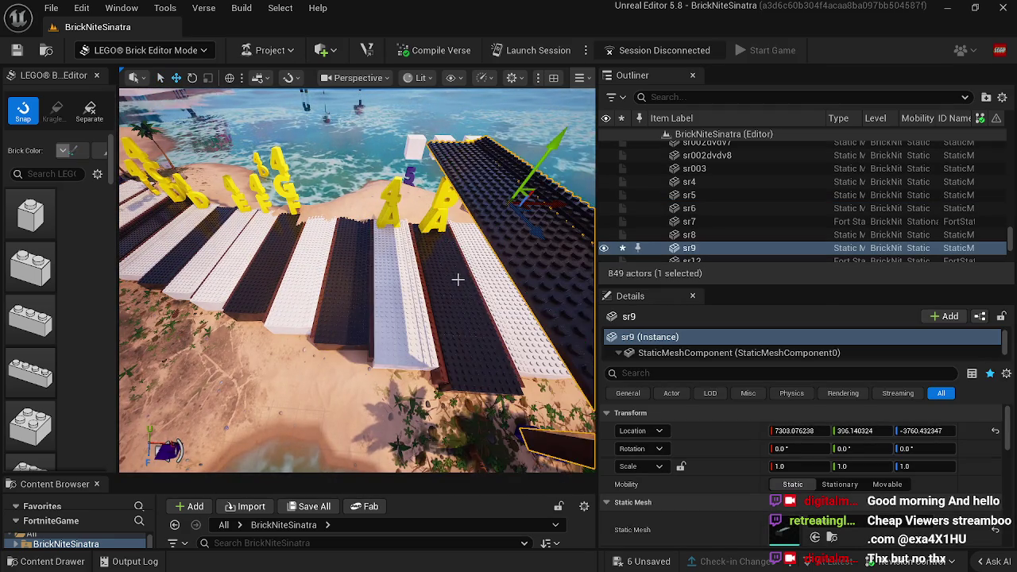
{"action": "key", "text": "d"}
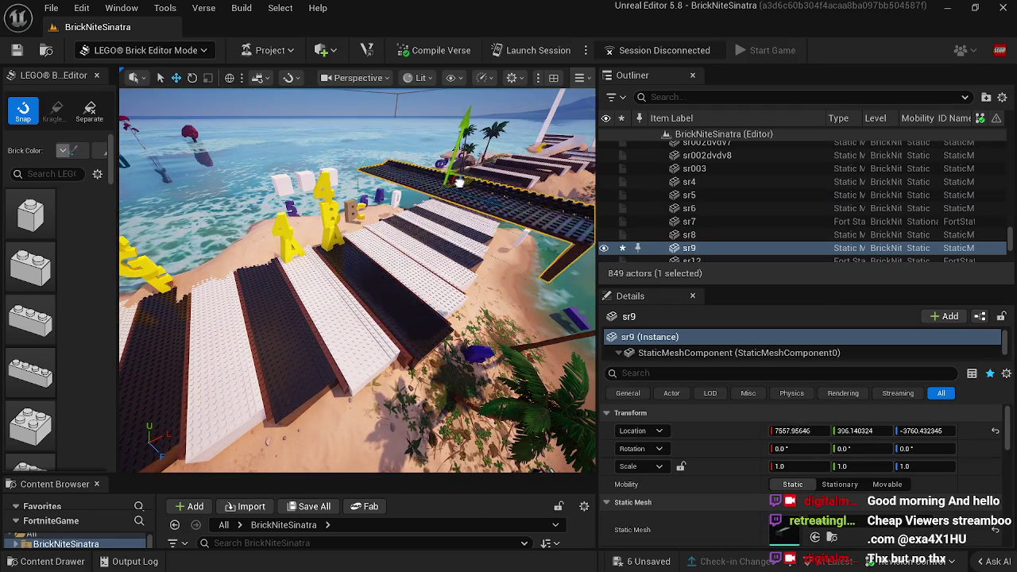
{"action": "key", "text": "d"}
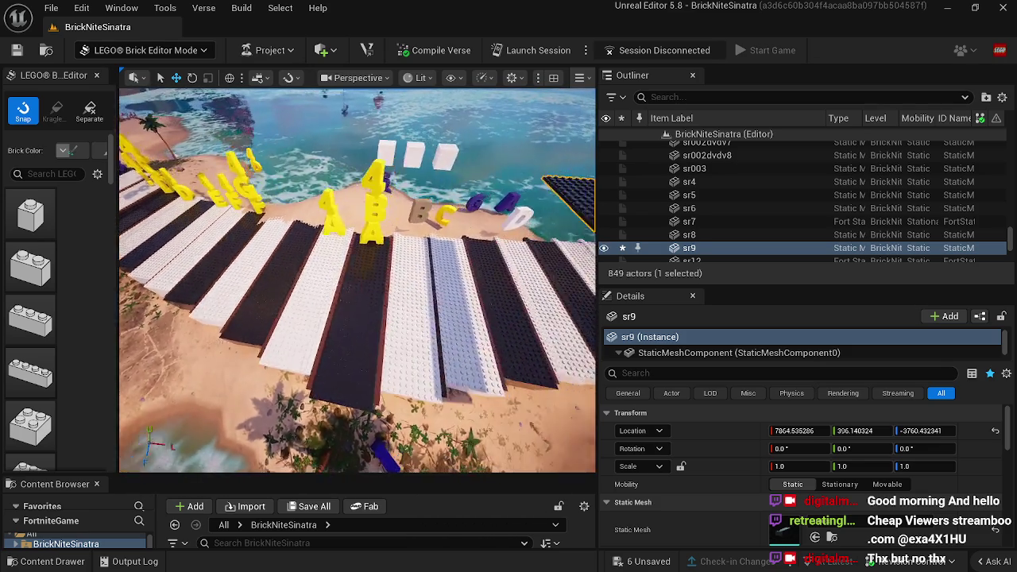
{"action": "key", "text": "d"}
Step: Move black key sr9 to the row's far end, flush near 9129.4, -41.5, -4287.7
{"action": "mouse_move", "coordinate": [240, 318]}
{"action": "left_mouse_down"}
{"action": "mouse_move", "coordinate": [533, 227]}
{"action": "mouse_move", "coordinate": [585, 192]}
{"action": "left_mouse_up"}
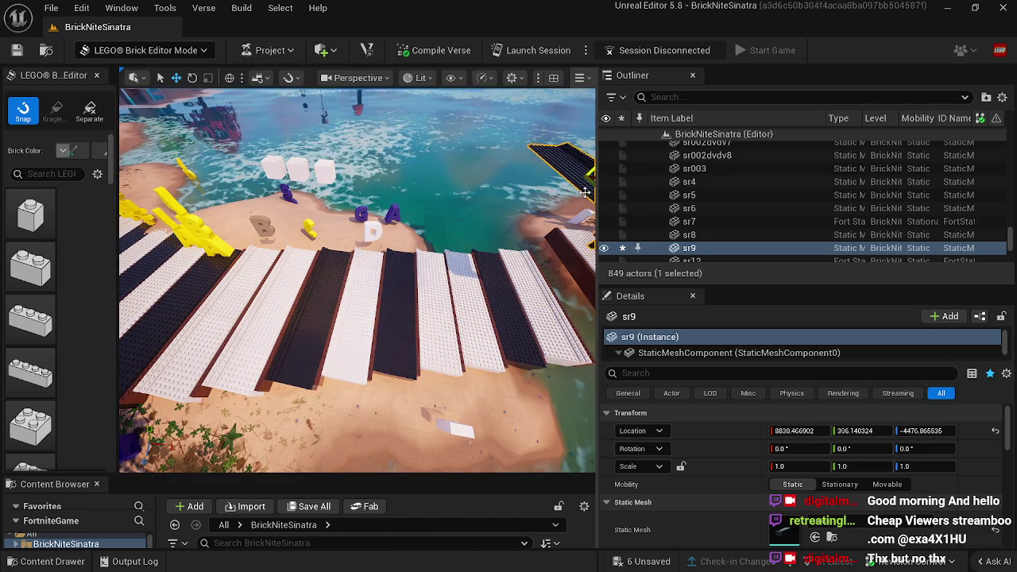
{"action": "key", "text": "f"}
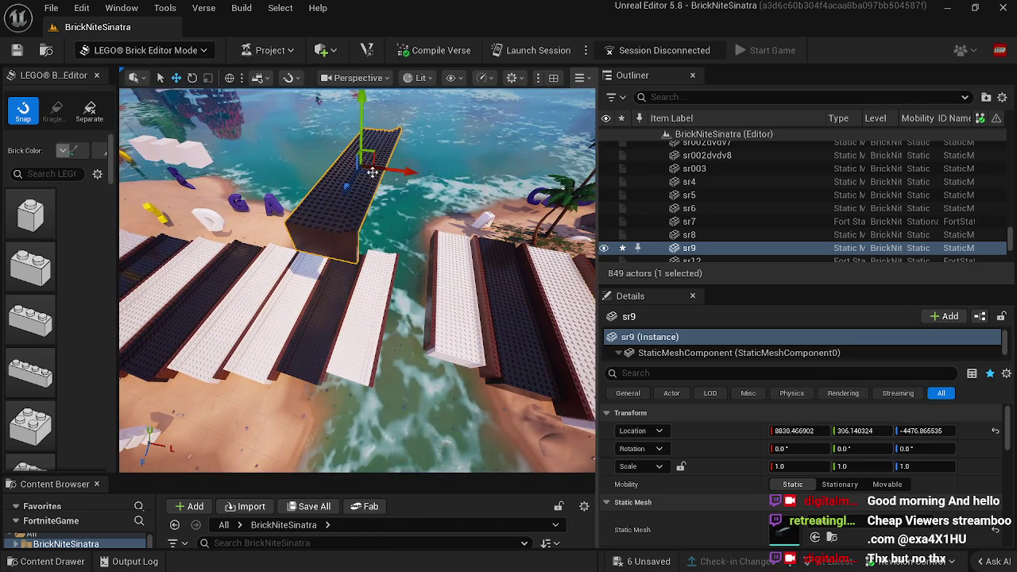
{"action": "left_click_drag", "start_coordinate": [372, 173], "coordinate": [441, 182]}
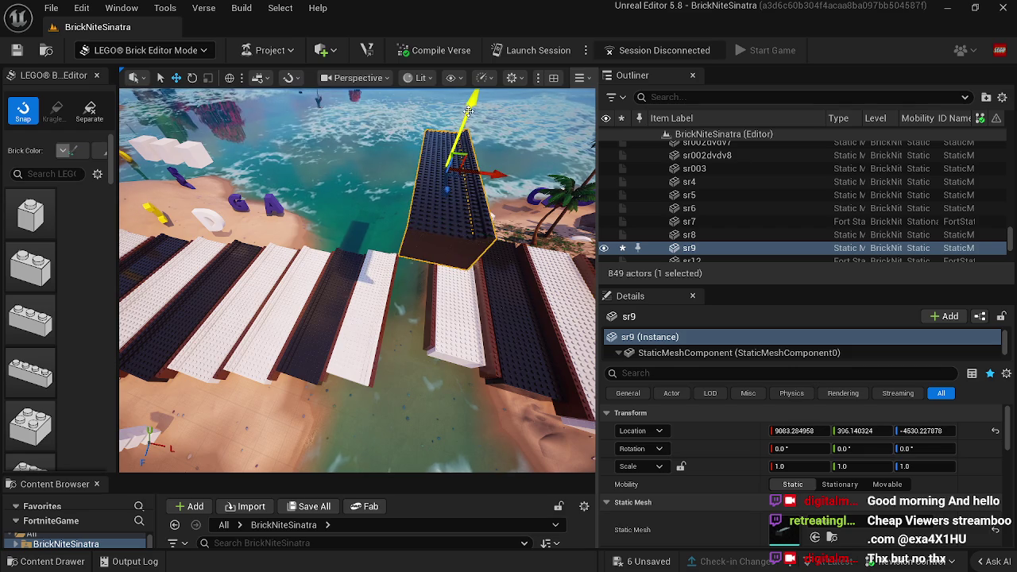
{"action": "scroll", "coordinate": [450, 225], "scroll_direction": "up", "scroll_amount": 5}
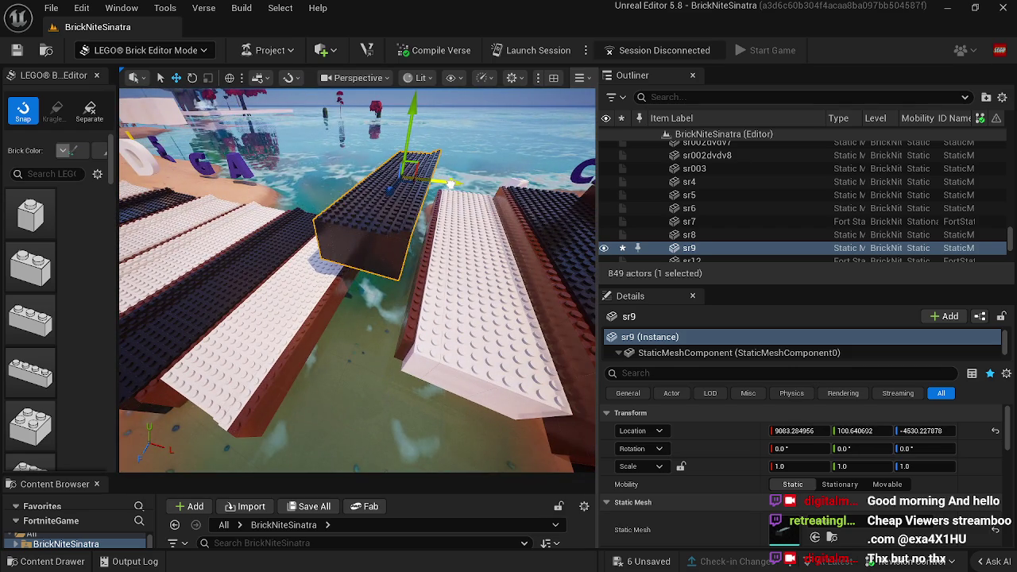
{"action": "left_click_drag", "start_coordinate": [469, 186], "coordinate": [464, 188]}
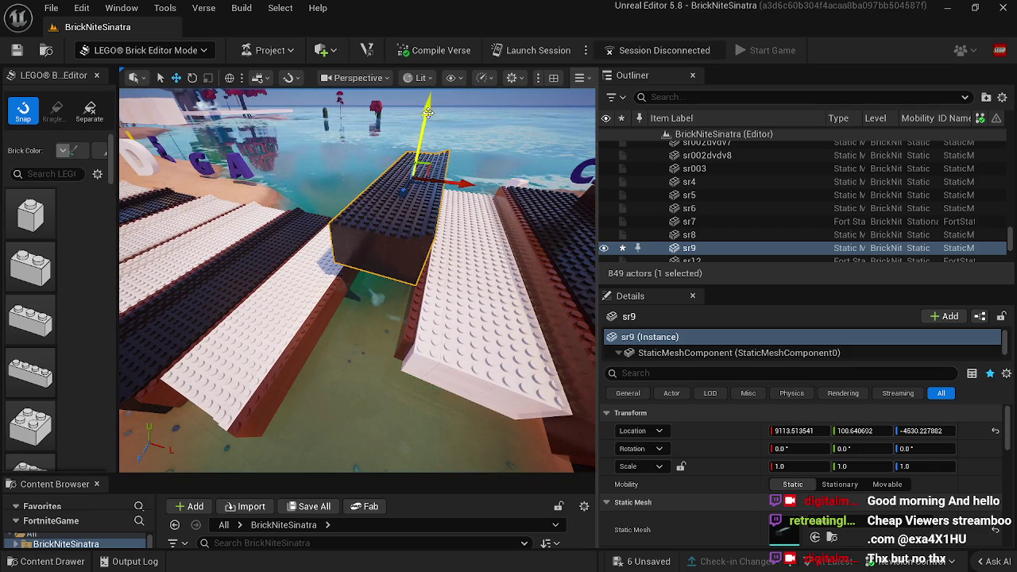
{"action": "mouse_move", "coordinate": [426, 187]}
{"action": "left_mouse_down"}
{"action": "mouse_move", "coordinate": [342, 318]}
{"action": "mouse_move", "coordinate": [397, 302]}
{"action": "mouse_move", "coordinate": [365, 334]}
{"action": "mouse_move", "coordinate": [330, 346]}
{"action": "mouse_move", "coordinate": [410, 337]}
{"action": "left_mouse_up"}
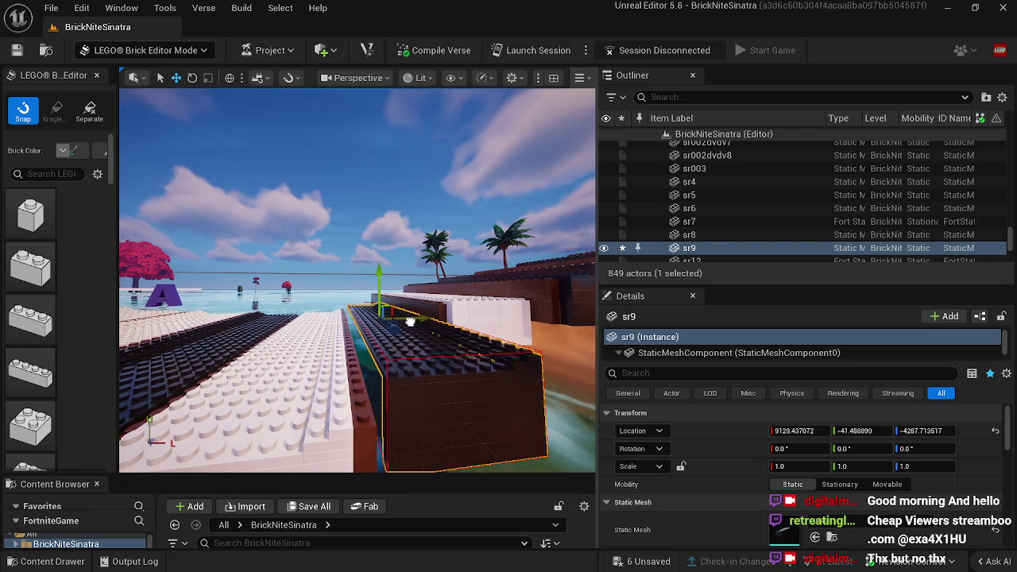
Step: Shift black key sr9 sideways, then undo that move
{"action": "left_click_drag", "start_coordinate": [372, 283], "coordinate": [329, 310]}
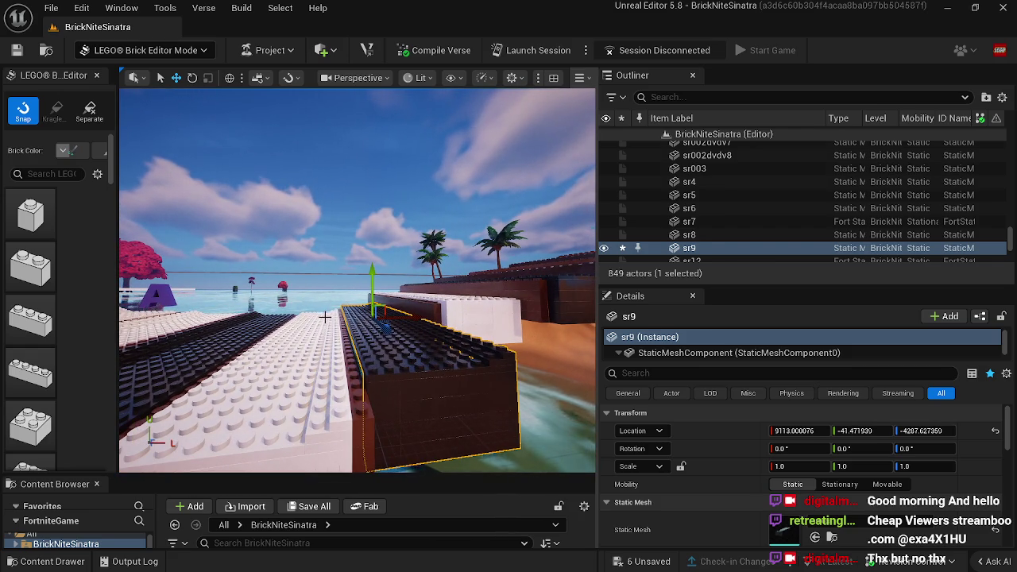
{"action": "left_click", "coordinate": [325, 316]}
{"action": "left_click", "coordinate": [375, 336]}
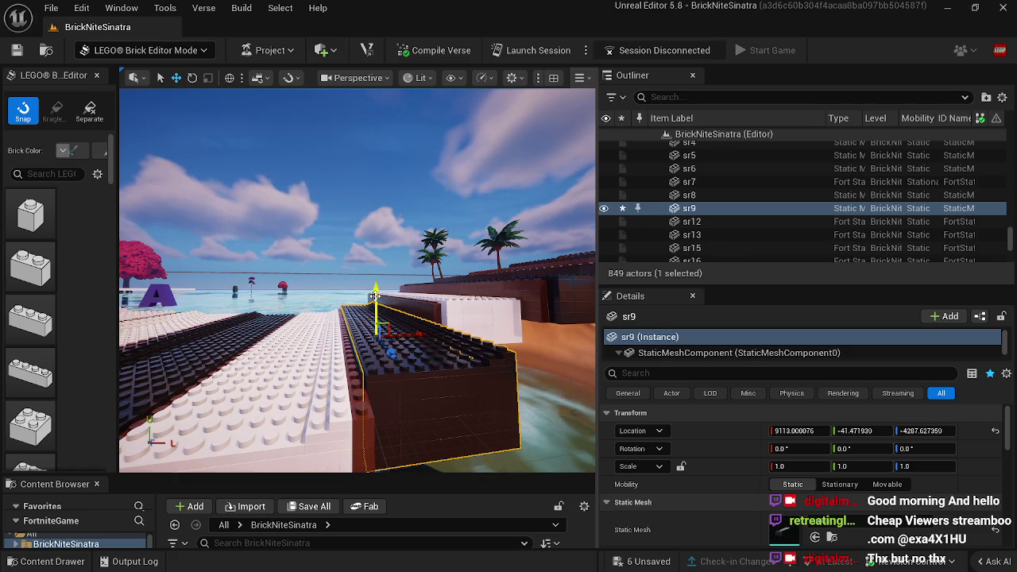
{"action": "left_click_drag", "start_coordinate": [376, 303], "coordinate": [412, 326]}
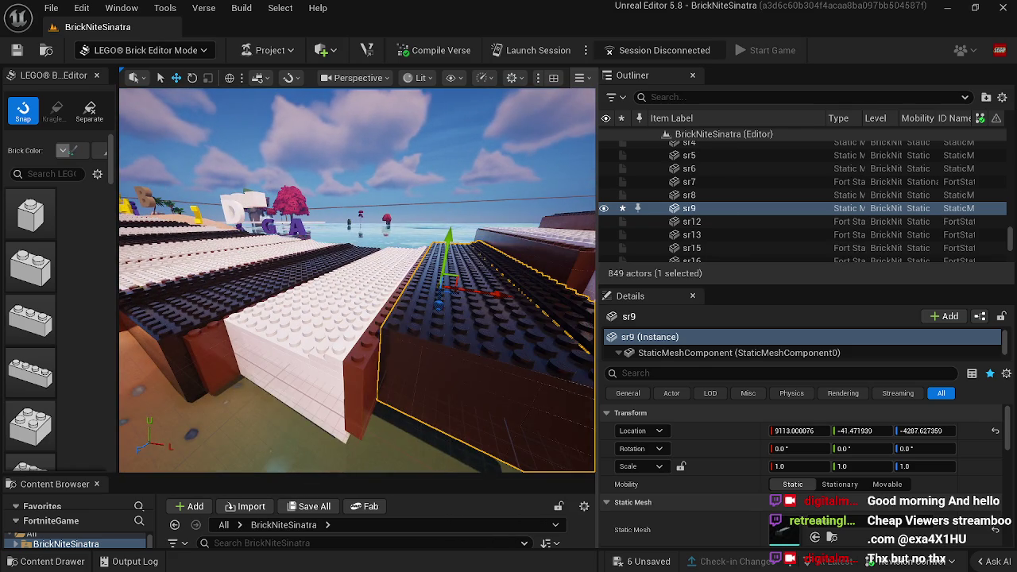
{"action": "key", "text": "ctrl+z"}
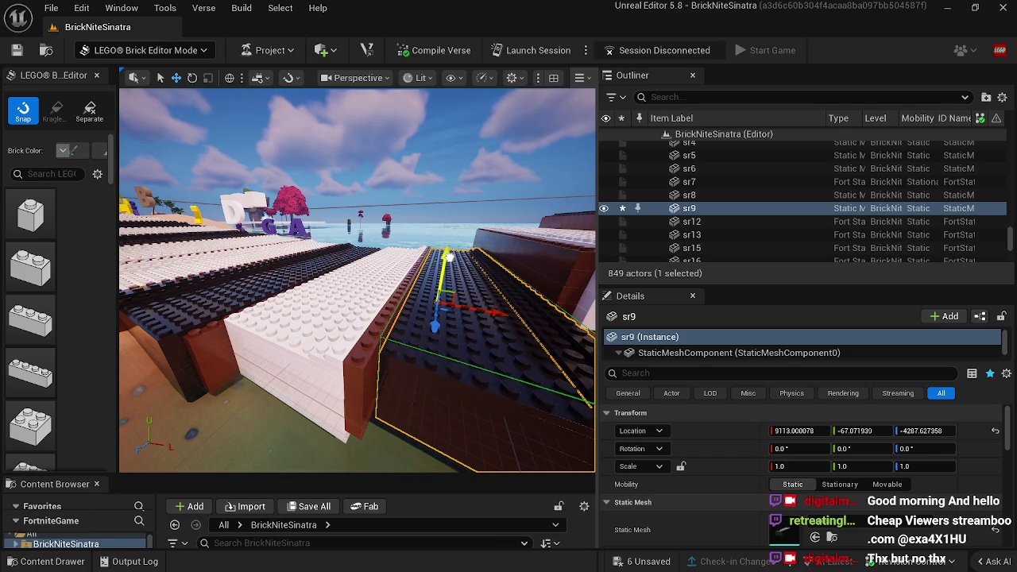
Step: Adjust dark key sr9's Y and Z so it sits level with its neighbours
{"action": "left_click", "coordinate": [380, 271]}
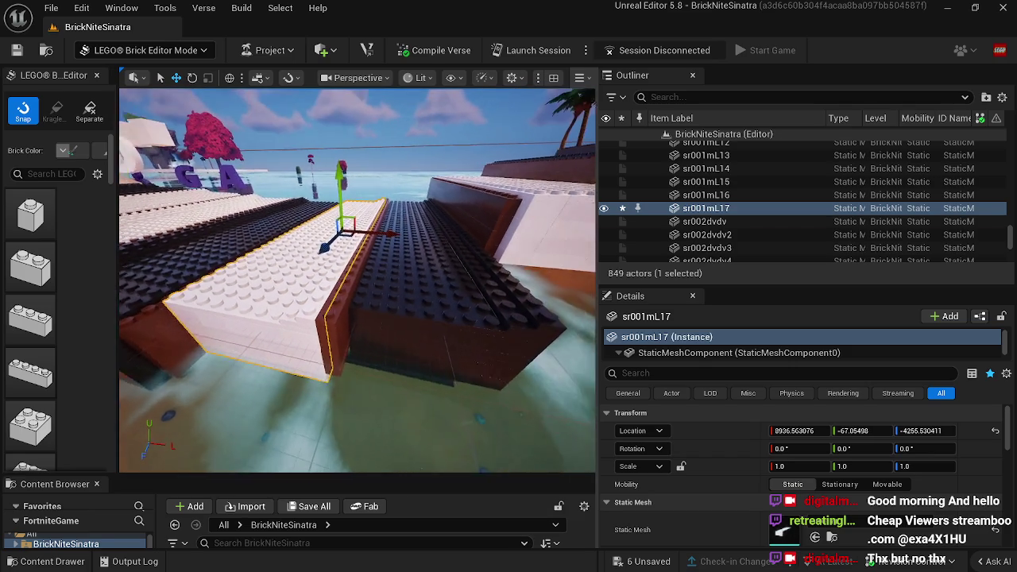
{"action": "mouse_move", "coordinate": [395, 239]}
{"action": "left_mouse_down"}
{"action": "mouse_move", "coordinate": [382, 236]}
{"action": "mouse_move", "coordinate": [405, 239]}
{"action": "mouse_move", "coordinate": [432, 193]}
{"action": "mouse_move", "coordinate": [421, 126]}
{"action": "left_mouse_up"}
{"action": "left_click", "coordinate": [359, 222]}
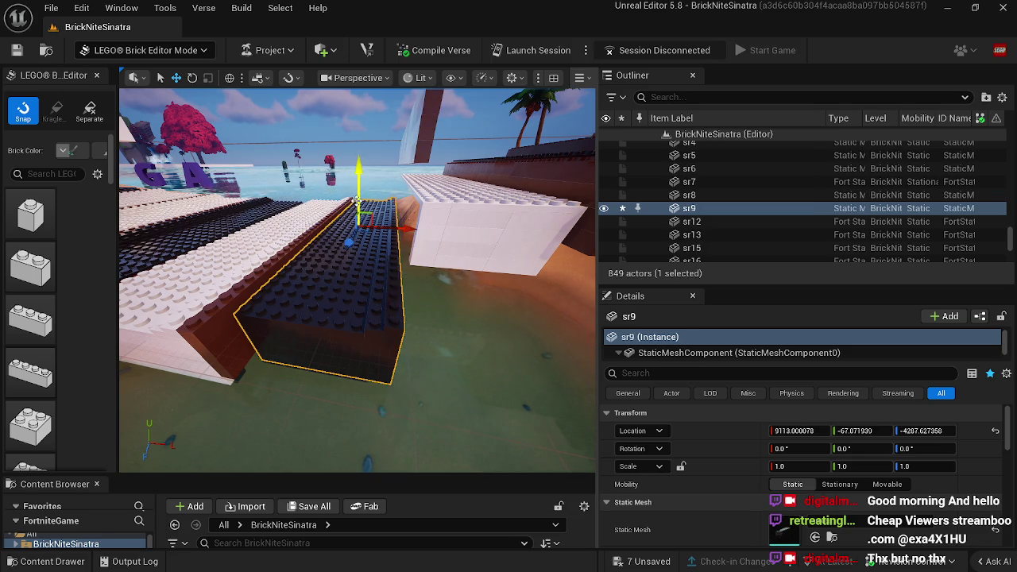
{"action": "left_click_drag", "start_coordinate": [362, 190], "coordinate": [341, 183]}
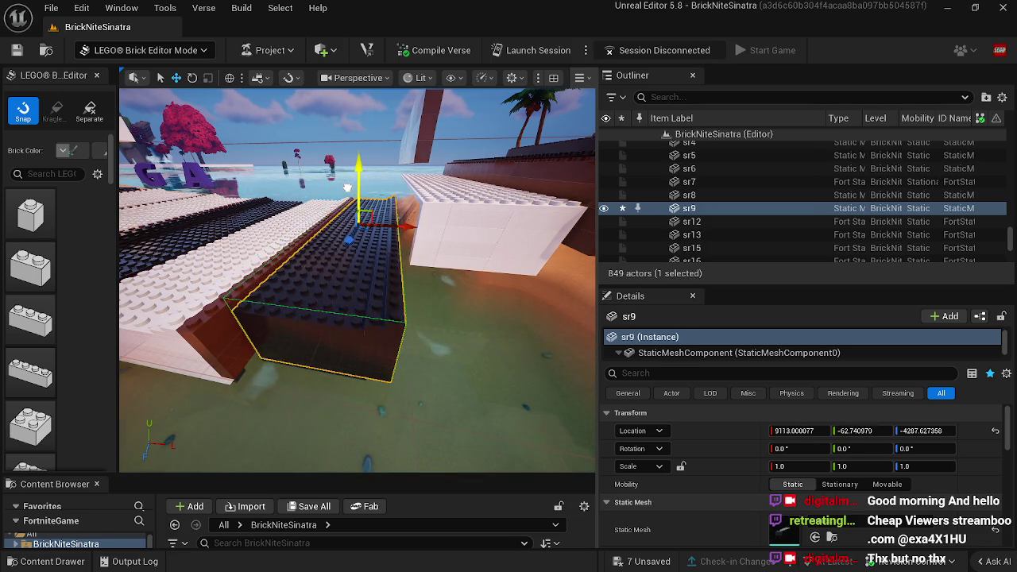
{"action": "mouse_move", "coordinate": [348, 235]}
{"action": "left_mouse_down"}
{"action": "mouse_move", "coordinate": [397, 223]}
{"action": "mouse_move", "coordinate": [347, 235]}
{"action": "mouse_move", "coordinate": [355, 237]}
{"action": "left_mouse_up"}
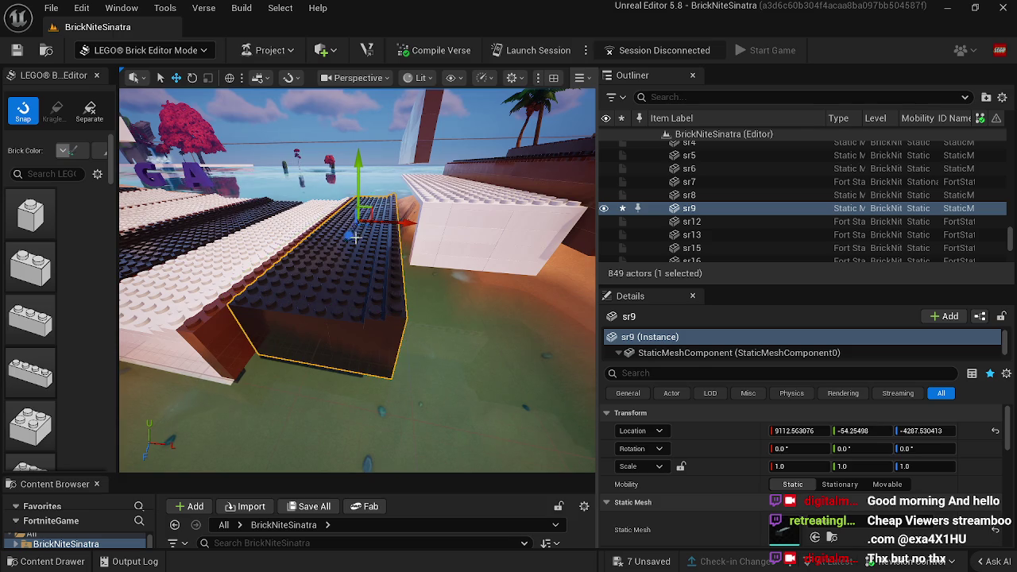
{"action": "left_click", "coordinate": [218, 335]}
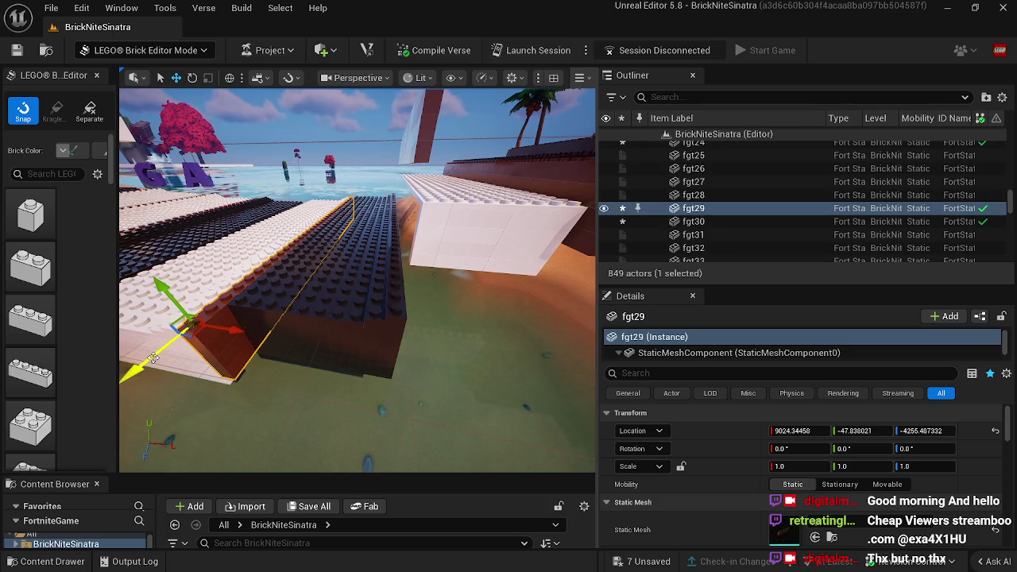
{"action": "left_click", "coordinate": [279, 317]}
{"action": "mouse_move", "coordinate": [280, 318]}
{"action": "left_mouse_down"}
{"action": "mouse_move", "coordinate": [274, 295]}
{"action": "mouse_move", "coordinate": [257, 350]}
{"action": "mouse_move", "coordinate": [289, 334]}
{"action": "left_mouse_up"}
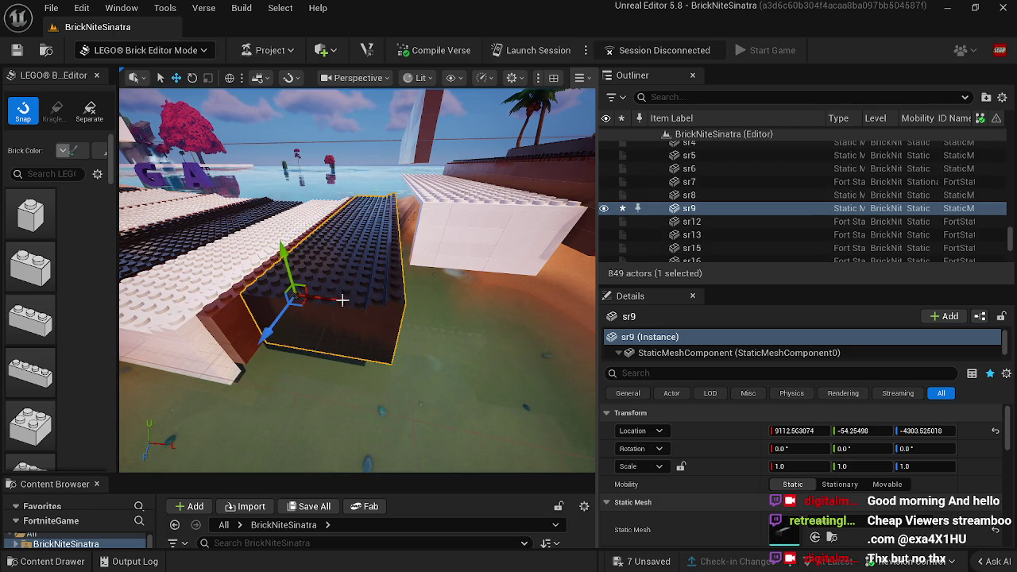
Step: Delete the surplus slab and inspect brown rail fgt31 at the keyboard's shore end
{"action": "mouse_move", "coordinate": [391, 364]}
{"action": "left_mouse_down"}
{"action": "mouse_move", "coordinate": [333, 364]}
{"action": "mouse_move", "coordinate": [397, 370]}
{"action": "mouse_move", "coordinate": [414, 349]}
{"action": "left_mouse_up"}
{"action": "left_click", "coordinate": [426, 350]}
{"action": "key", "text": "Delete"}
{"action": "right_click", "coordinate": [458, 372]}
{"action": "key", "text": "Escape"}
{"action": "left_click_drag", "start_coordinate": [459, 372], "coordinate": [445, 374]}
{"action": "left_click_drag", "start_coordinate": [391, 409], "coordinate": [392, 409]}
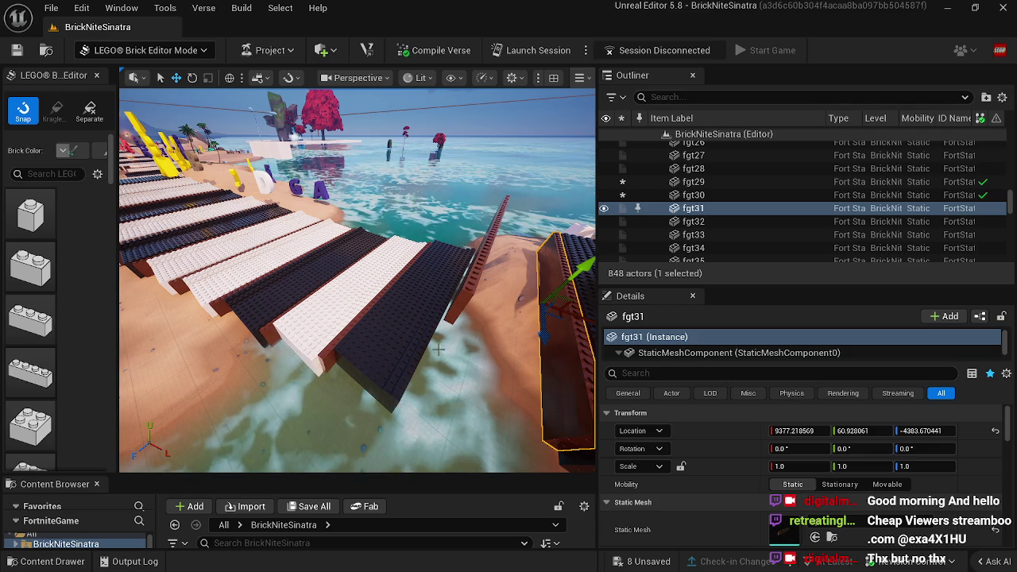
Step: Slide rail fgt30 flush along the last dark key to about 9200.3, -35.0, -4310.5
{"action": "left_click", "coordinate": [493, 299]}
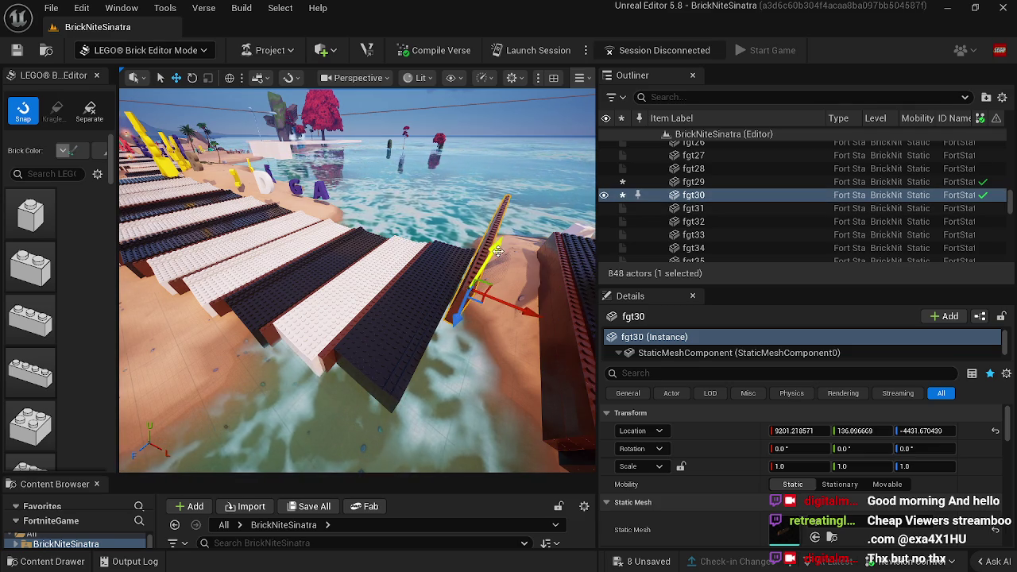
{"action": "left_click_drag", "start_coordinate": [497, 251], "coordinate": [488, 268]}
{"action": "left_click_drag", "start_coordinate": [434, 364], "coordinate": [457, 322]}
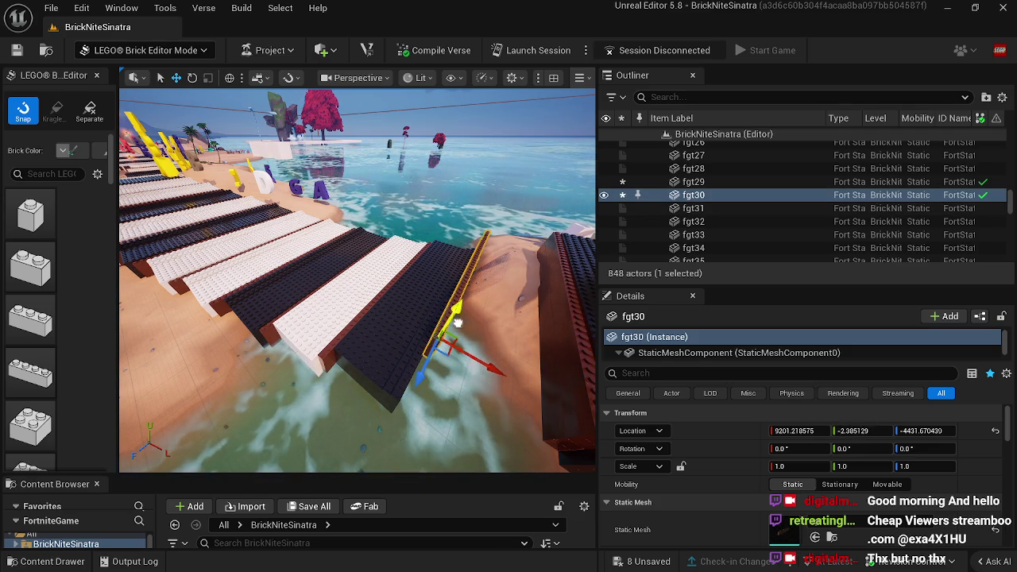
{"action": "left_click_drag", "start_coordinate": [398, 410], "coordinate": [381, 298]}
{"action": "left_click_drag", "start_coordinate": [403, 260], "coordinate": [403, 288]}
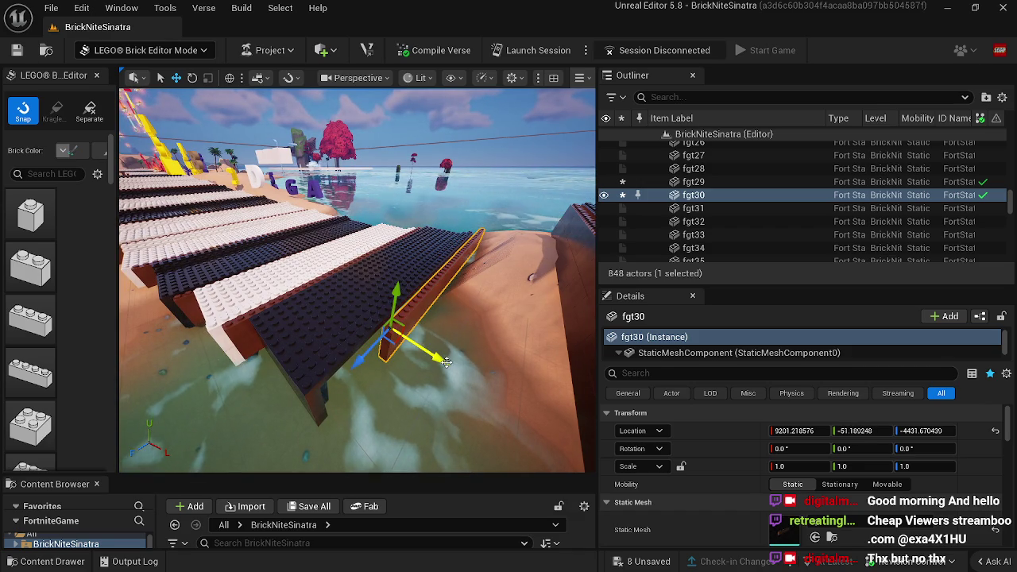
{"action": "left_click_drag", "start_coordinate": [446, 362], "coordinate": [430, 356]}
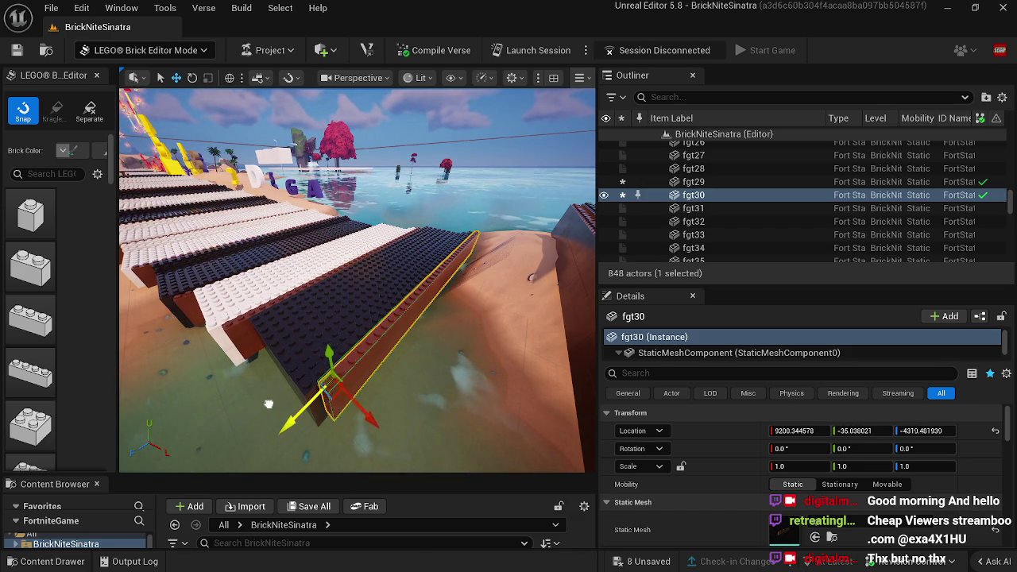
{"action": "left_click_drag", "start_coordinate": [358, 278], "coordinate": [202, 286]}
{"action": "left_click_drag", "start_coordinate": [357, 387], "coordinate": [317, 387]}
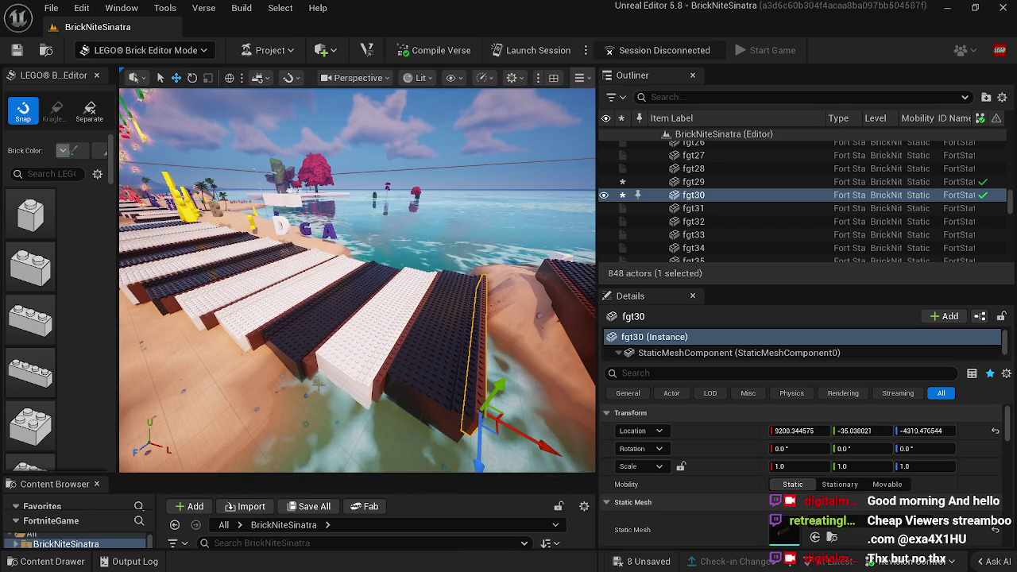
{"action": "left_click", "coordinate": [366, 340]}
{"action": "left_click_drag", "start_coordinate": [366, 339], "coordinate": [367, 340]}
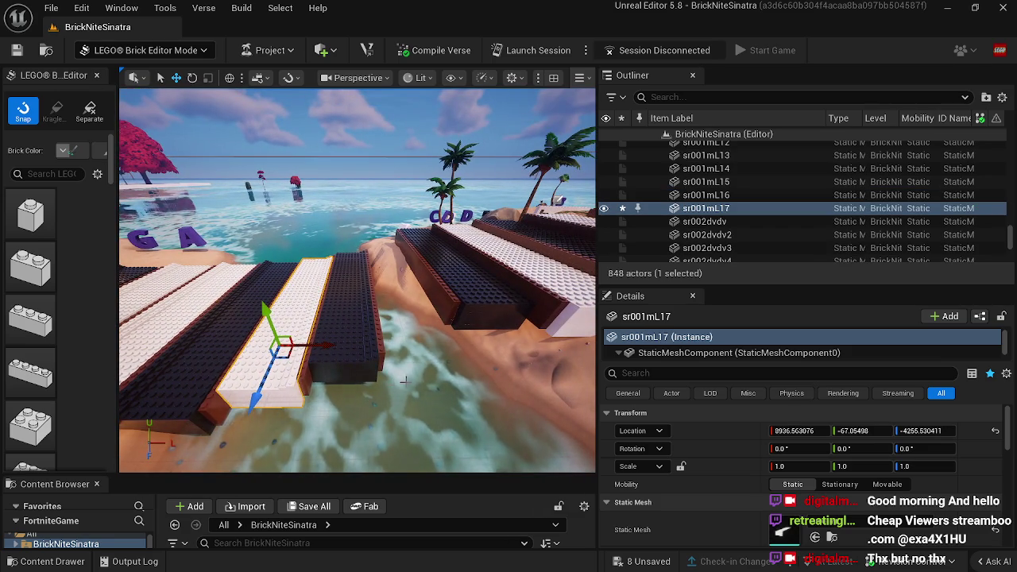
Step: Duplicate white key sr001mL17 as sr001mL18 and place it near 9289.0, -22.3, -4310.6
{"action": "key", "text": "ctrl+d"}
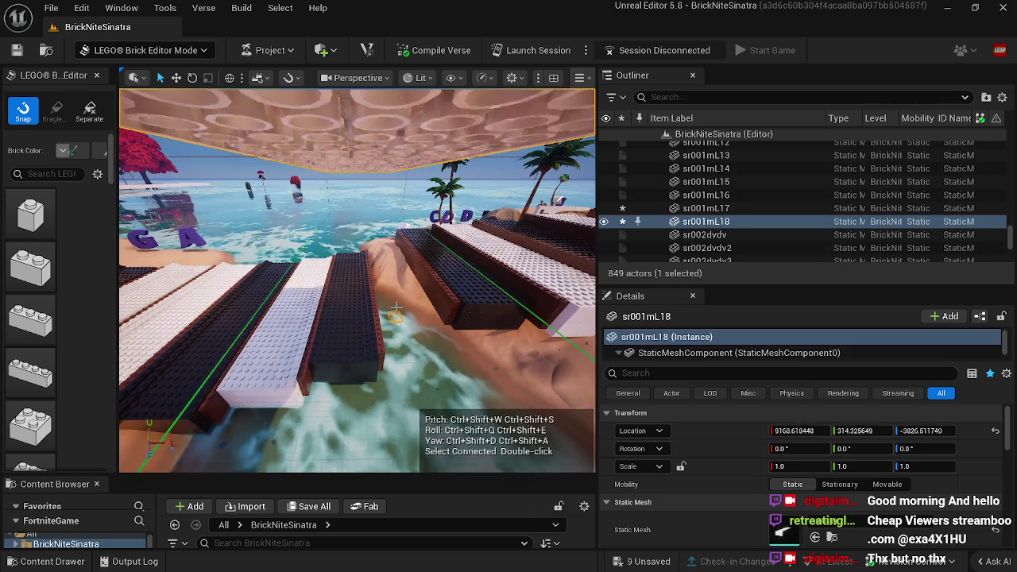
{"action": "key", "text": "f"}
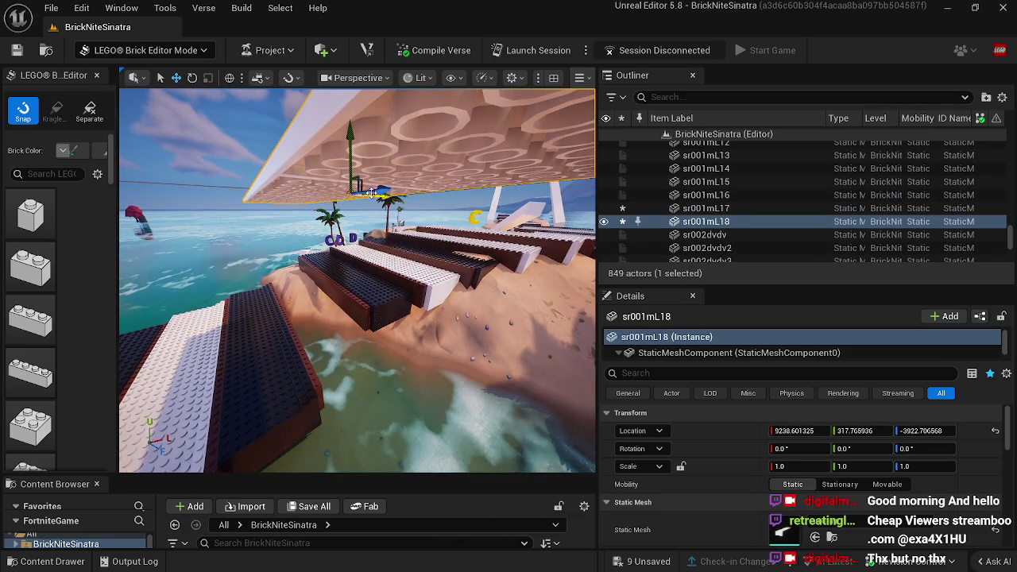
{"action": "mouse_move", "coordinate": [382, 190]}
{"action": "left_mouse_down"}
{"action": "mouse_move", "coordinate": [294, 198]}
{"action": "mouse_move", "coordinate": [290, 174]}
{"action": "mouse_move", "coordinate": [305, 253]}
{"action": "left_mouse_up"}
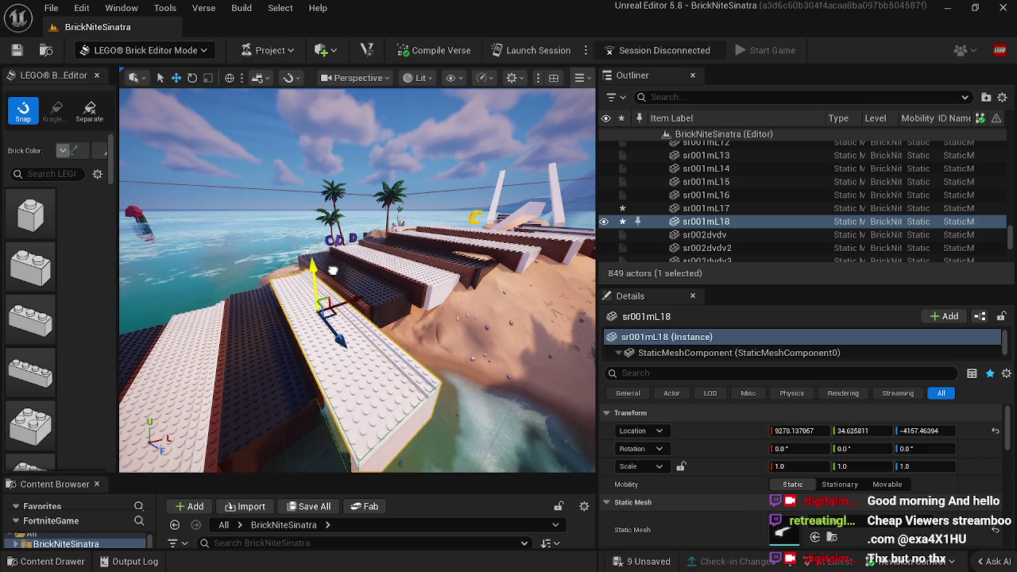
{"action": "mouse_move", "coordinate": [331, 318]}
{"action": "left_mouse_down"}
{"action": "mouse_move", "coordinate": [342, 330]}
{"action": "mouse_move", "coordinate": [424, 287]}
{"action": "mouse_move", "coordinate": [427, 272]}
{"action": "left_mouse_up"}
{"action": "left_click_drag", "start_coordinate": [388, 220], "coordinate": [395, 253]}
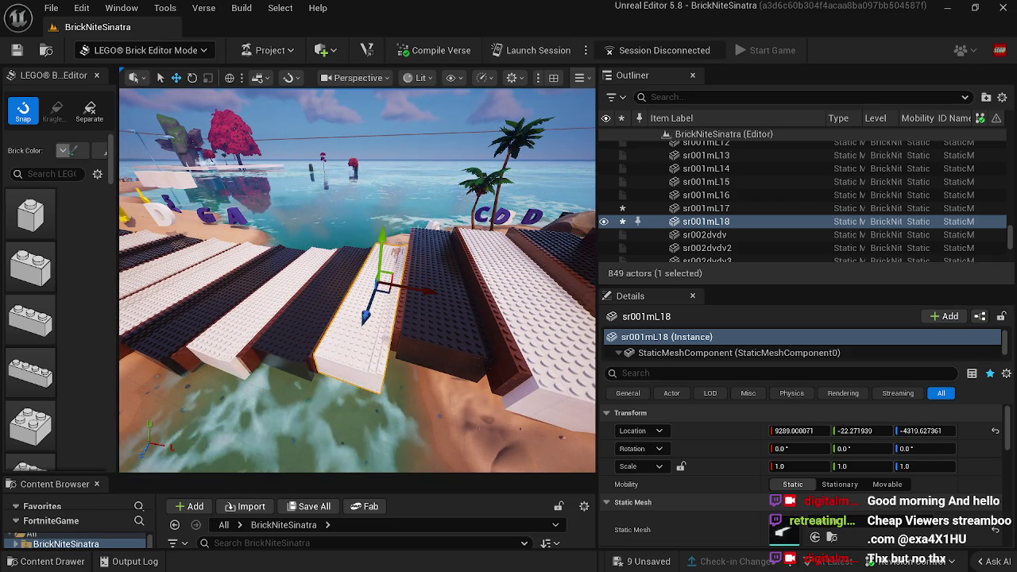
{"action": "key", "text": "w"}
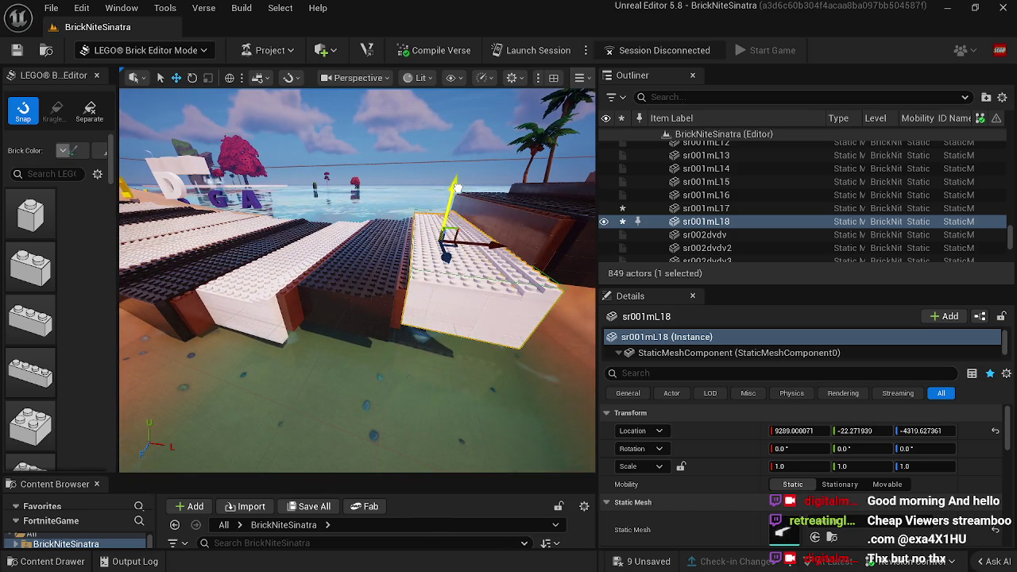
{"action": "left_click", "coordinate": [508, 184]}
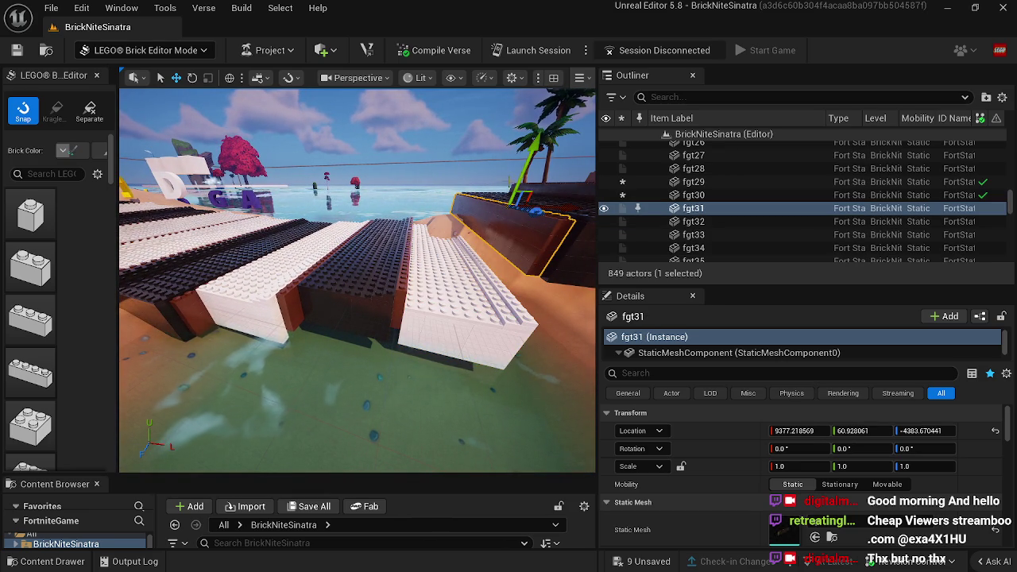
Step: Delete the extra dark slab and undo the stray nudge of white key sr001mL18
{"action": "mouse_move", "coordinate": [527, 173]}
{"action": "left_mouse_down"}
{"action": "mouse_move", "coordinate": [539, 155]}
{"action": "mouse_move", "coordinate": [465, 153]}
{"action": "left_mouse_up"}
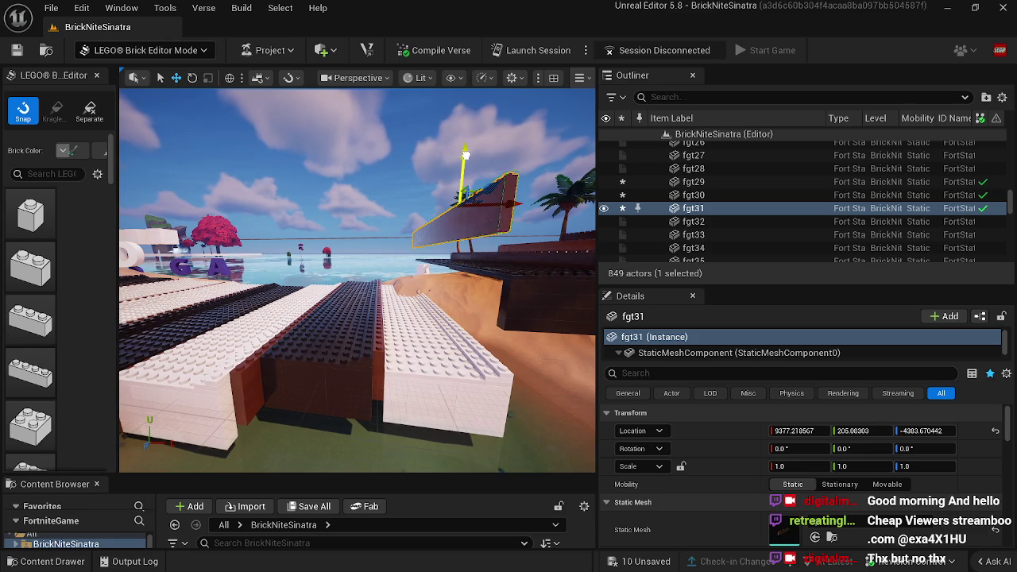
{"action": "left_click", "coordinate": [518, 286]}
{"action": "key", "text": "Delete"}
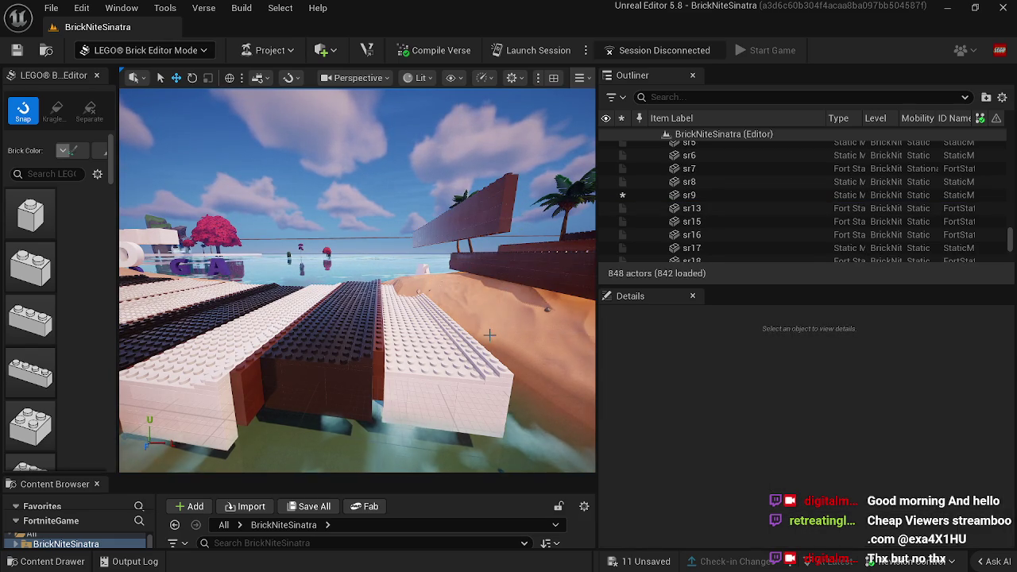
{"action": "left_click", "coordinate": [490, 334]}
{"action": "mouse_move", "coordinate": [450, 316]}
{"action": "left_mouse_down"}
{"action": "mouse_move", "coordinate": [454, 326]}
{"action": "mouse_move", "coordinate": [454, 314]}
{"action": "left_mouse_up"}
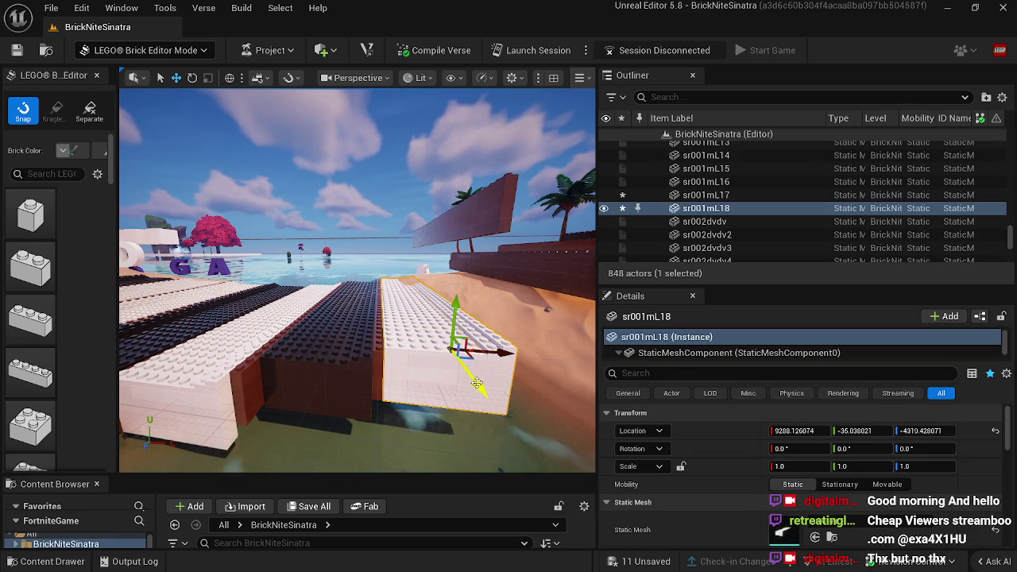
{"action": "mouse_move", "coordinate": [477, 383]}
{"action": "left_mouse_down"}
{"action": "mouse_move", "coordinate": [412, 374]}
{"action": "mouse_move", "coordinate": [506, 408]}
{"action": "left_mouse_up"}
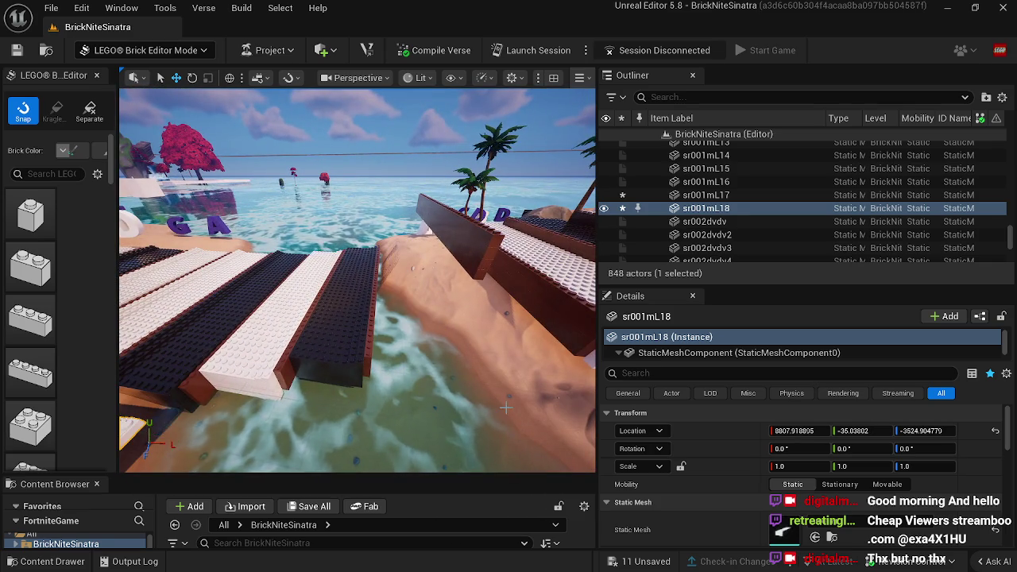
{"action": "key", "text": "ctrl+z"}
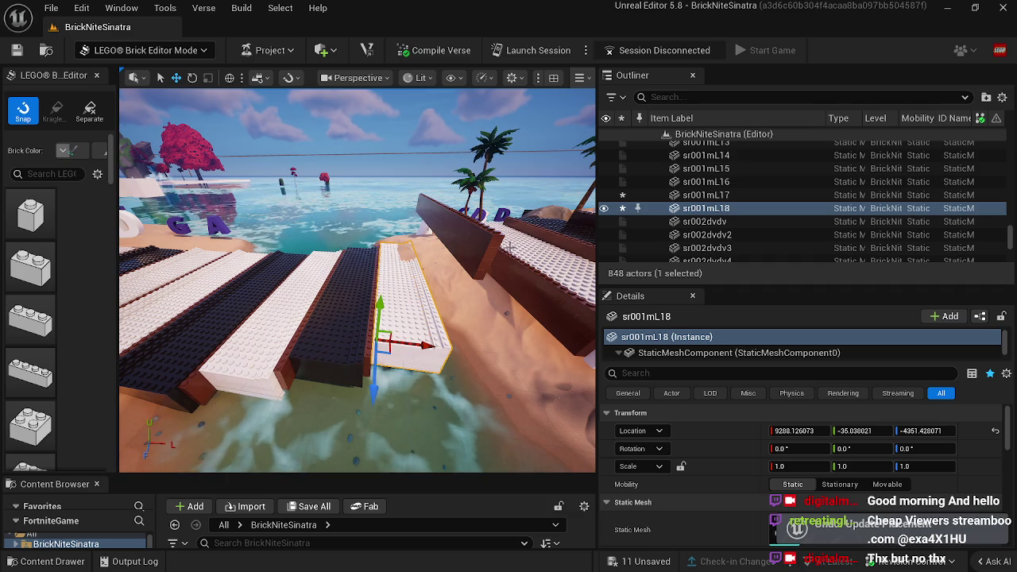
Step: Lower side wall fgt31 beside the white key to about 9375.9, -15.8, -4367.4
{"action": "left_click", "coordinate": [510, 244]}
{"action": "left_click_drag", "start_coordinate": [489, 214], "coordinate": [508, 318]}
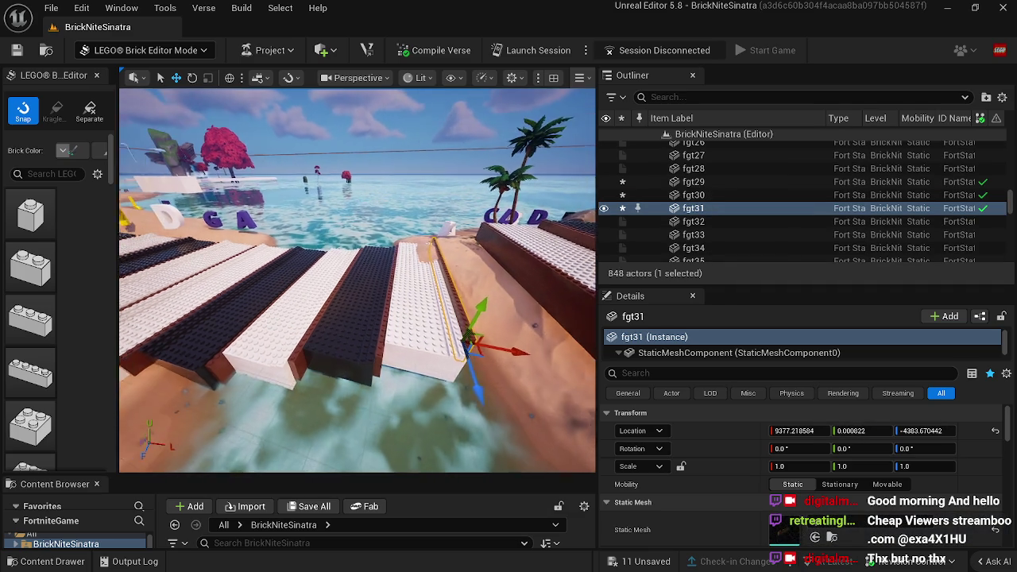
{"action": "mouse_move", "coordinate": [326, 393]}
{"action": "left_mouse_down"}
{"action": "mouse_move", "coordinate": [322, 406]}
{"action": "mouse_move", "coordinate": [324, 397]}
{"action": "left_mouse_up"}
{"action": "left_click_drag", "start_coordinate": [390, 362], "coordinate": [394, 359]}
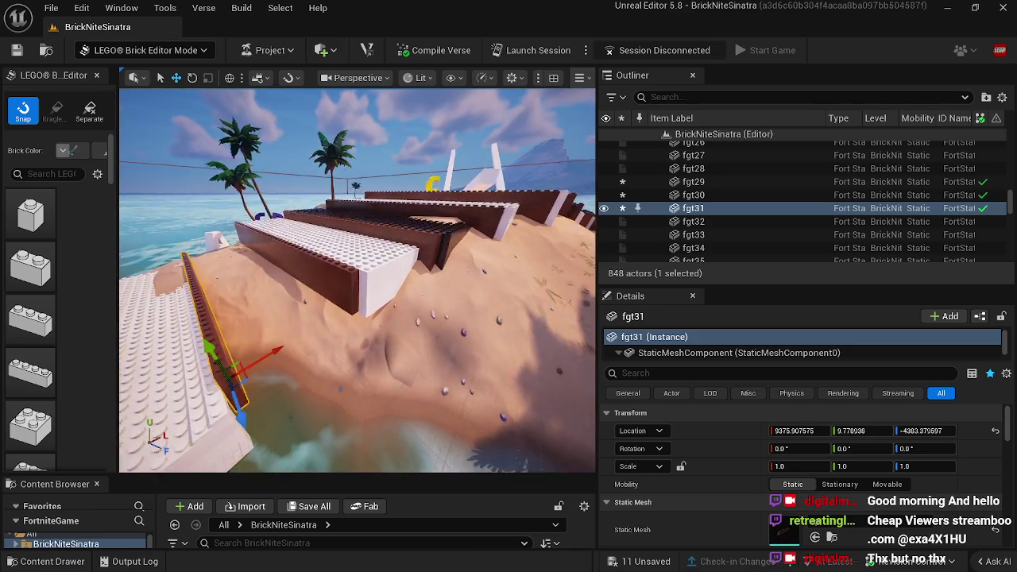
{"action": "mouse_move", "coordinate": [288, 296]}
{"action": "left_mouse_down"}
{"action": "mouse_move", "coordinate": [318, 371]}
{"action": "mouse_move", "coordinate": [340, 387]}
{"action": "mouse_move", "coordinate": [322, 356]}
{"action": "left_mouse_up"}
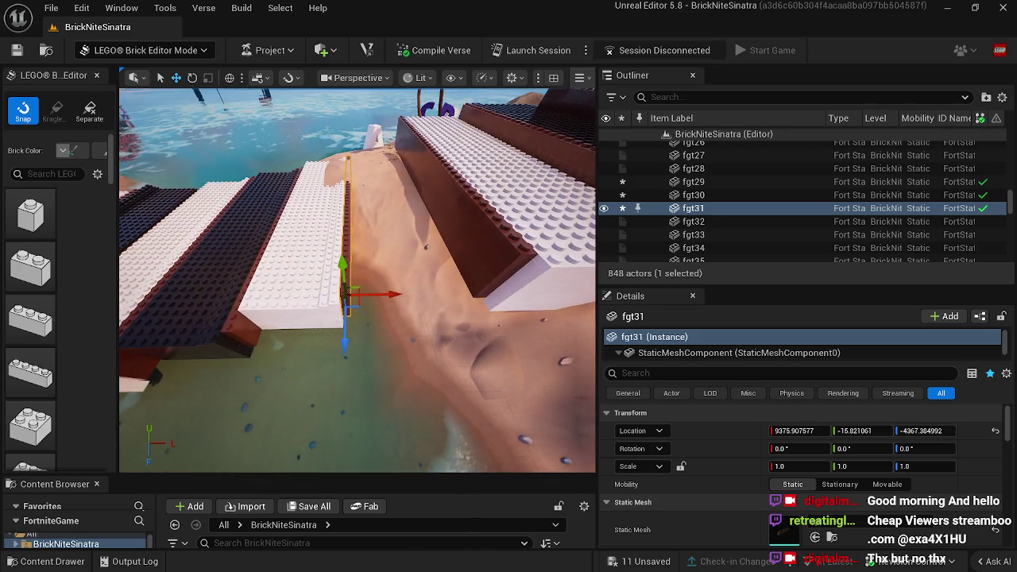
{"action": "right_click", "coordinate": [368, 117]}
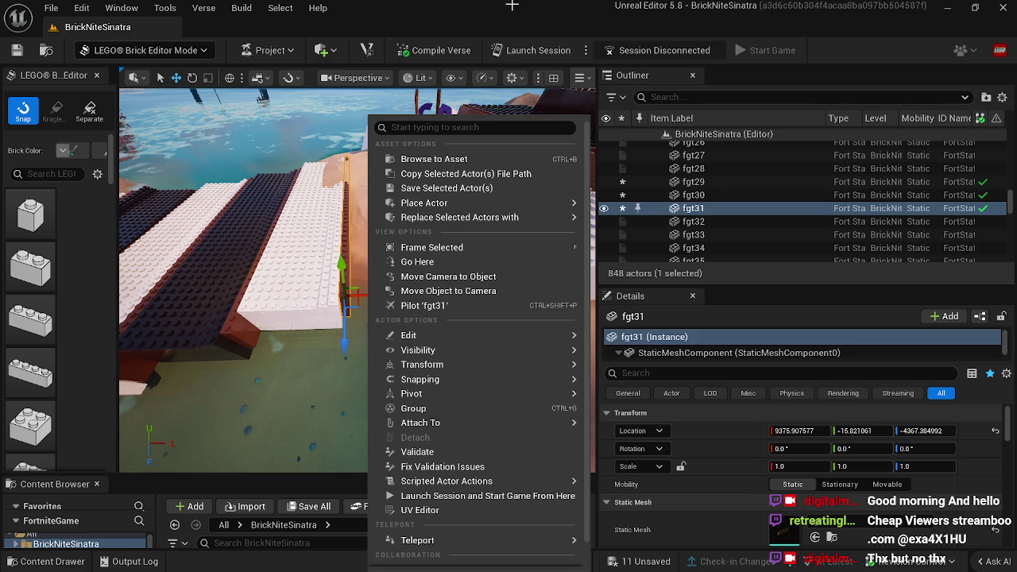
Step: Close the right-click menu for brick fgt31 and launch Task Manager with Ctrl+Shift+Esc
{"action": "key", "text": "super"}
{"action": "key", "text": "super"}
{"action": "key", "text": "super"}
{"action": "key", "text": "super"}
{"action": "left_click", "coordinate": [602, 399]}
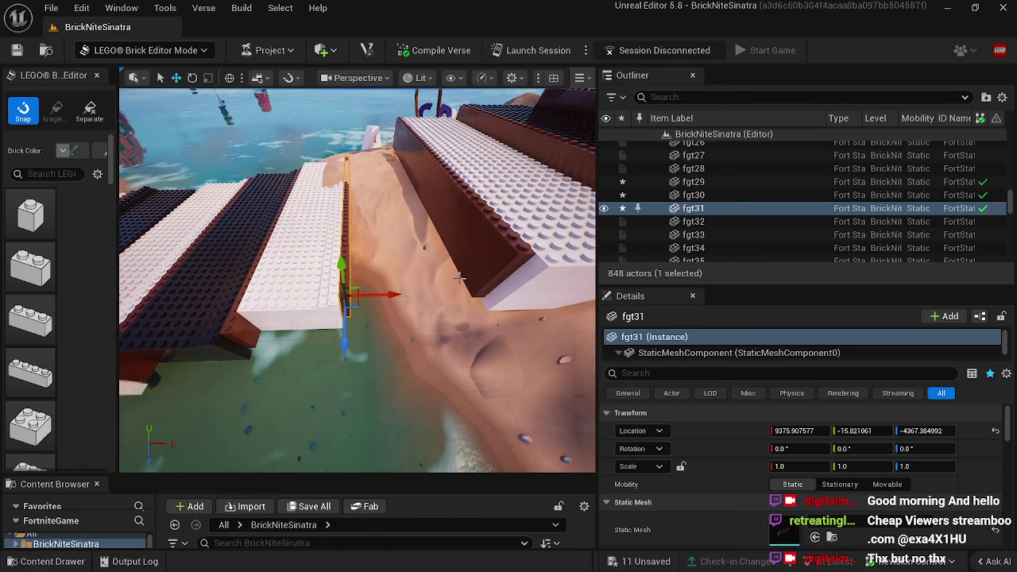
{"action": "key", "text": "ctrl+shift+Escape"}
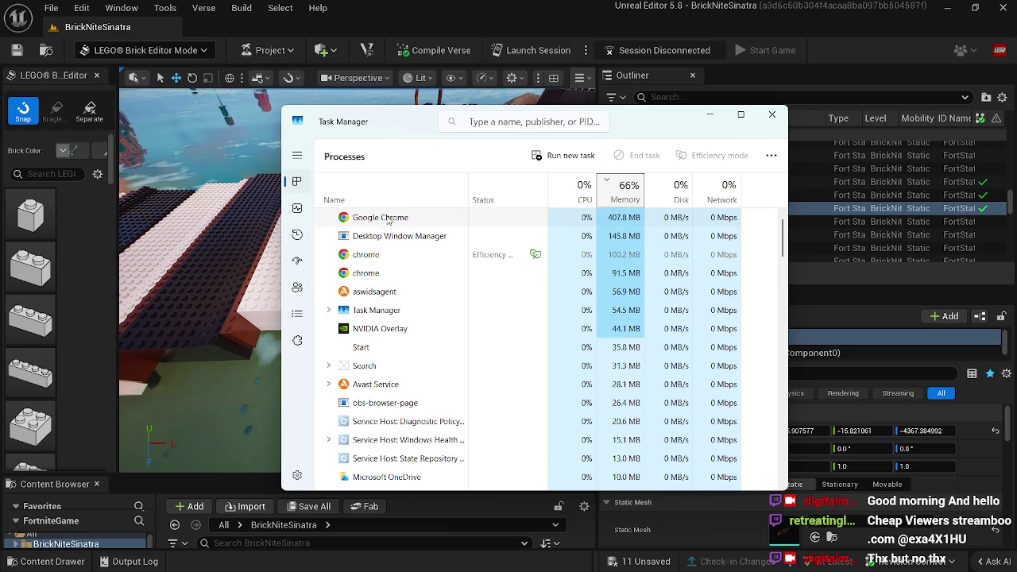
Step: Group processes into apps and check the Fortnite (2) memory use
{"action": "left_click", "coordinate": [356, 205]}
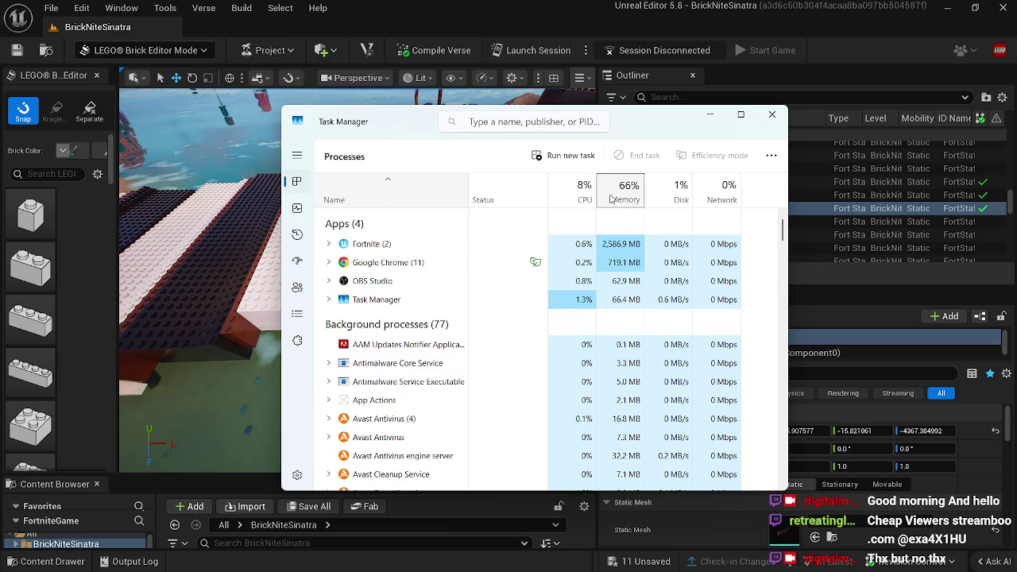
{"action": "left_click", "coordinate": [372, 244]}
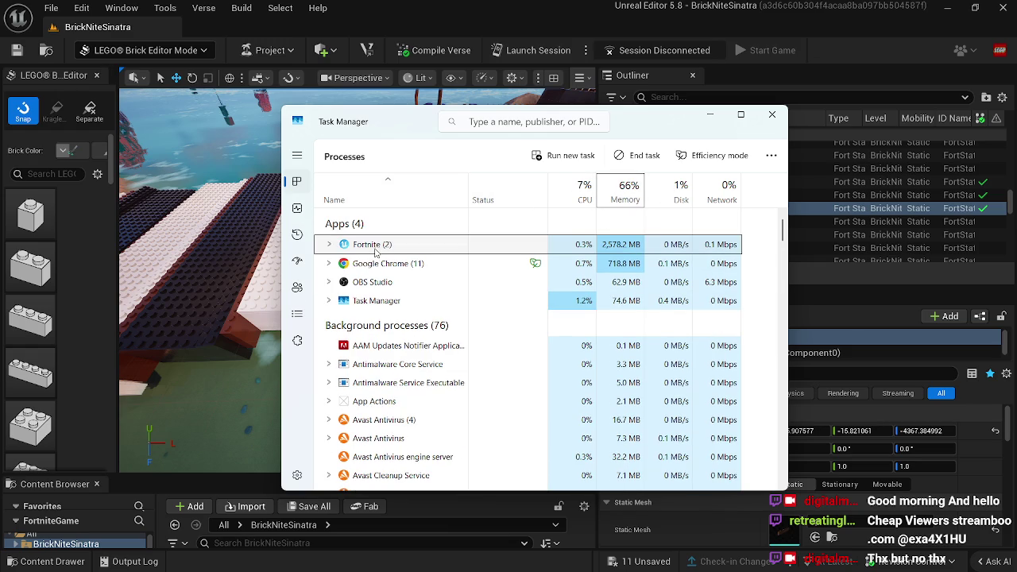
{"action": "key", "text": "alt+Tab"}
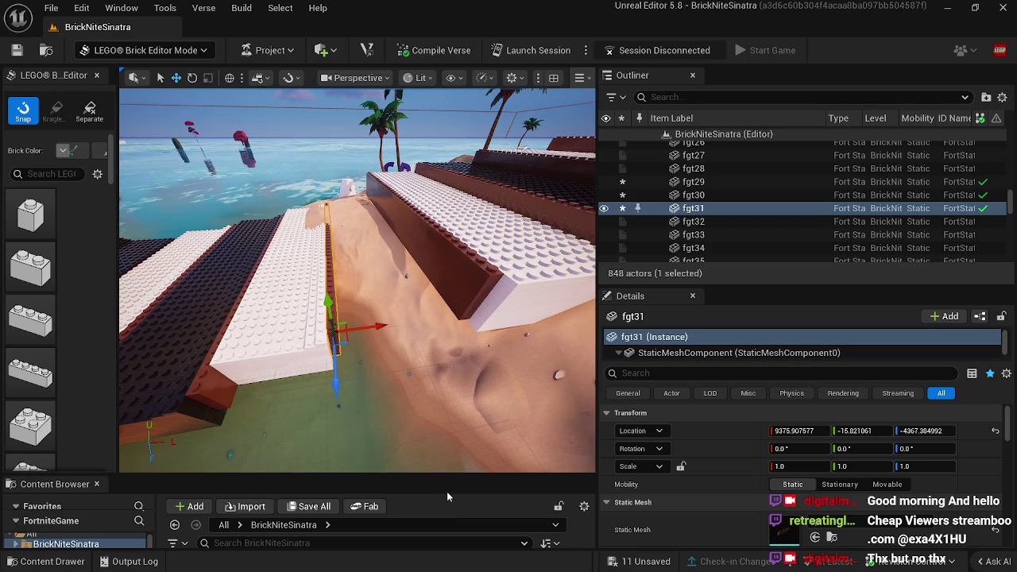
Step: Close Task Manager from its taskbar icon and return to the editor viewport
{"action": "key", "text": "super"}
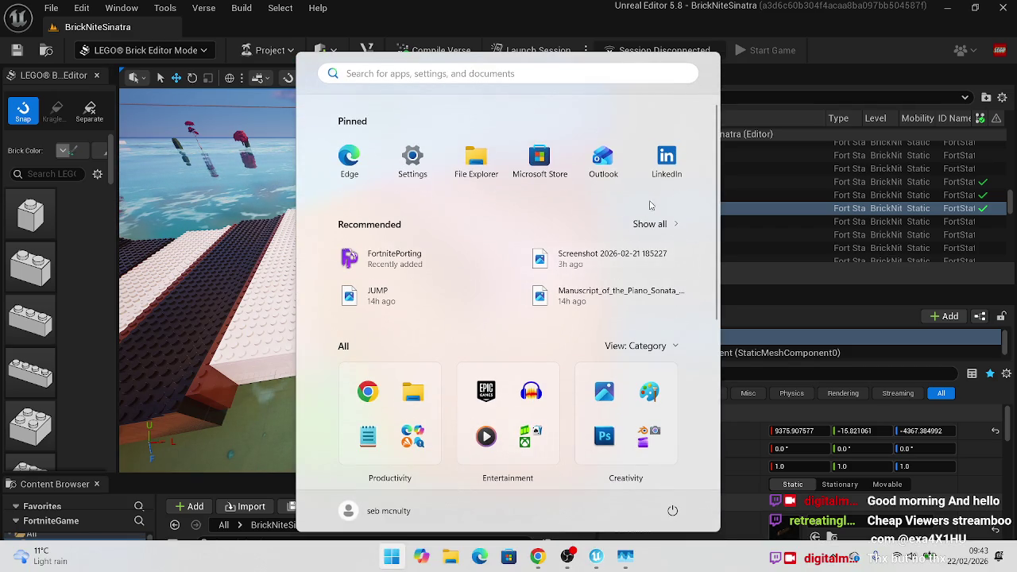
{"action": "right_click", "coordinate": [626, 554]}
{"action": "key", "text": "Escape"}
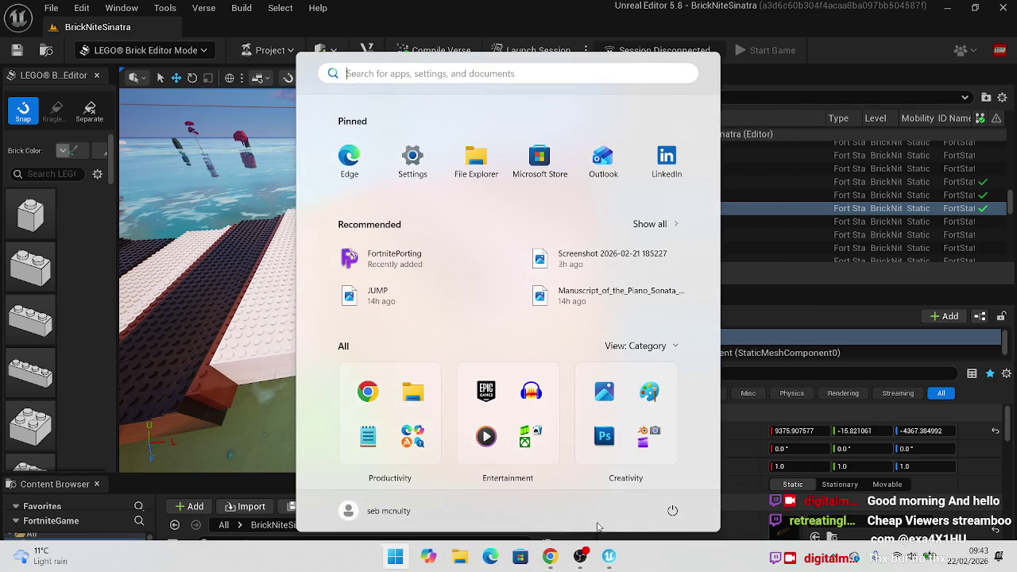
{"action": "left_click", "coordinate": [515, 25]}
{"action": "mouse_move", "coordinate": [461, 136]}
{"action": "left_mouse_down"}
{"action": "mouse_move", "coordinate": [361, 344]}
{"action": "mouse_move", "coordinate": [448, 359]}
{"action": "left_mouse_up"}
Step: Duplicate dark brick slab sr9 as new slab sr10
{"action": "left_click_drag", "start_coordinate": [350, 308], "coordinate": [371, 306]}
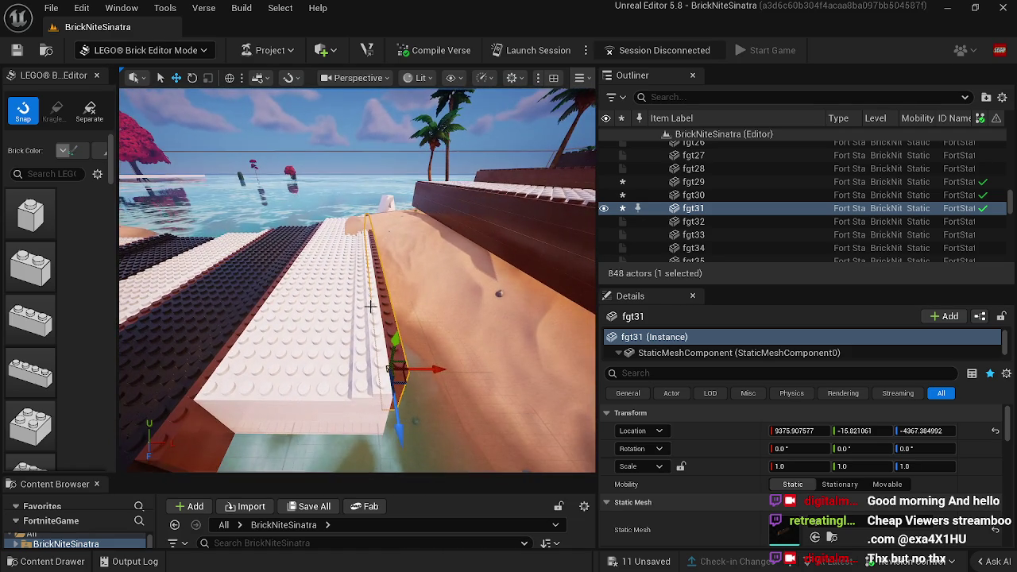
{"action": "left_click", "coordinate": [212, 317]}
{"action": "key", "text": "f"}
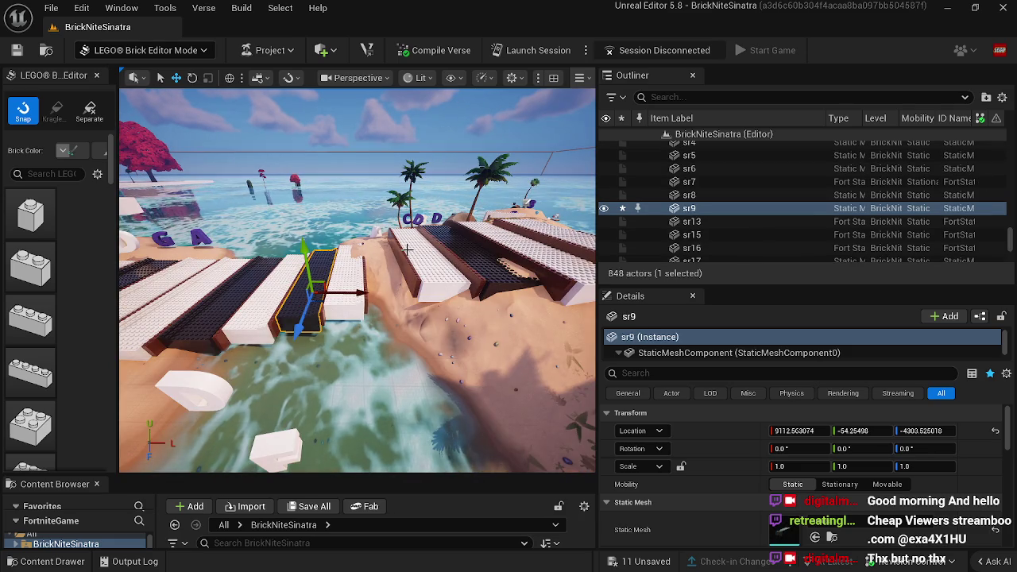
{"action": "key", "text": "ctrl+d"}
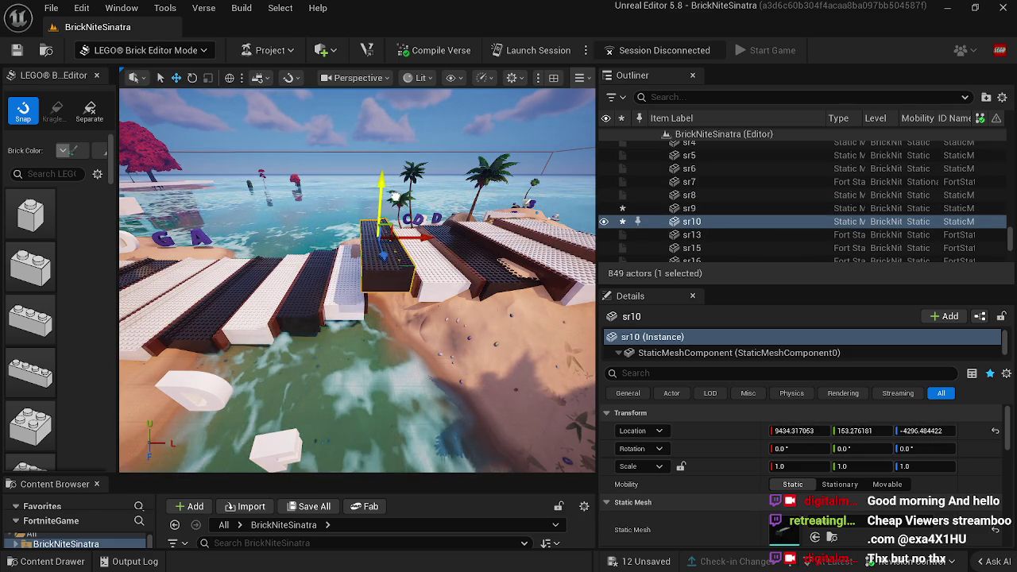
{"action": "left_click_drag", "start_coordinate": [431, 271], "coordinate": [438, 207]}
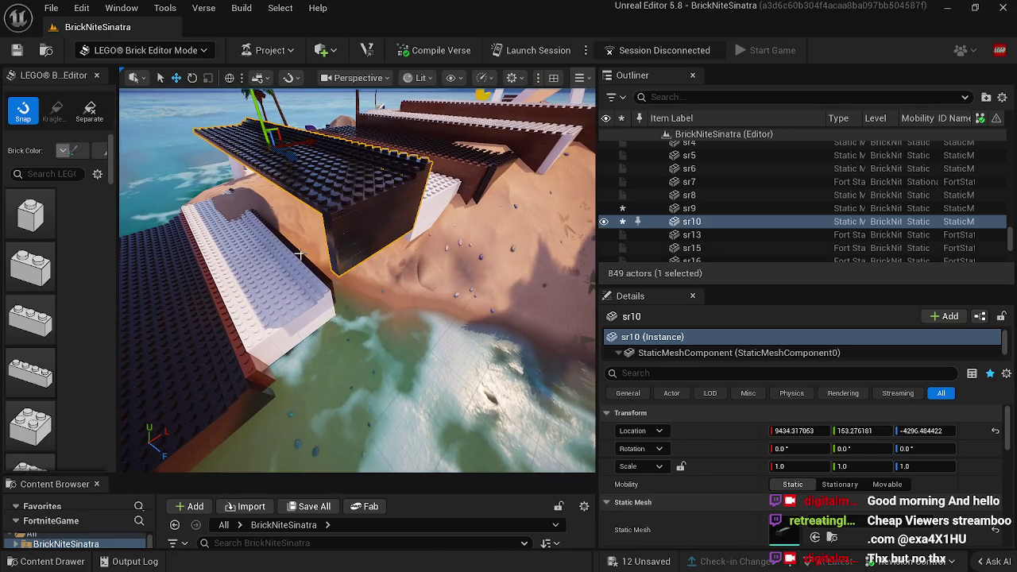
Step: Raise brick strip fgt31 slightly with the move gizmo
{"action": "left_click", "coordinate": [307, 262]}
{"action": "left_click_drag", "start_coordinate": [307, 262], "coordinate": [347, 291]}
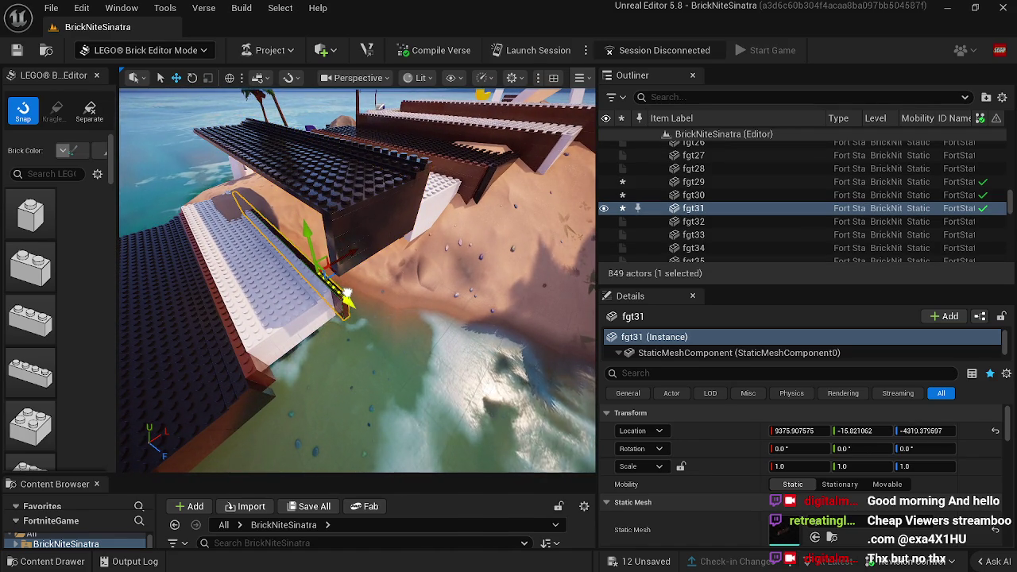
{"action": "left_click_drag", "start_coordinate": [346, 291], "coordinate": [310, 278]}
{"action": "left_click_drag", "start_coordinate": [391, 361], "coordinate": [391, 322]}
Step: Slide slab sr10 into line between the white slabs, then minimize the editor
{"action": "left_click", "coordinate": [427, 269]}
{"action": "mouse_move", "coordinate": [438, 286]}
{"action": "left_mouse_down"}
{"action": "mouse_move", "coordinate": [436, 240]}
{"action": "mouse_move", "coordinate": [445, 225]}
{"action": "mouse_move", "coordinate": [464, 225]}
{"action": "left_mouse_up"}
{"action": "mouse_move", "coordinate": [458, 188]}
{"action": "left_mouse_down"}
{"action": "mouse_move", "coordinate": [450, 236]}
{"action": "mouse_move", "coordinate": [467, 294]}
{"action": "left_mouse_up"}
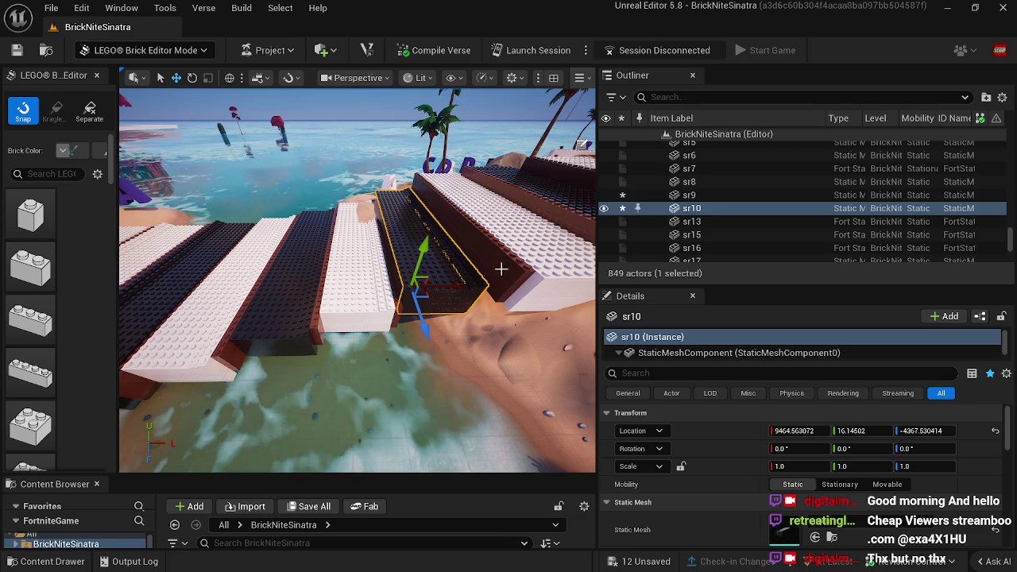
{"action": "left_click", "coordinate": [948, 8]}
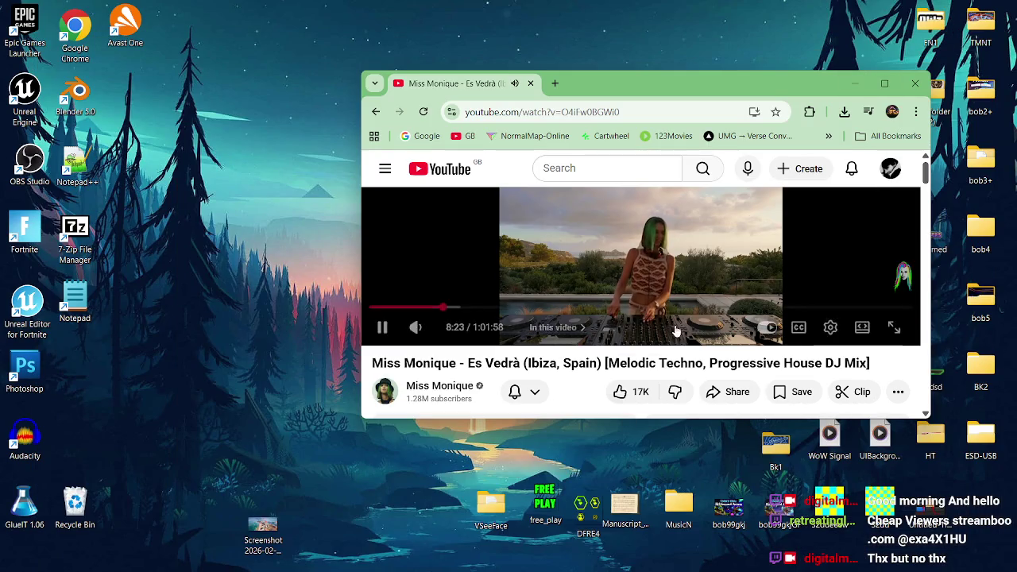
{"action": "left_click", "coordinate": [611, 558]}
{"action": "mouse_move", "coordinate": [440, 293]}
{"action": "left_mouse_down"}
{"action": "mouse_move", "coordinate": [488, 306]}
{"action": "mouse_move", "coordinate": [470, 340]}
{"action": "mouse_move", "coordinate": [548, 343]}
{"action": "left_mouse_up"}
Step: Undo sr10's last move and shift brown plank fgt32 up and along
{"action": "key", "text": "ctrl+z"}
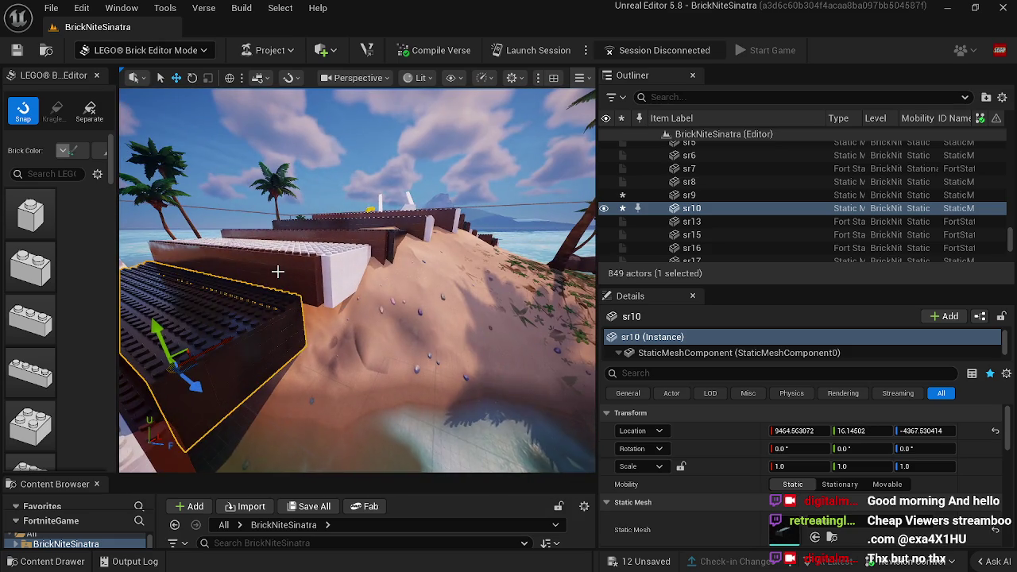
{"action": "left_click", "coordinate": [278, 270]}
{"action": "left_click_drag", "start_coordinate": [272, 230], "coordinate": [272, 167]}
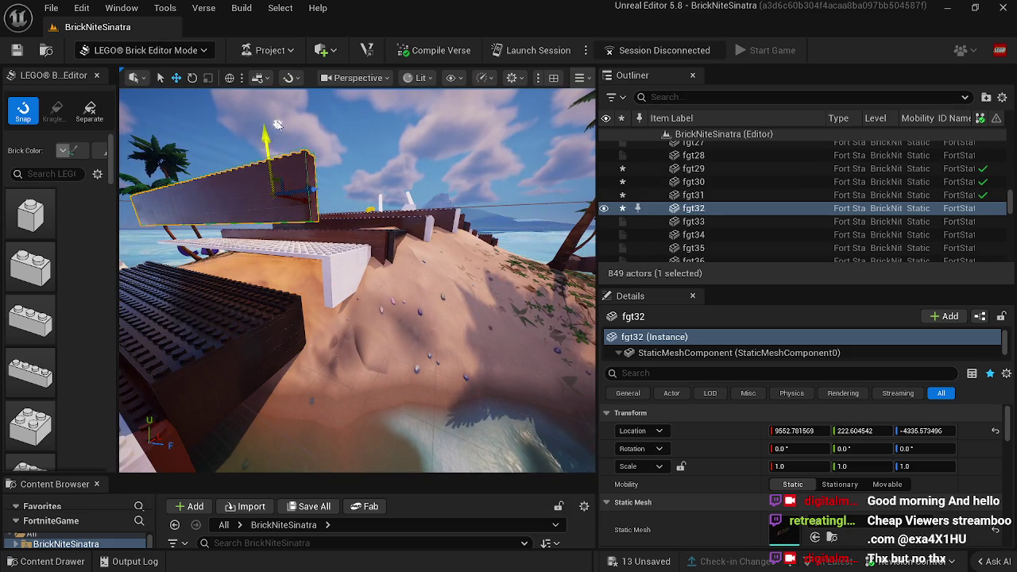
{"action": "left_click_drag", "start_coordinate": [366, 286], "coordinate": [400, 293]}
Step: Lower dark slab sr10 onto the sand and nudge it into place
{"action": "left_click", "coordinate": [399, 292]}
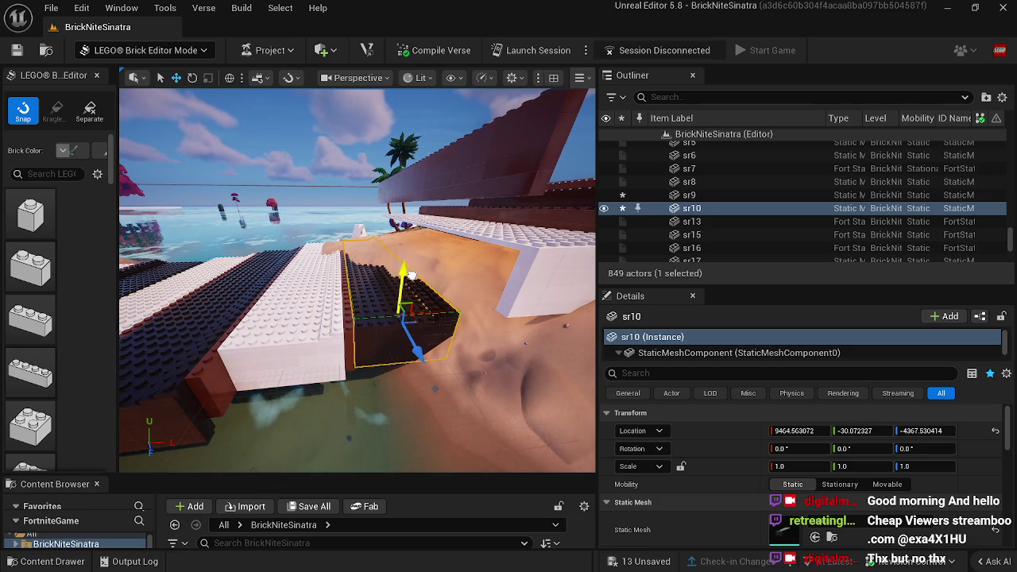
{"action": "mouse_move", "coordinate": [438, 313]}
{"action": "left_mouse_down"}
{"action": "mouse_move", "coordinate": [436, 302]}
{"action": "mouse_move", "coordinate": [374, 306]}
{"action": "left_mouse_up"}
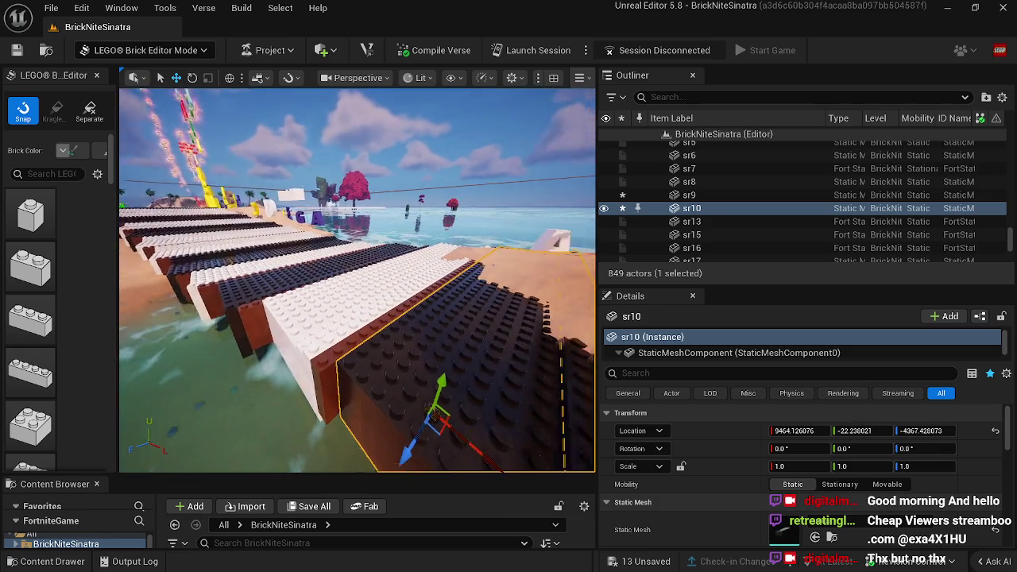
{"action": "key", "text": "f"}
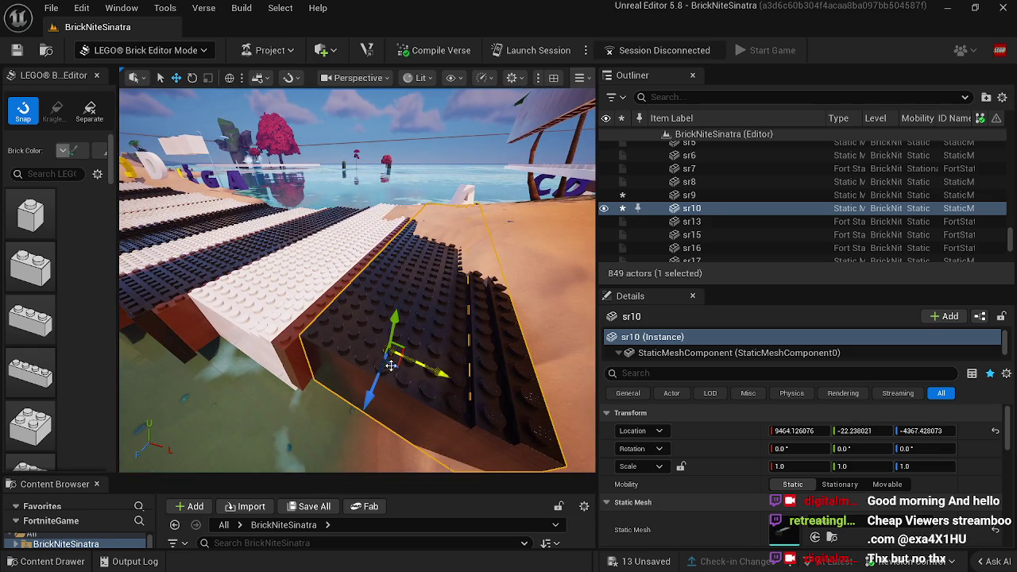
{"action": "left_click_drag", "start_coordinate": [370, 398], "coordinate": [371, 406]}
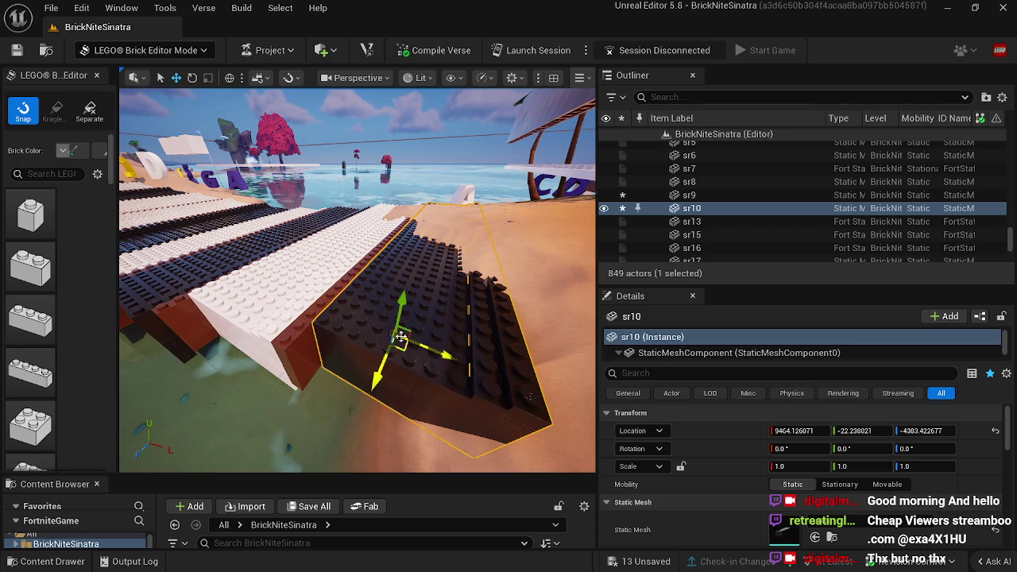
{"action": "left_click_drag", "start_coordinate": [372, 356], "coordinate": [377, 347]}
{"action": "left_click_drag", "start_coordinate": [318, 363], "coordinate": [342, 357]}
Step: Delete the stray white plate sr001m17
{"action": "left_click", "coordinate": [483, 256]}
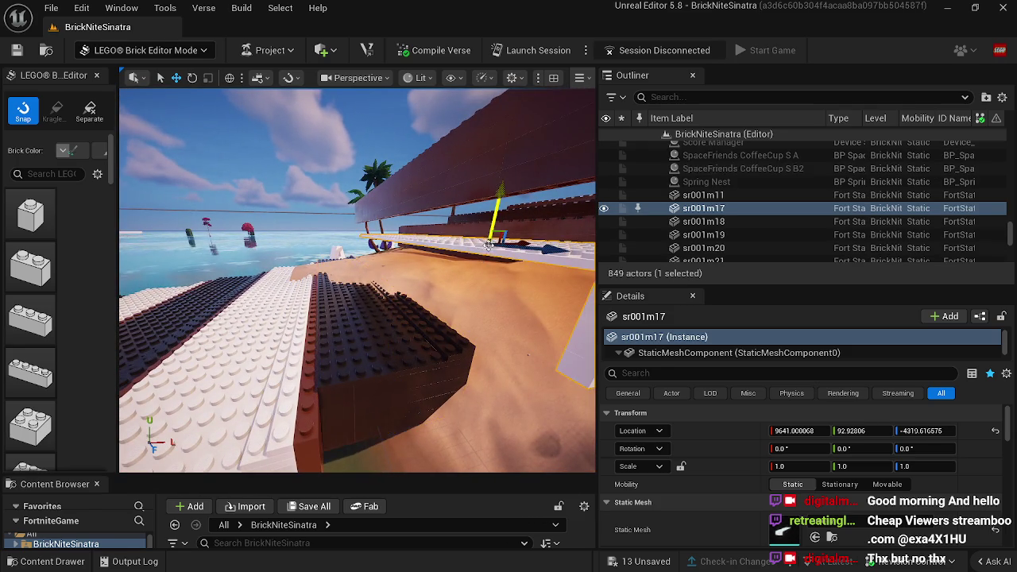
{"action": "key", "text": "f"}
{"action": "left_click_drag", "start_coordinate": [354, 204], "coordinate": [362, 138]}
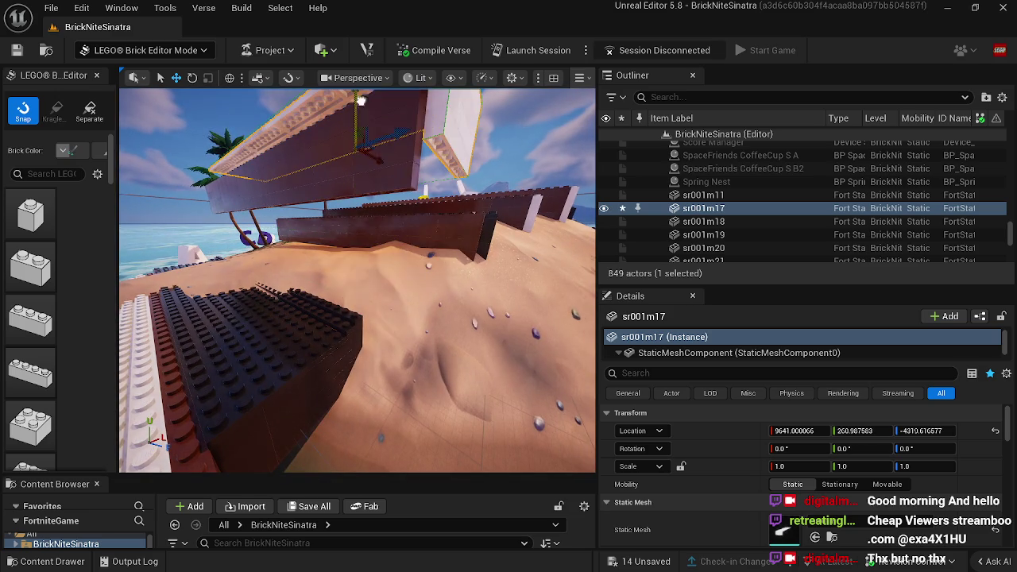
{"action": "key", "text": "Delete"}
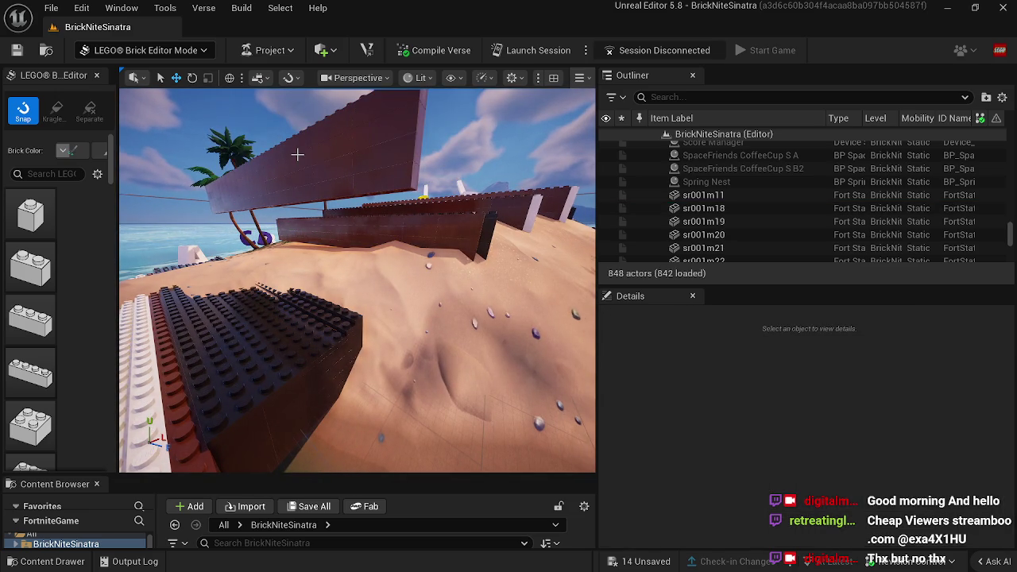
Step: Lower brown plank fgt32 onto the sand at 9551.47, 3.40, -4383.28
{"action": "left_click", "coordinate": [292, 167]}
{"action": "mouse_move", "coordinate": [302, 124]}
{"action": "left_mouse_down"}
{"action": "mouse_move", "coordinate": [320, 263]}
{"action": "mouse_move", "coordinate": [359, 339]}
{"action": "left_mouse_up"}
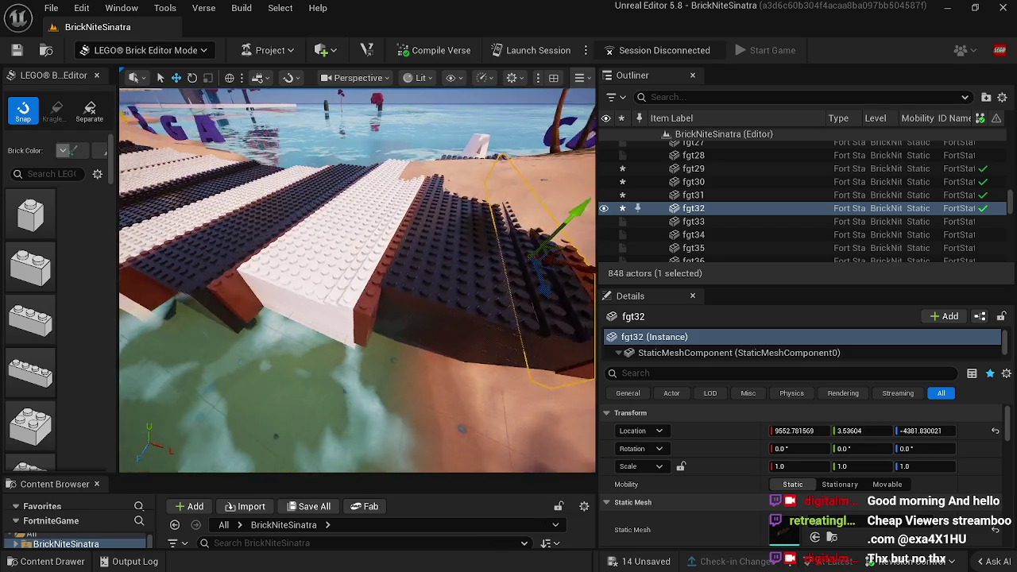
{"action": "key", "text": "f"}
{"action": "left_click_drag", "start_coordinate": [395, 270], "coordinate": [407, 259]}
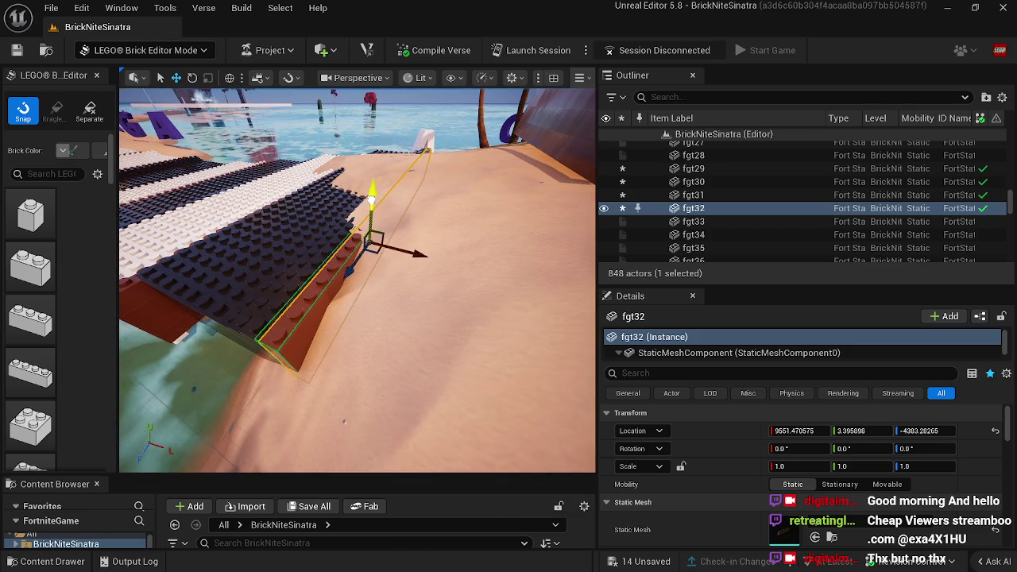
{"action": "left_click_drag", "start_coordinate": [275, 251], "coordinate": [214, 219]}
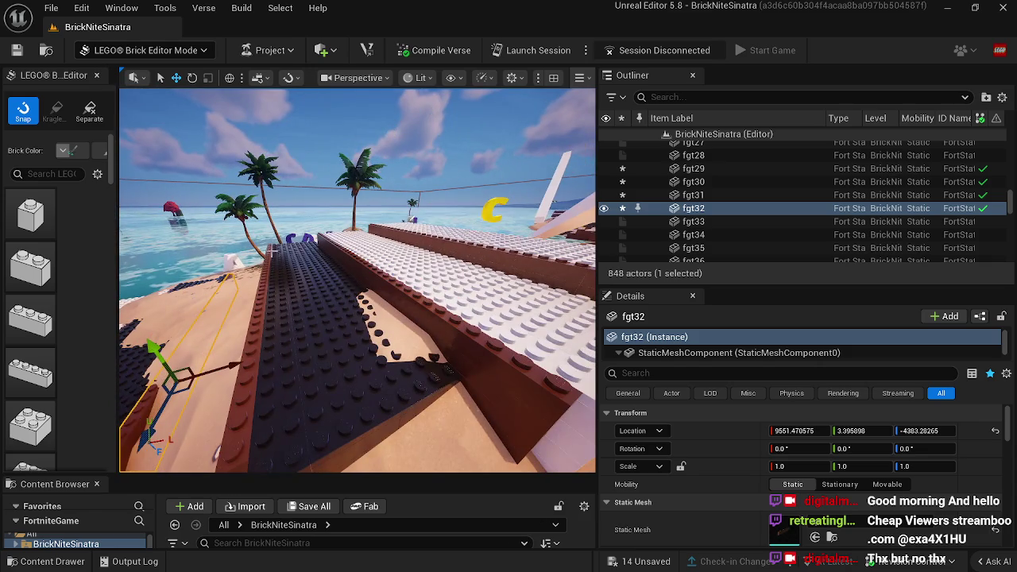
{"action": "left_click", "coordinate": [260, 298]}
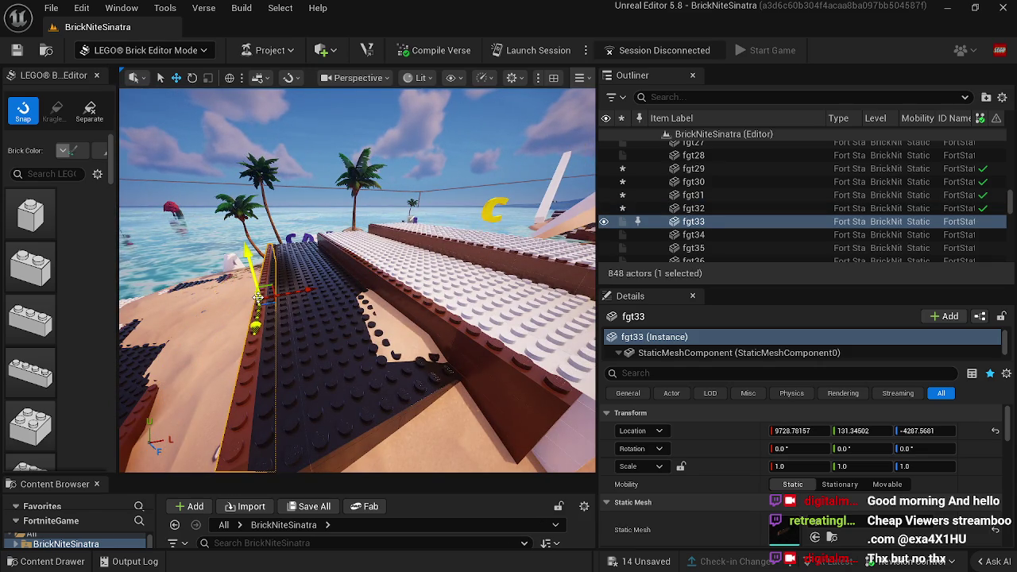
Step: Slide brown strip fgt33 along Y down the slope
{"action": "left_click_drag", "start_coordinate": [253, 269], "coordinate": [318, 298]}
{"action": "left_click", "coordinate": [329, 270]}
{"action": "left_click", "coordinate": [348, 295]}
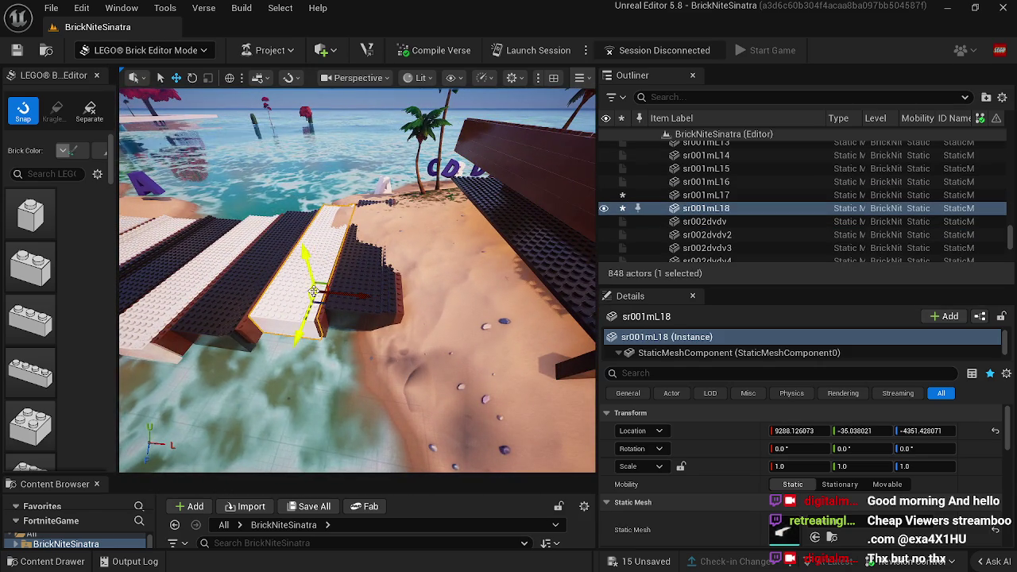
Step: Alt-drag white strip sr001mL18 into copy sr001mL19, sink it to 9639.25, 3.40, -4383.23, then enter Landscape mode
{"action": "mouse_move", "coordinate": [347, 293]}
{"action": "left_mouse_down"}
{"action": "mouse_move", "coordinate": [427, 265]}
{"action": "mouse_move", "coordinate": [447, 235]}
{"action": "left_mouse_up"}
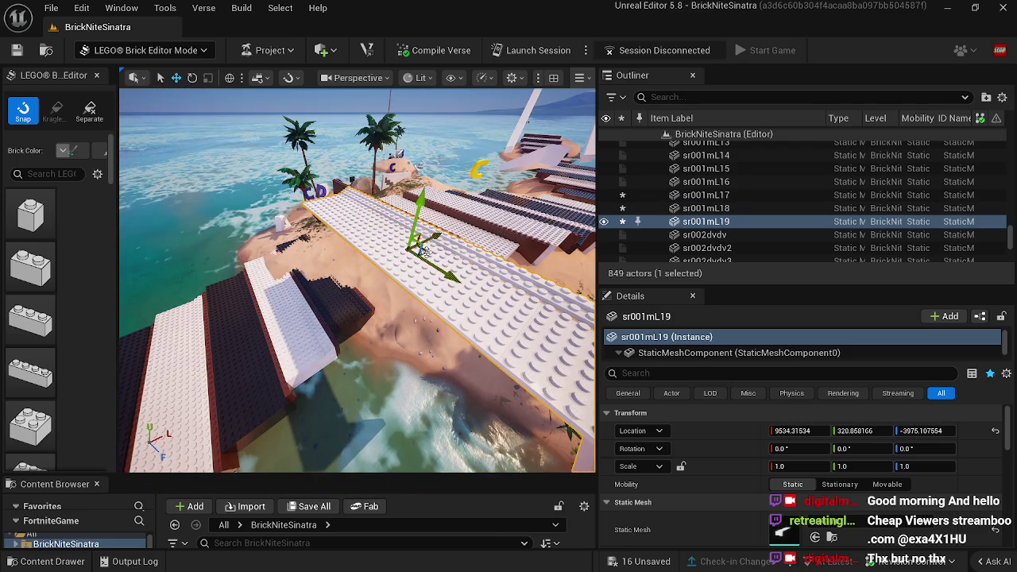
{"action": "mouse_move", "coordinate": [375, 226]}
{"action": "left_mouse_down"}
{"action": "mouse_move", "coordinate": [324, 145]}
{"action": "mouse_move", "coordinate": [341, 223]}
{"action": "mouse_move", "coordinate": [367, 230]}
{"action": "mouse_move", "coordinate": [427, 170]}
{"action": "mouse_move", "coordinate": [420, 216]}
{"action": "mouse_move", "coordinate": [374, 239]}
{"action": "mouse_move", "coordinate": [266, 151]}
{"action": "mouse_move", "coordinate": [280, 177]}
{"action": "mouse_move", "coordinate": [402, 162]}
{"action": "left_mouse_up"}
{"action": "mouse_move", "coordinate": [397, 116]}
{"action": "left_mouse_down"}
{"action": "mouse_move", "coordinate": [415, 199]}
{"action": "mouse_move", "coordinate": [428, 199]}
{"action": "left_mouse_up"}
{"action": "mouse_move", "coordinate": [358, 278]}
{"action": "left_mouse_down"}
{"action": "mouse_move", "coordinate": [326, 374]}
{"action": "mouse_move", "coordinate": [255, 373]}
{"action": "left_mouse_up"}
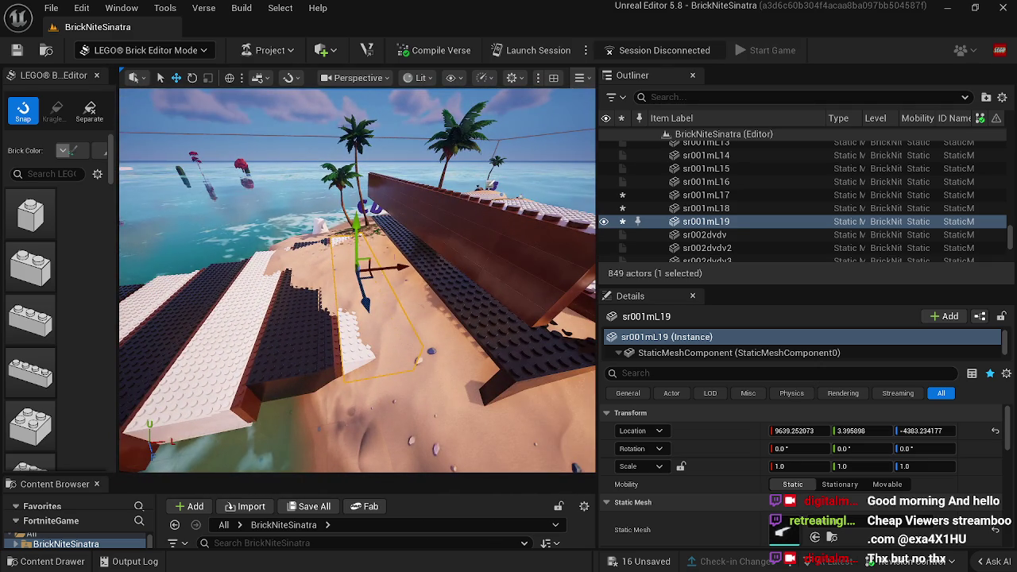
{"action": "mouse_move", "coordinate": [405, 294]}
{"action": "left_mouse_down"}
{"action": "mouse_move", "coordinate": [389, 292]}
{"action": "mouse_move", "coordinate": [404, 293]}
{"action": "left_mouse_up"}
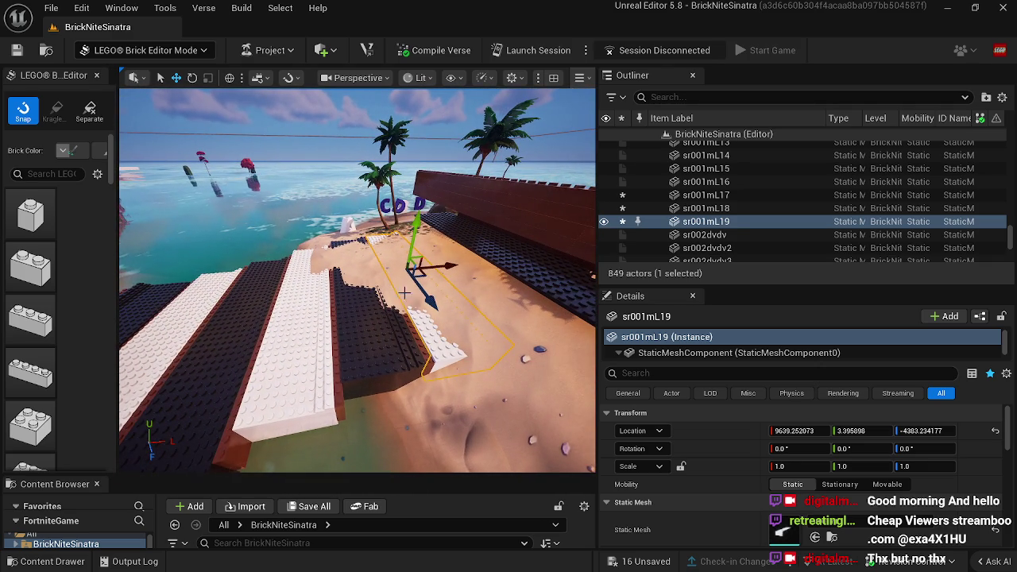
{"action": "left_click", "coordinate": [122, 54]}
{"action": "left_click", "coordinate": [132, 88]}
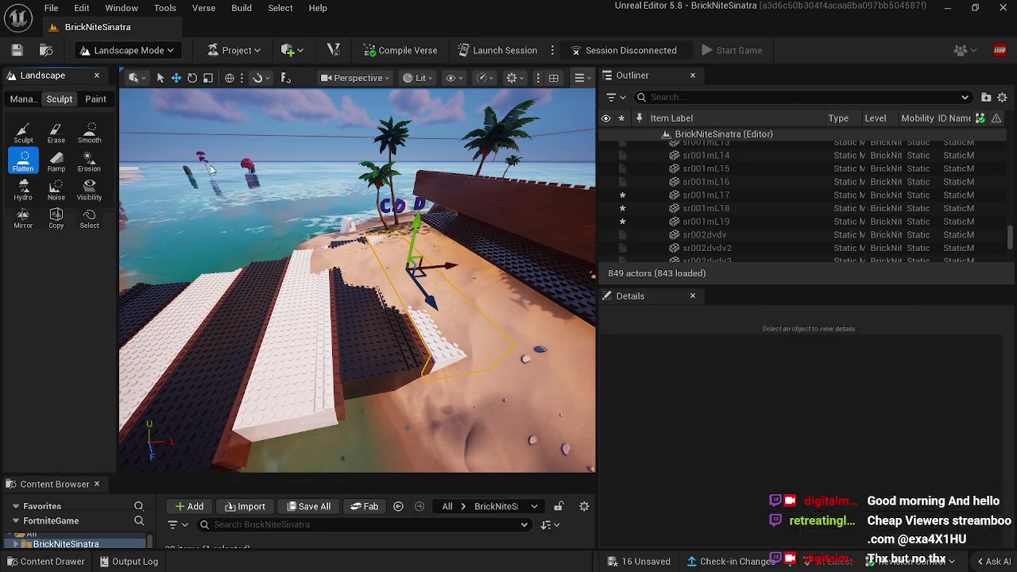
Step: Flatten the sand around the brick slabs, then select Smooth (brush 411.4, strength 0.135)
{"action": "left_click_drag", "start_coordinate": [211, 169], "coordinate": [377, 296]}
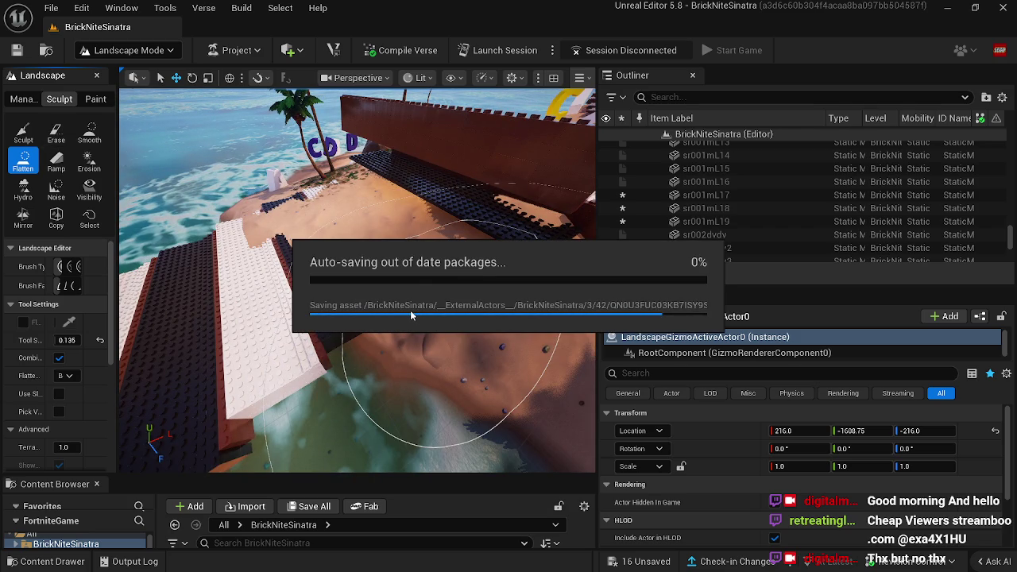
{"action": "mouse_move", "coordinate": [410, 312]}
{"action": "left_mouse_down"}
{"action": "mouse_move", "coordinate": [373, 267]}
{"action": "mouse_move", "coordinate": [330, 237]}
{"action": "mouse_move", "coordinate": [310, 447]}
{"action": "mouse_move", "coordinate": [307, 431]}
{"action": "mouse_move", "coordinate": [340, 420]}
{"action": "mouse_move", "coordinate": [162, 239]}
{"action": "left_mouse_up"}
{"action": "left_click", "coordinate": [89, 134]}
{"action": "scroll", "coordinate": [270, 223], "scroll_direction": "up", "scroll_amount": 5}
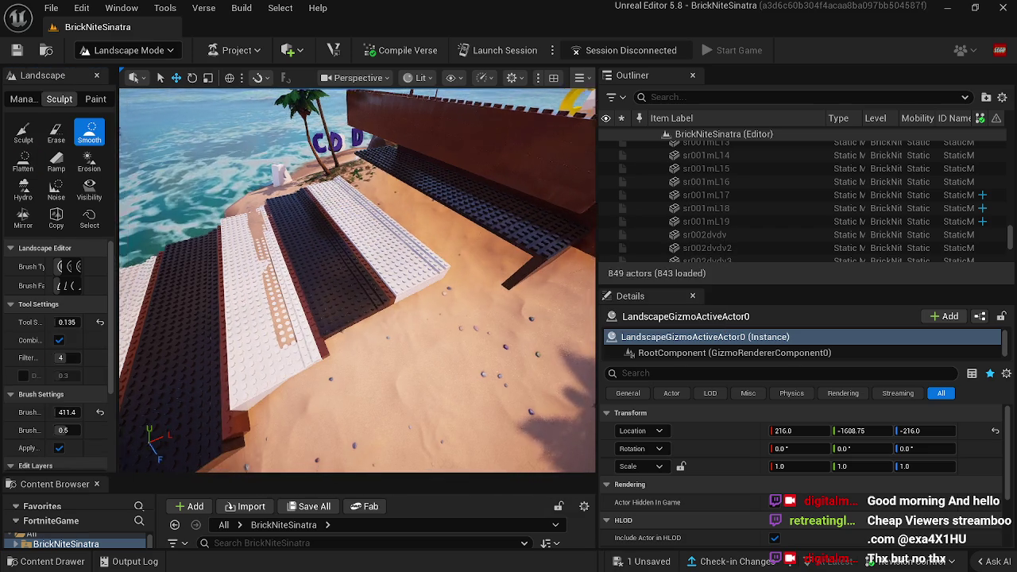
{"action": "mouse_move", "coordinate": [359, 261]}
{"action": "left_mouse_down"}
{"action": "mouse_move", "coordinate": [350, 202]}
{"action": "mouse_move", "coordinate": [254, 211]}
{"action": "mouse_move", "coordinate": [353, 257]}
{"action": "mouse_move", "coordinate": [374, 239]}
{"action": "mouse_move", "coordinate": [395, 248]}
{"action": "left_mouse_up"}
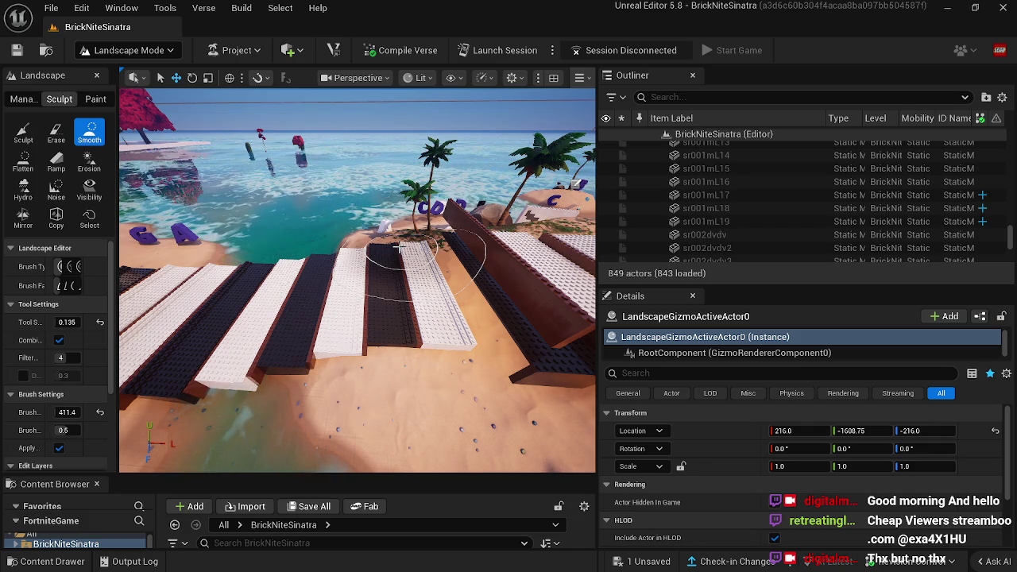
{"action": "left_click_drag", "start_coordinate": [382, 209], "coordinate": [248, 197]}
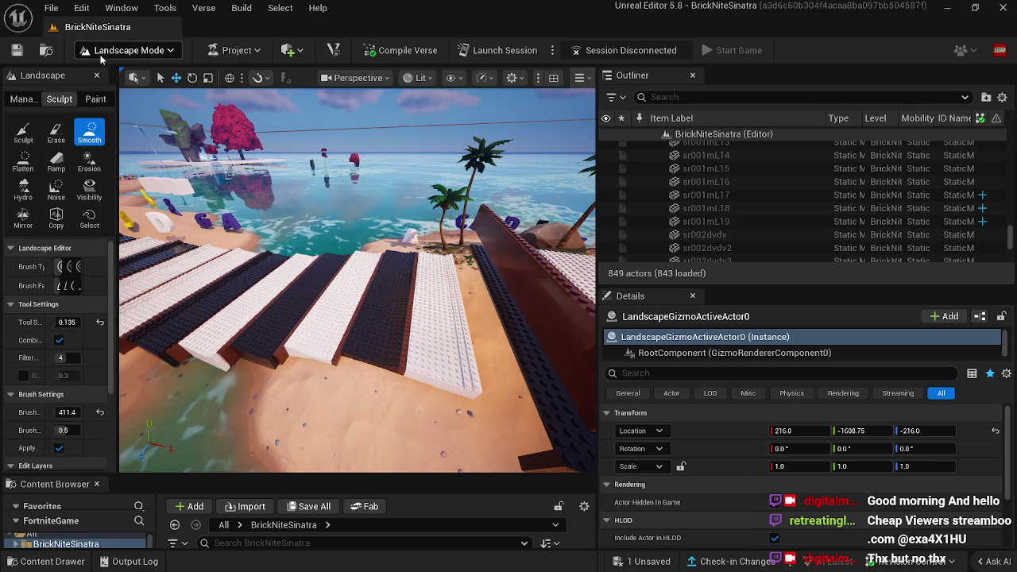
{"action": "left_click", "coordinate": [128, 50]}
{"action": "left_click", "coordinate": [122, 92]}
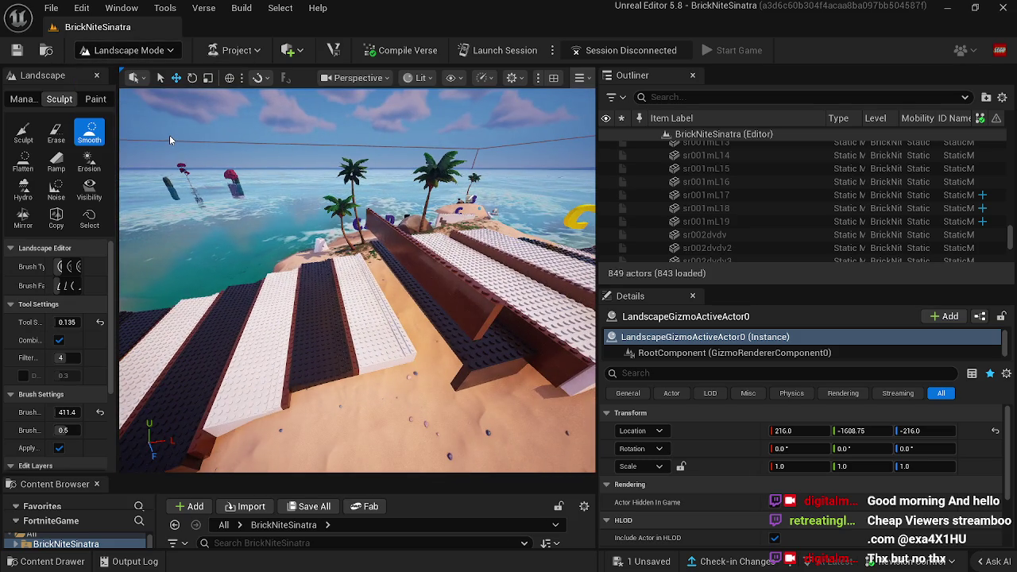
Step: Switch to LEGO Brick Editor Mode and delete stray brick sr13
{"action": "left_click", "coordinate": [144, 52]}
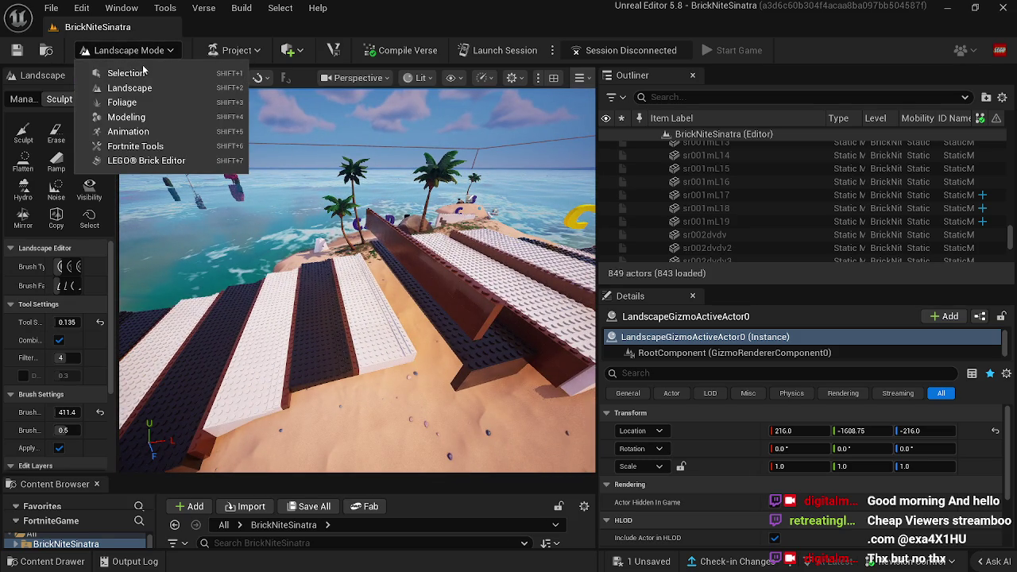
{"action": "left_click", "coordinate": [146, 160]}
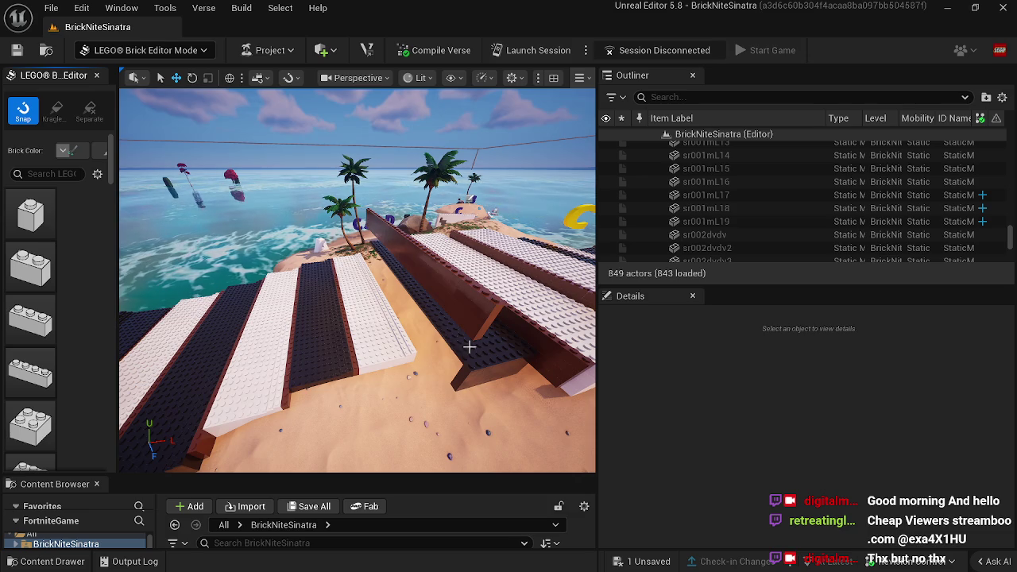
{"action": "left_click", "coordinate": [473, 361]}
{"action": "key", "text": "Delete"}
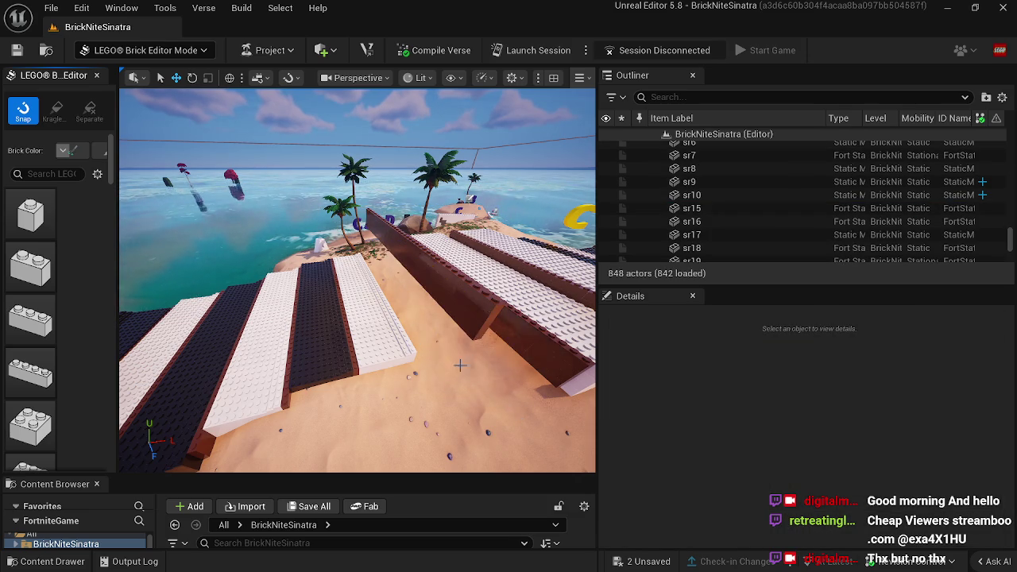
Step: Move tall brown brick fgt33 toward the viewer to 9727.03, 22.61, -4335.19
{"action": "left_click", "coordinate": [408, 345]}
{"action": "mouse_move", "coordinate": [417, 290]}
{"action": "left_mouse_down"}
{"action": "mouse_move", "coordinate": [406, 357]}
{"action": "mouse_move", "coordinate": [429, 420]}
{"action": "mouse_move", "coordinate": [442, 421]}
{"action": "left_mouse_up"}
{"action": "mouse_move", "coordinate": [429, 318]}
{"action": "left_mouse_down"}
{"action": "mouse_move", "coordinate": [449, 296]}
{"action": "mouse_move", "coordinate": [451, 395]}
{"action": "mouse_move", "coordinate": [463, 417]}
{"action": "mouse_move", "coordinate": [449, 437]}
{"action": "left_mouse_up"}
Step: Realign bricks fgt33 and fgt32 and white slab sr001mL19 along the piano-key rows
{"action": "left_click_drag", "start_coordinate": [399, 412], "coordinate": [388, 390]}
{"action": "left_click_drag", "start_coordinate": [357, 318], "coordinate": [334, 310]}
{"action": "mouse_move", "coordinate": [350, 380]}
{"action": "left_mouse_down"}
{"action": "mouse_move", "coordinate": [354, 373]}
{"action": "mouse_move", "coordinate": [349, 381]}
{"action": "left_mouse_up"}
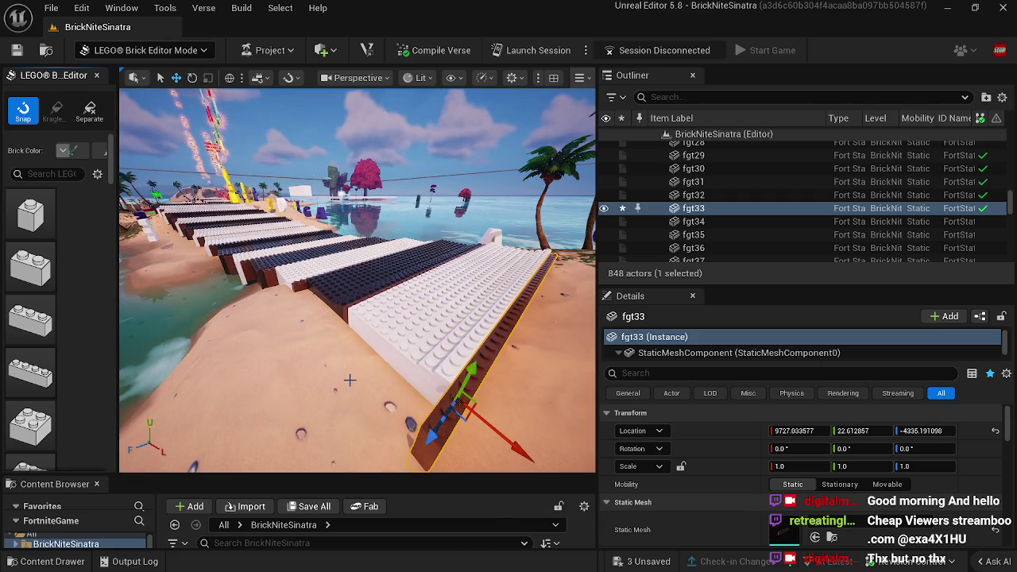
{"action": "left_click", "coordinate": [399, 329]}
{"action": "left_click_drag", "start_coordinate": [391, 340], "coordinate": [388, 356]}
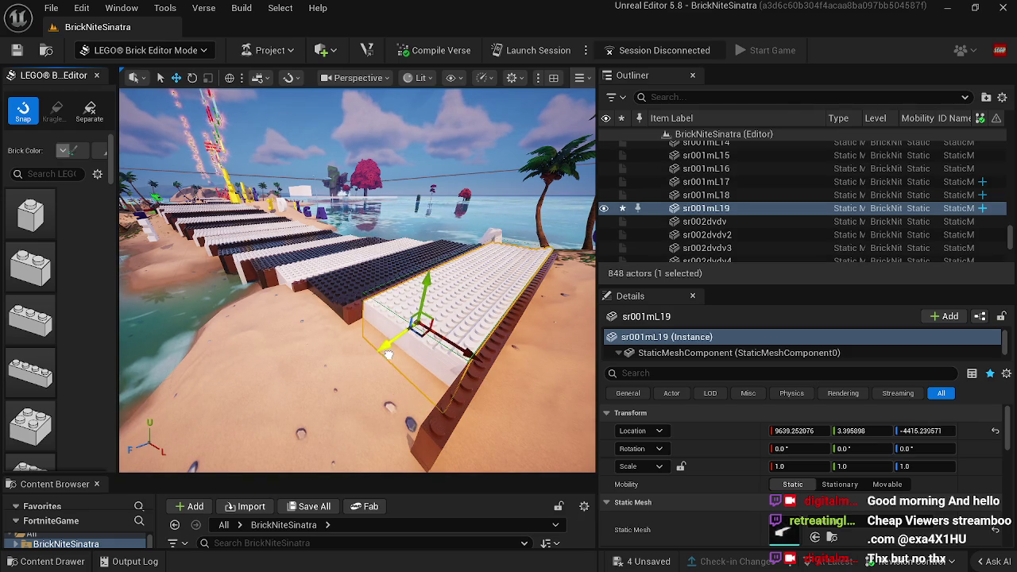
{"action": "left_click", "coordinate": [355, 316]}
{"action": "left_click_drag", "start_coordinate": [313, 345], "coordinate": [377, 368]}
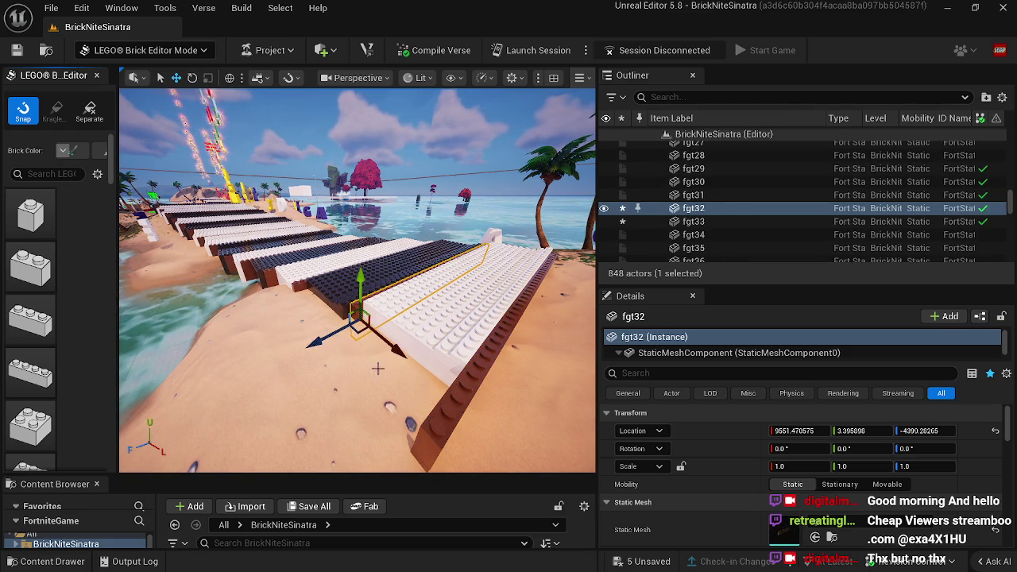
{"action": "left_click", "coordinate": [386, 346]}
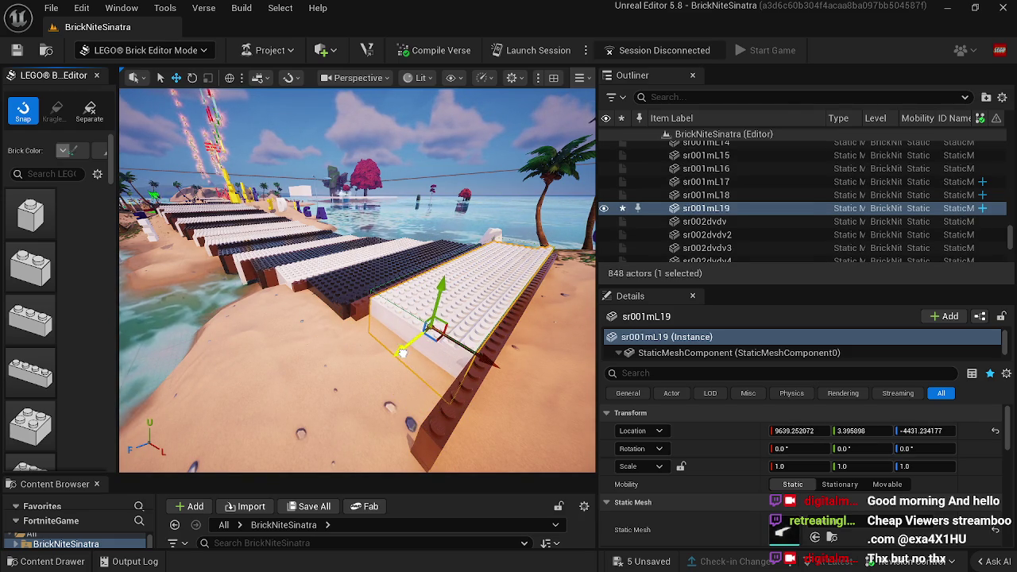
{"action": "left_click", "coordinate": [430, 444]}
{"action": "mouse_move", "coordinate": [409, 461]}
{"action": "left_mouse_down"}
{"action": "mouse_move", "coordinate": [453, 413]}
{"action": "mouse_move", "coordinate": [381, 378]}
{"action": "mouse_move", "coordinate": [355, 387]}
{"action": "left_mouse_up"}
{"action": "left_click_drag", "start_coordinate": [293, 368], "coordinate": [294, 369]}
Step: Raise brown bricks fgt34 and fgt38, then save the level
{"action": "left_click", "coordinate": [393, 281]}
{"action": "left_click_drag", "start_coordinate": [403, 243], "coordinate": [480, 264]}
{"action": "left_click_drag", "start_coordinate": [538, 284], "coordinate": [537, 284]}
{"action": "left_click", "coordinate": [381, 278]}
{"action": "left_click_drag", "start_coordinate": [416, 244], "coordinate": [420, 170]}
{"action": "left_click_drag", "start_coordinate": [407, 326], "coordinate": [407, 326]}
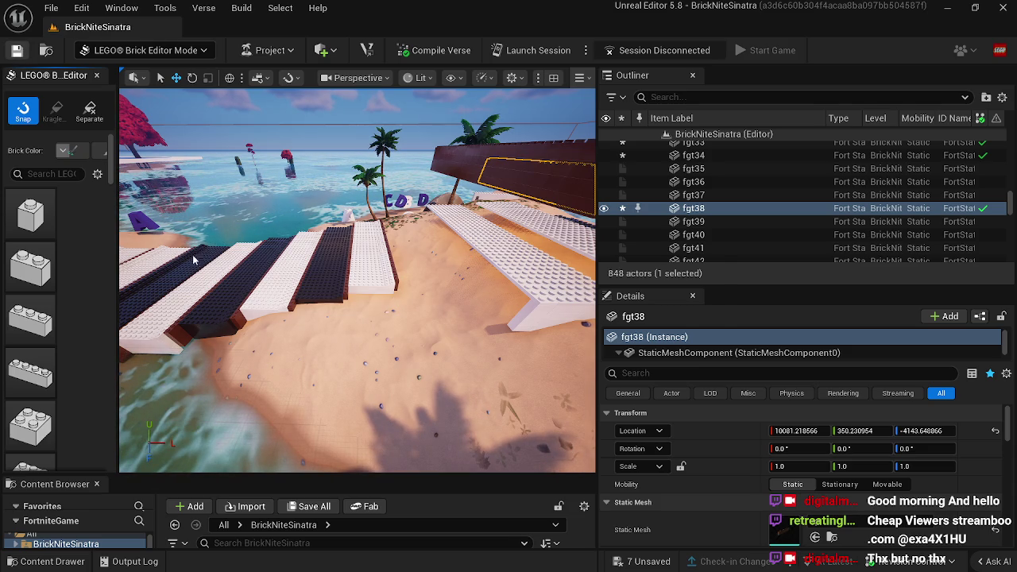
{"action": "key", "text": "ctrl+s"}
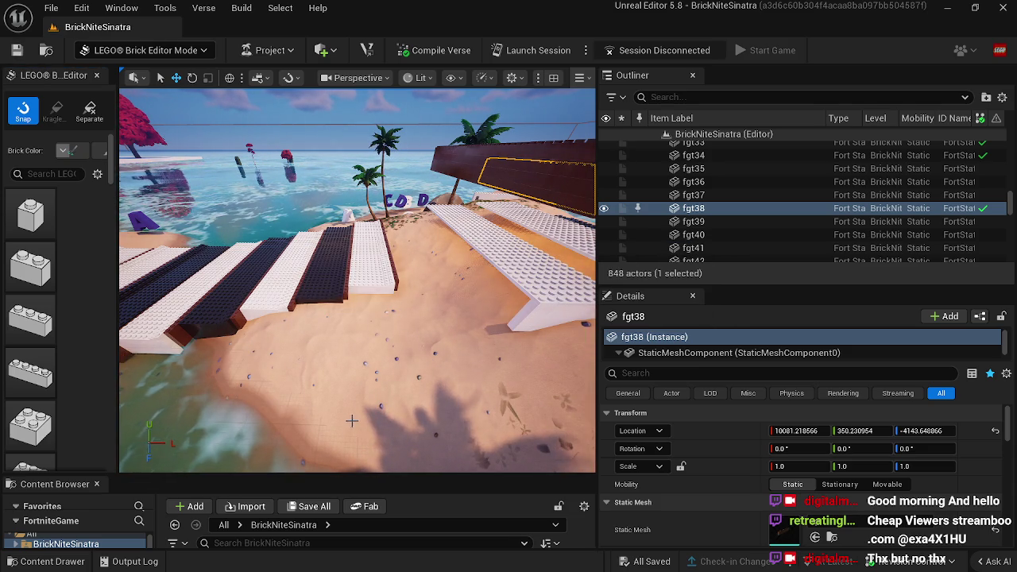
Step: Alt-drag dark slab sr10 into copy sr11 at 9815.78, 9.01, -4425.51
{"action": "scroll", "coordinate": [332, 381], "scroll_direction": "down", "scroll_amount": 1}
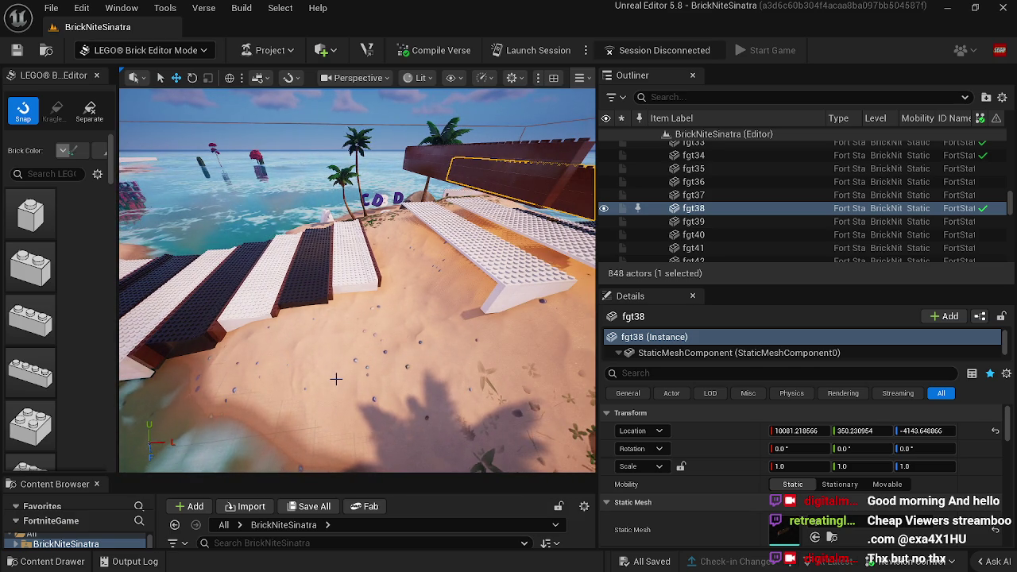
{"action": "left_click_drag", "start_coordinate": [328, 371], "coordinate": [286, 347]}
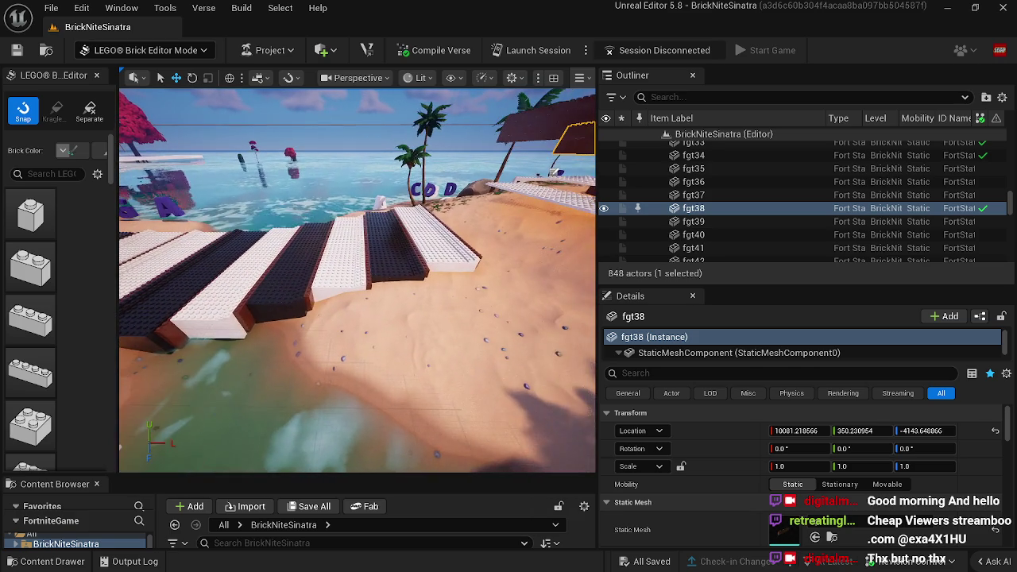
{"action": "left_click", "coordinate": [392, 264]}
{"action": "mouse_move", "coordinate": [393, 265]}
{"action": "left_mouse_down"}
{"action": "mouse_move", "coordinate": [525, 203]}
{"action": "mouse_move", "coordinate": [521, 232]}
{"action": "mouse_move", "coordinate": [429, 179]}
{"action": "mouse_move", "coordinate": [391, 199]}
{"action": "mouse_move", "coordinate": [370, 226]}
{"action": "mouse_move", "coordinate": [436, 207]}
{"action": "mouse_move", "coordinate": [435, 225]}
{"action": "mouse_move", "coordinate": [463, 251]}
{"action": "left_mouse_up"}
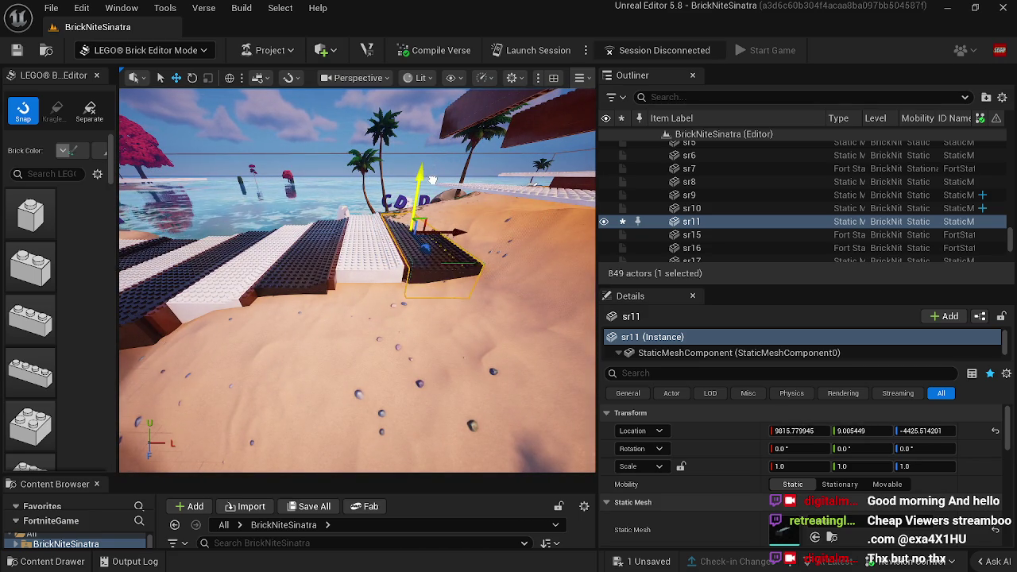
Step: Slide copied slab sr11 along the row, then delete it
{"action": "left_click_drag", "start_coordinate": [433, 173], "coordinate": [414, 261]}
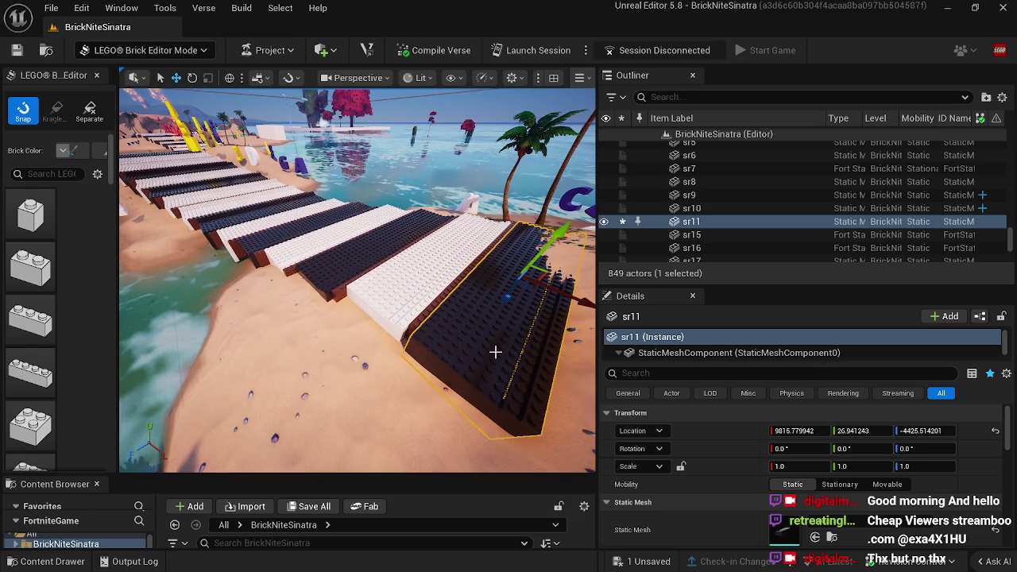
{"action": "left_click_drag", "start_coordinate": [468, 348], "coordinate": [480, 280]}
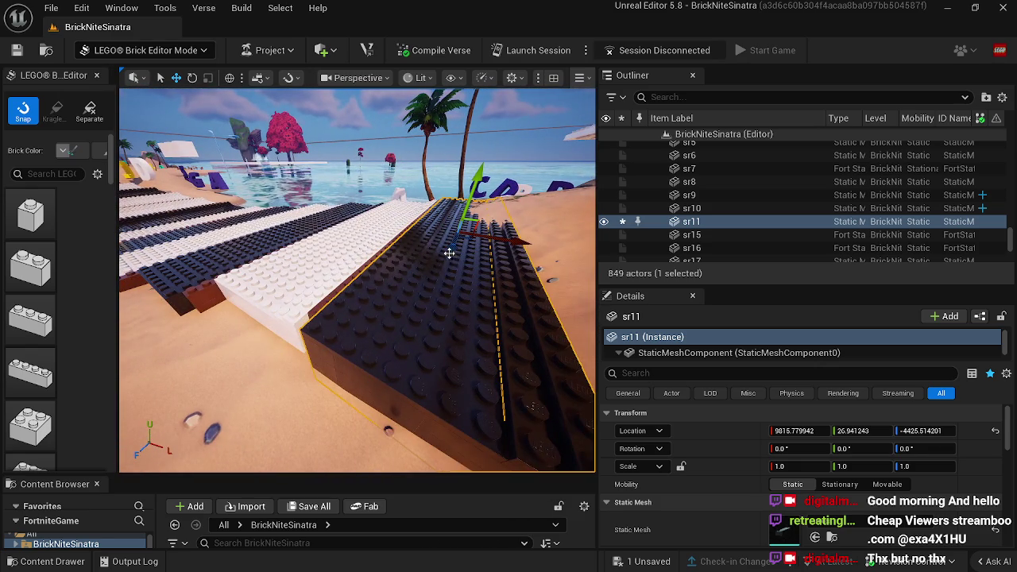
{"action": "mouse_move", "coordinate": [450, 249]}
{"action": "left_mouse_down"}
{"action": "mouse_move", "coordinate": [454, 235]}
{"action": "mouse_move", "coordinate": [472, 233]}
{"action": "mouse_move", "coordinate": [481, 175]}
{"action": "mouse_move", "coordinate": [490, 201]}
{"action": "left_mouse_up"}
{"action": "left_click_drag", "start_coordinate": [518, 239], "coordinate": [515, 241]}
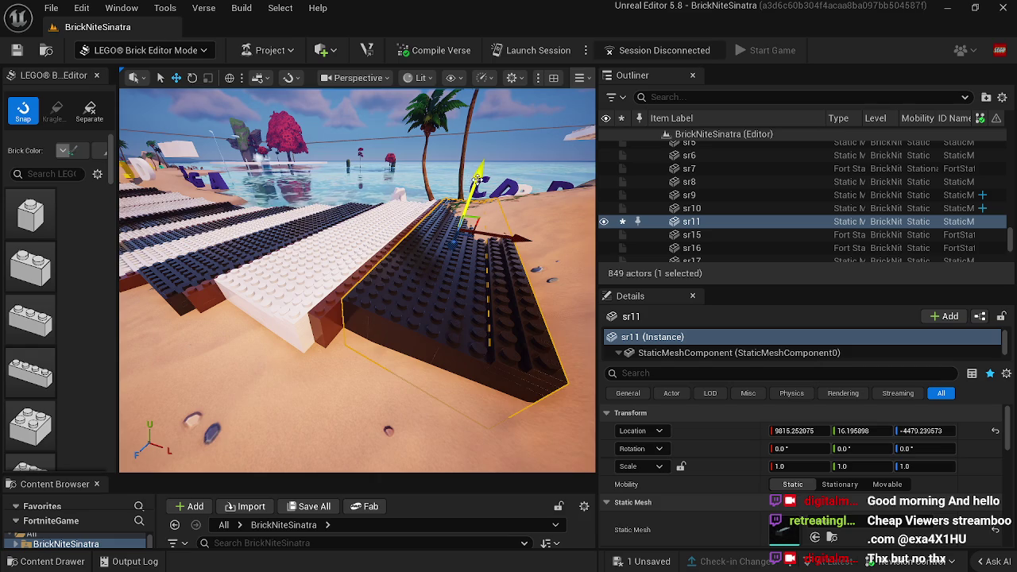
{"action": "left_click_drag", "start_coordinate": [478, 177], "coordinate": [478, 175]}
{"action": "mouse_move", "coordinate": [358, 278]}
{"action": "left_mouse_down"}
{"action": "mouse_move", "coordinate": [271, 270]}
{"action": "mouse_move", "coordinate": [357, 319]}
{"action": "left_mouse_up"}
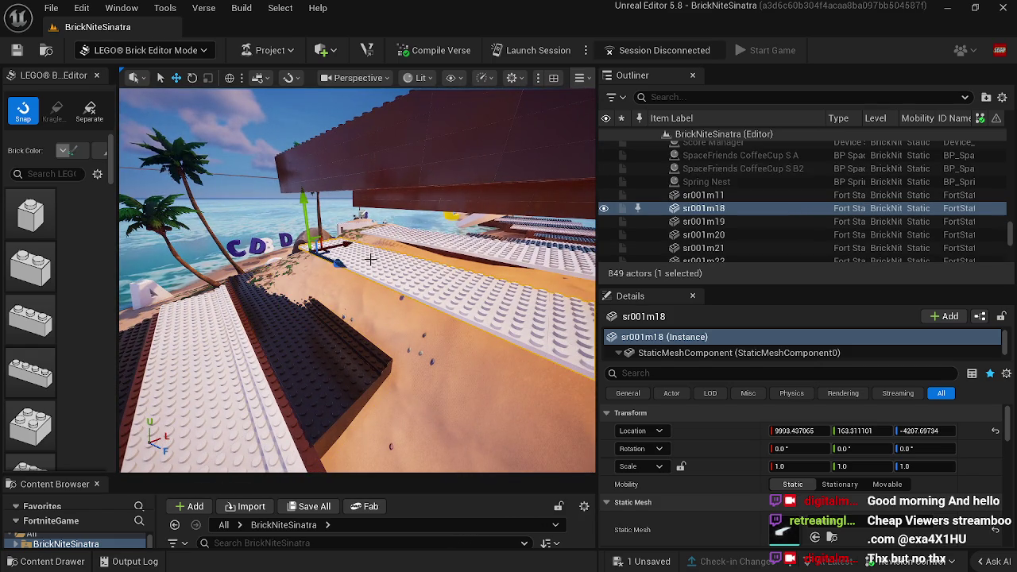
{"action": "key", "text": "Delete"}
Step: Lower brown brick fgt34 to 9902.60, 41.82, -4495.10, undoing the final nudge
{"action": "left_click_drag", "start_coordinate": [345, 276], "coordinate": [351, 241]}
{"action": "left_click", "coordinate": [352, 241]}
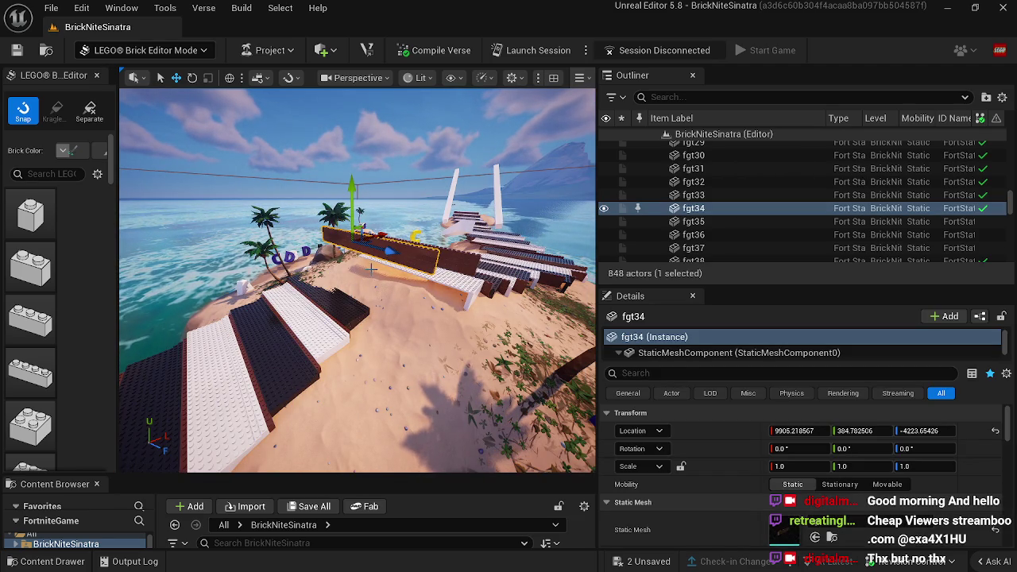
{"action": "left_click_drag", "start_coordinate": [350, 187], "coordinate": [358, 262]}
{"action": "mouse_move", "coordinate": [406, 346]}
{"action": "left_mouse_down"}
{"action": "mouse_move", "coordinate": [362, 326]}
{"action": "mouse_move", "coordinate": [401, 342]}
{"action": "left_mouse_up"}
{"action": "mouse_move", "coordinate": [343, 362]}
{"action": "left_mouse_down"}
{"action": "mouse_move", "coordinate": [409, 299]}
{"action": "mouse_move", "coordinate": [457, 299]}
{"action": "left_mouse_up"}
{"action": "mouse_move", "coordinate": [412, 325]}
{"action": "left_mouse_down"}
{"action": "mouse_move", "coordinate": [401, 354]}
{"action": "mouse_move", "coordinate": [412, 325]}
{"action": "left_mouse_up"}
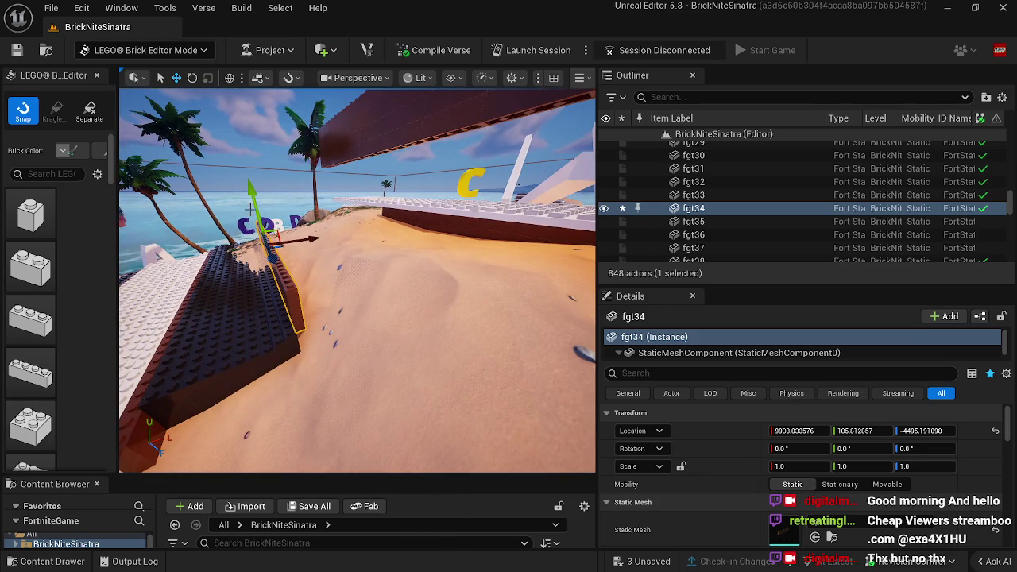
{"action": "mouse_move", "coordinate": [256, 198]}
{"action": "left_mouse_down"}
{"action": "mouse_move", "coordinate": [261, 238]}
{"action": "mouse_move", "coordinate": [278, 263]}
{"action": "left_mouse_up"}
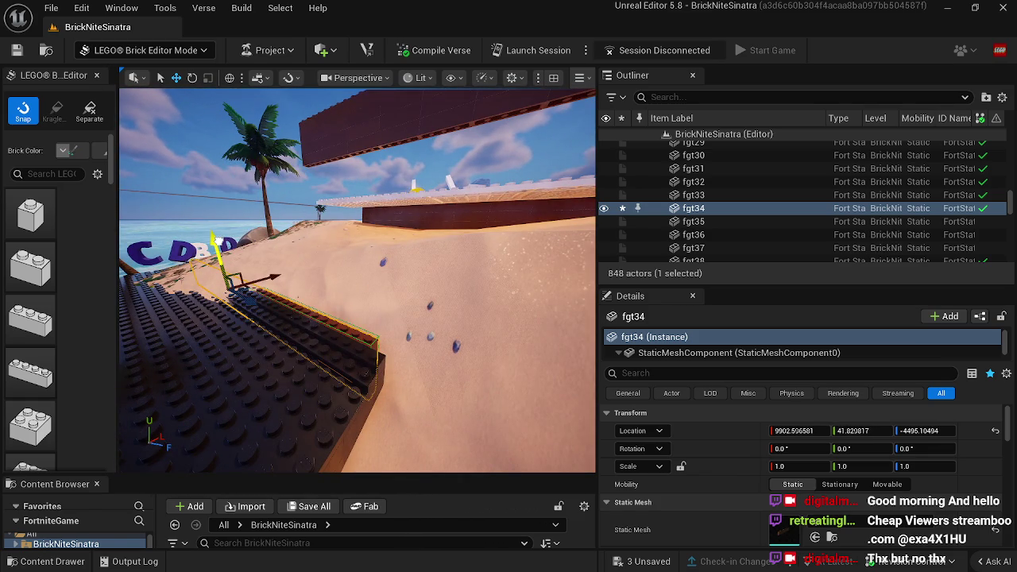
{"action": "mouse_move", "coordinate": [251, 299]}
{"action": "left_mouse_down"}
{"action": "mouse_move", "coordinate": [261, 302]}
{"action": "mouse_move", "coordinate": [250, 307]}
{"action": "mouse_move", "coordinate": [255, 334]}
{"action": "mouse_move", "coordinate": [232, 402]}
{"action": "mouse_move", "coordinate": [179, 373]}
{"action": "left_mouse_up"}
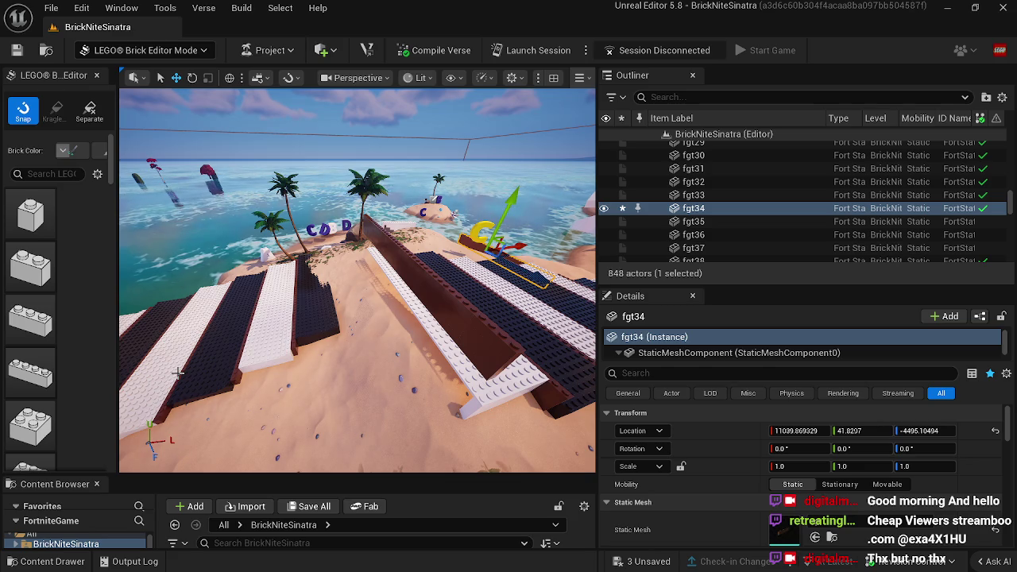
{"action": "key", "text": "ctrl+z"}
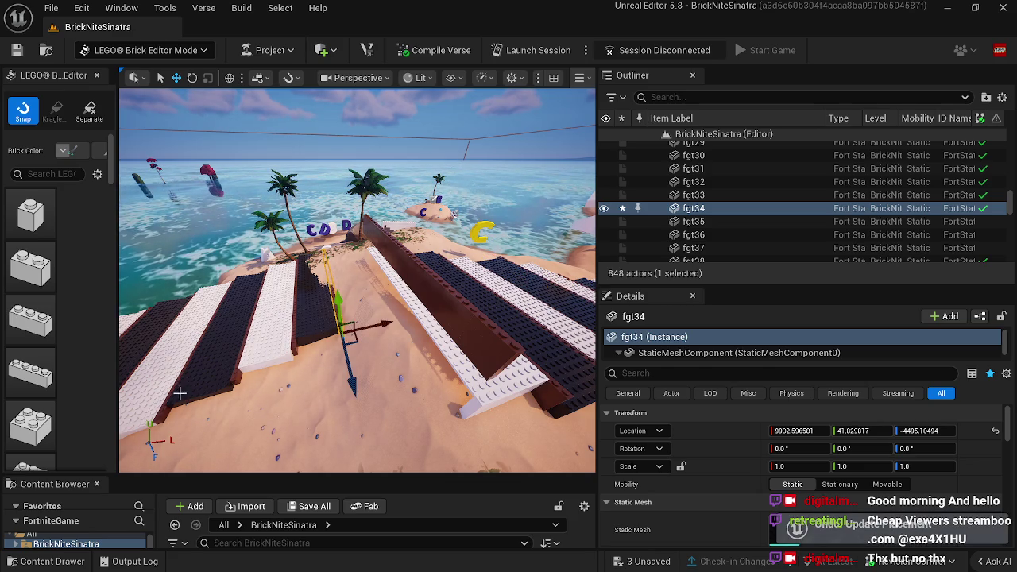
{"action": "mouse_move", "coordinate": [204, 417]}
{"action": "left_mouse_down"}
{"action": "mouse_move", "coordinate": [202, 386]}
{"action": "mouse_move", "coordinate": [183, 381]}
{"action": "left_mouse_up"}
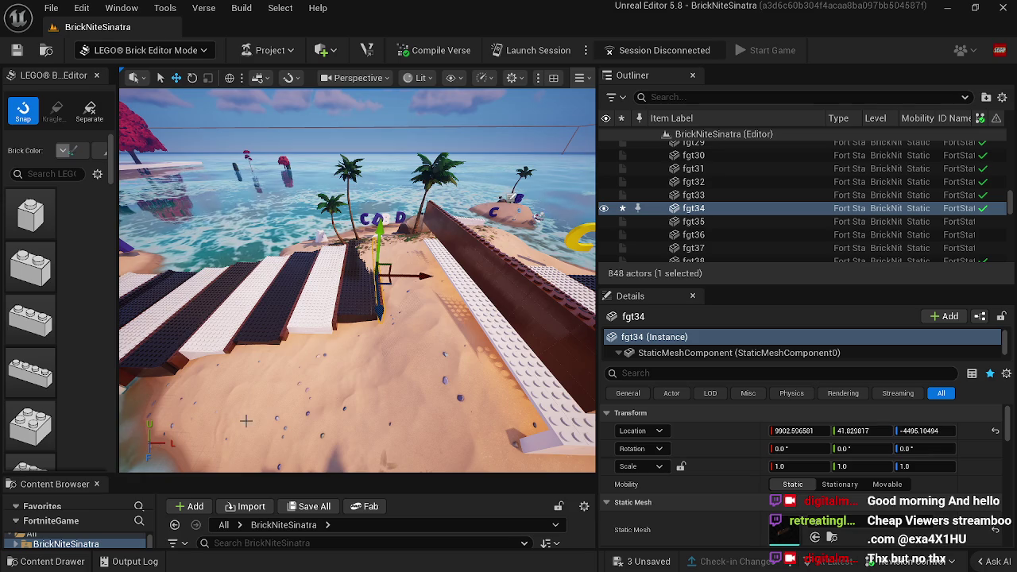
{"action": "left_click", "coordinate": [316, 304]}
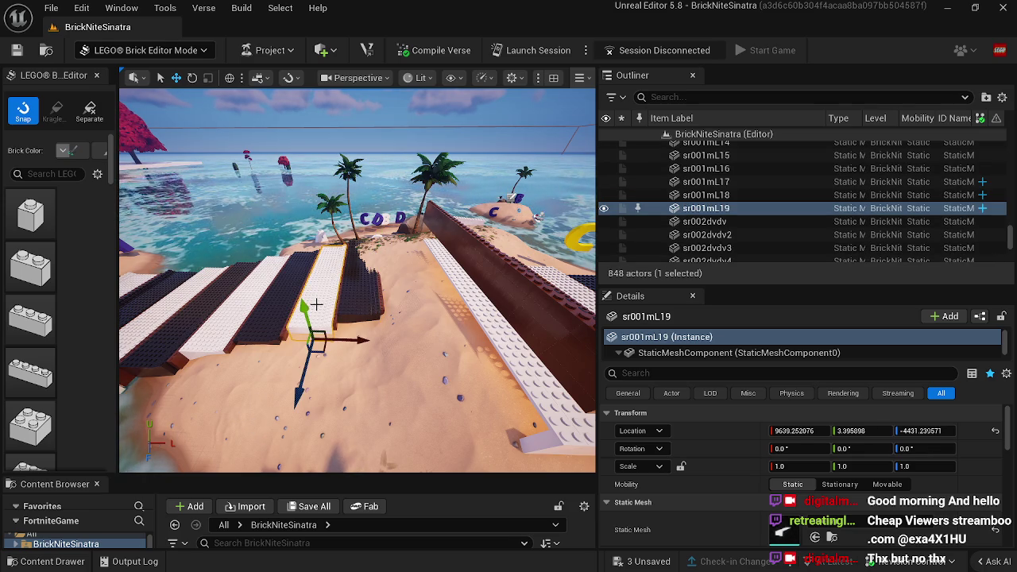
Step: Alt-drag sr001mL19 into copy sr001mL20 at 9990.82, 35.41, -4527.15, ending the rows
{"action": "mouse_move", "coordinate": [315, 304]}
{"action": "left_mouse_down"}
{"action": "mouse_move", "coordinate": [349, 334]}
{"action": "mouse_move", "coordinate": [407, 265]}
{"action": "left_mouse_up"}
{"action": "mouse_move", "coordinate": [427, 186]}
{"action": "left_mouse_down"}
{"action": "mouse_move", "coordinate": [415, 236]}
{"action": "mouse_move", "coordinate": [435, 243]}
{"action": "left_mouse_up"}
{"action": "left_click_drag", "start_coordinate": [467, 292], "coordinate": [454, 298]}
{"action": "left_click_drag", "start_coordinate": [435, 333], "coordinate": [415, 264]}
Step: Look over the black-and-white slab ramp and return to Landscape sculpting
{"action": "left_click_drag", "start_coordinate": [413, 269], "coordinate": [341, 242]}
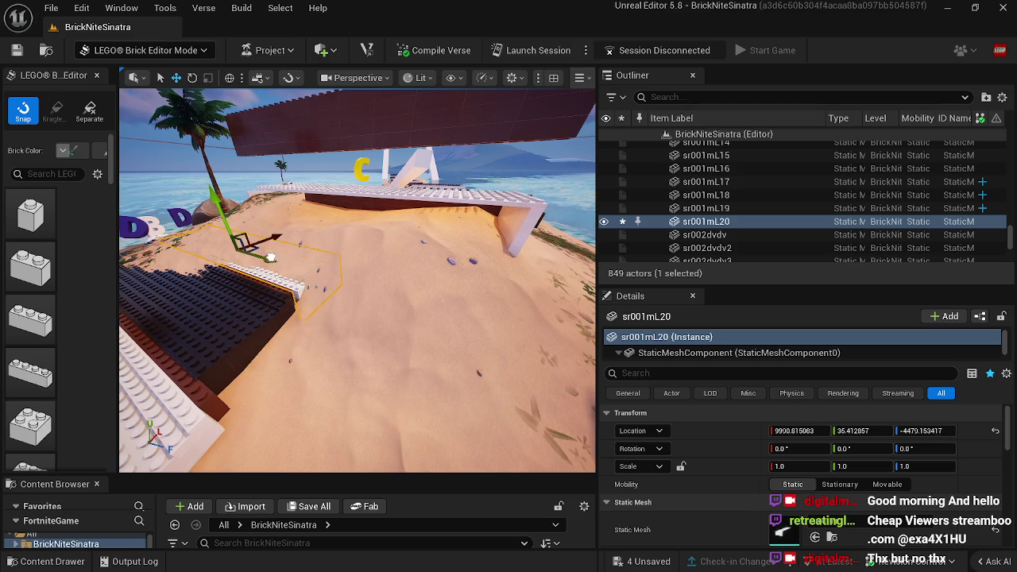
{"action": "mouse_move", "coordinate": [264, 256]}
{"action": "left_mouse_down"}
{"action": "mouse_move", "coordinate": [356, 301]}
{"action": "mouse_move", "coordinate": [473, 276]}
{"action": "left_mouse_up"}
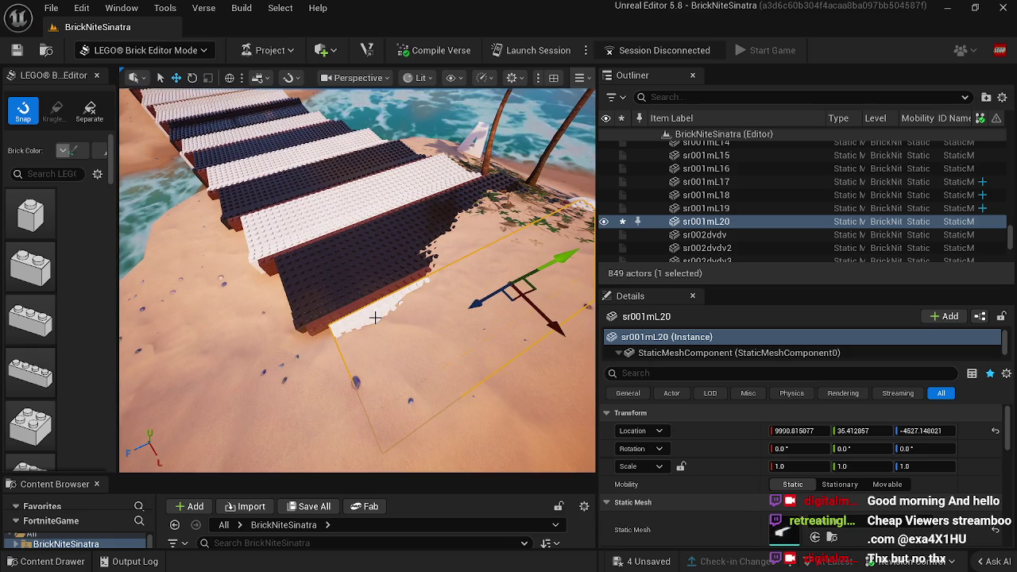
{"action": "mouse_move", "coordinate": [386, 286]}
{"action": "left_mouse_down"}
{"action": "mouse_move", "coordinate": [335, 293]}
{"action": "mouse_move", "coordinate": [374, 283]}
{"action": "left_mouse_up"}
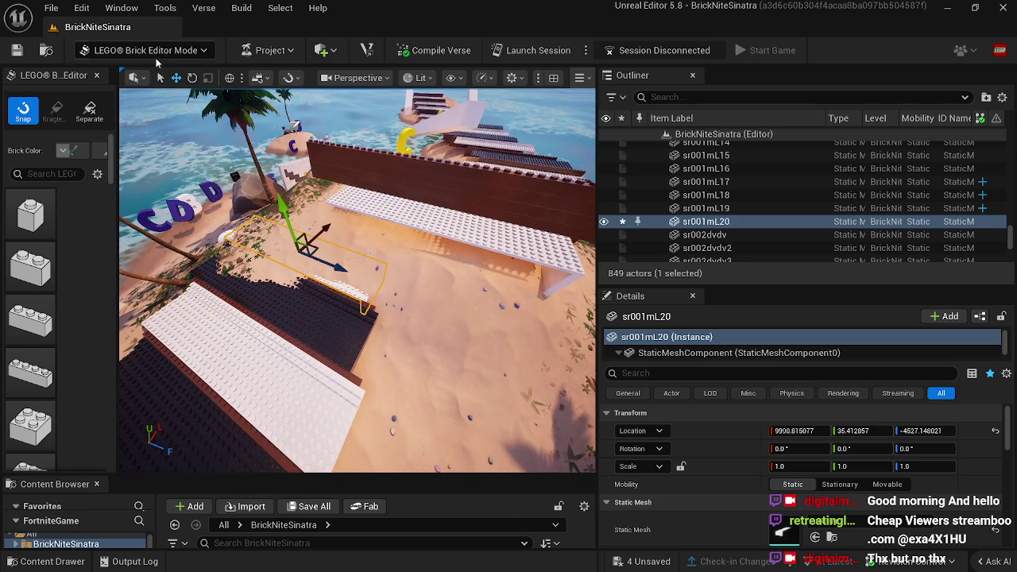
{"action": "left_click", "coordinate": [149, 51]}
{"action": "left_click", "coordinate": [130, 87]}
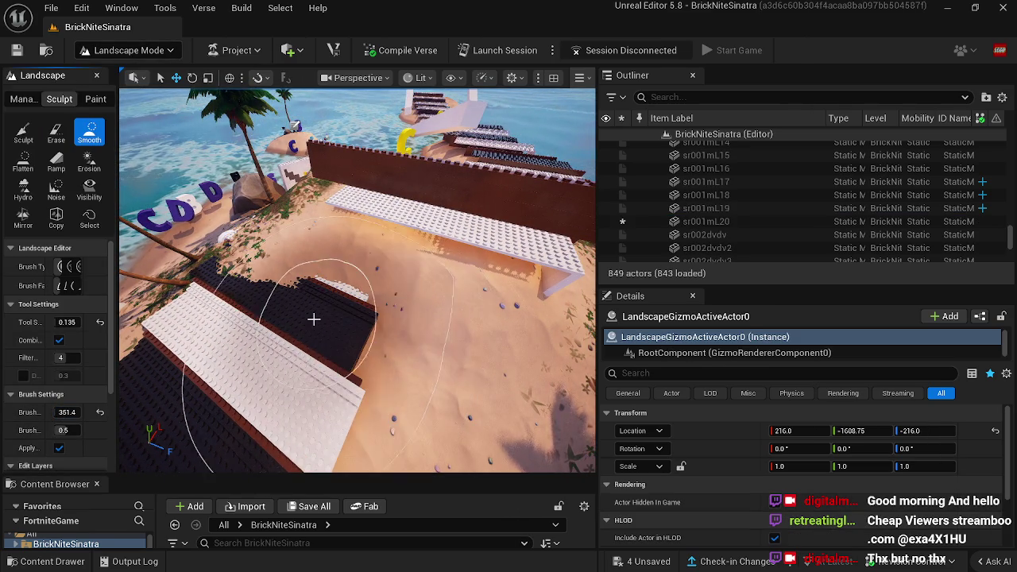
Step: Flatten the sand beside the white slab, then smooth the sand near the brick slabs
{"action": "left_click", "coordinate": [23, 161]}
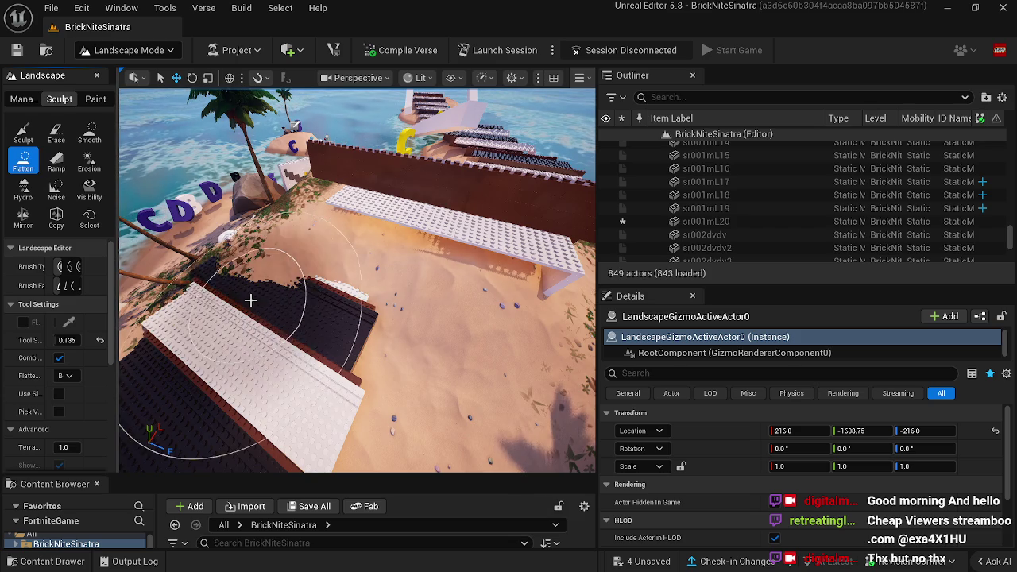
{"action": "mouse_move", "coordinate": [342, 266]}
{"action": "left_mouse_down"}
{"action": "mouse_move", "coordinate": [366, 231]}
{"action": "mouse_move", "coordinate": [397, 302]}
{"action": "mouse_move", "coordinate": [340, 302]}
{"action": "mouse_move", "coordinate": [302, 284]}
{"action": "mouse_move", "coordinate": [366, 301]}
{"action": "mouse_move", "coordinate": [390, 294]}
{"action": "mouse_move", "coordinate": [341, 330]}
{"action": "mouse_move", "coordinate": [397, 318]}
{"action": "mouse_move", "coordinate": [306, 295]}
{"action": "left_mouse_up"}
{"action": "left_click", "coordinate": [91, 133]}
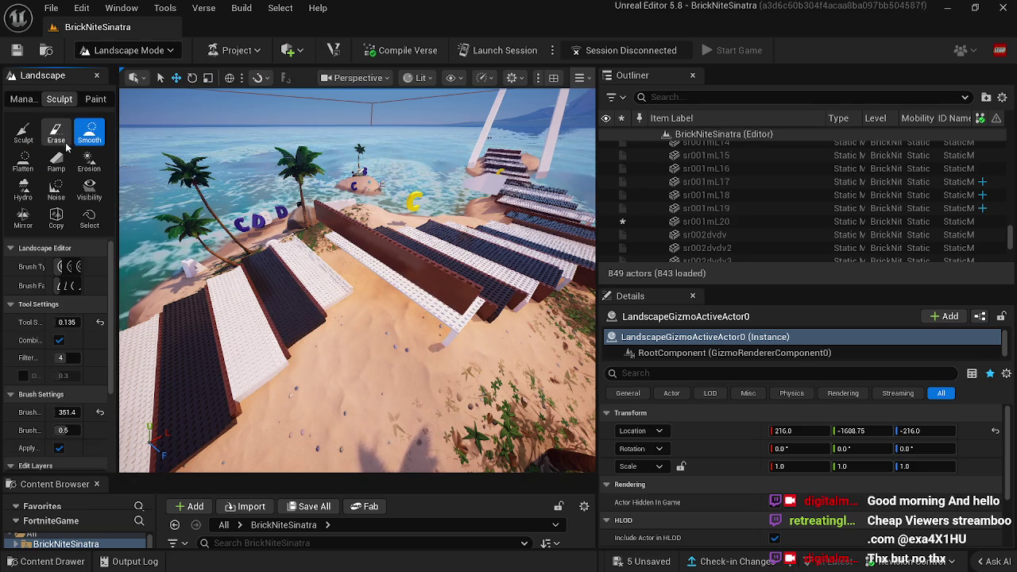
{"action": "mouse_move", "coordinate": [243, 318]}
{"action": "left_mouse_down"}
{"action": "mouse_move", "coordinate": [387, 358]}
{"action": "mouse_move", "coordinate": [377, 417]}
{"action": "mouse_move", "coordinate": [454, 359]}
{"action": "mouse_move", "coordinate": [363, 295]}
{"action": "mouse_move", "coordinate": [268, 295]}
{"action": "mouse_move", "coordinate": [238, 307]}
{"action": "mouse_move", "coordinate": [268, 325]}
{"action": "left_mouse_up"}
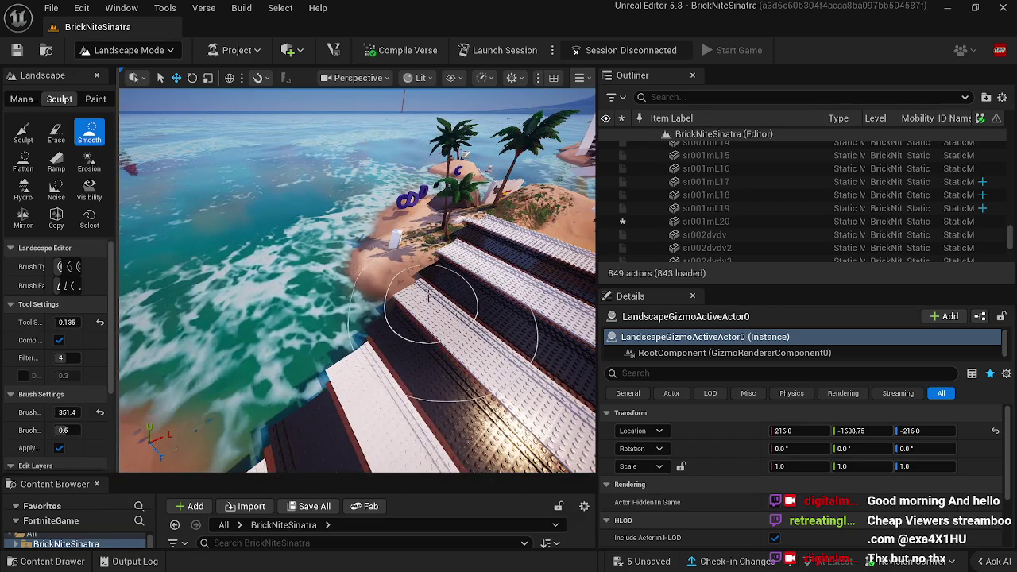
{"action": "mouse_move", "coordinate": [445, 281]}
{"action": "left_mouse_down"}
{"action": "mouse_move", "coordinate": [493, 274]}
{"action": "mouse_move", "coordinate": [366, 274]}
{"action": "mouse_move", "coordinate": [413, 318]}
{"action": "mouse_move", "coordinate": [461, 401]}
{"action": "mouse_move", "coordinate": [541, 395]}
{"action": "left_mouse_up"}
{"action": "right_click", "coordinate": [531, 278]}
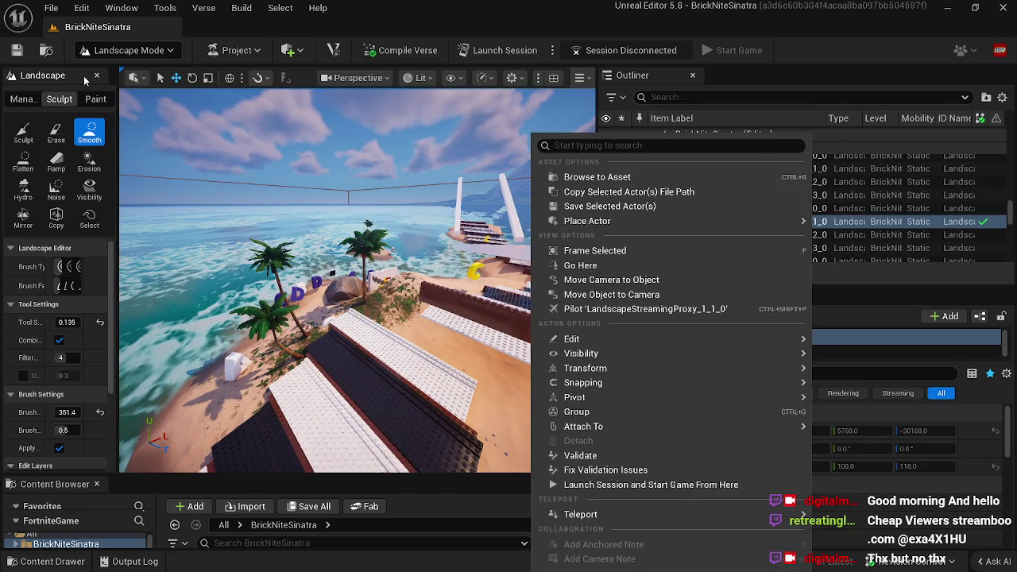
{"action": "key", "text": "Escape"}
{"action": "left_click", "coordinate": [115, 53]}
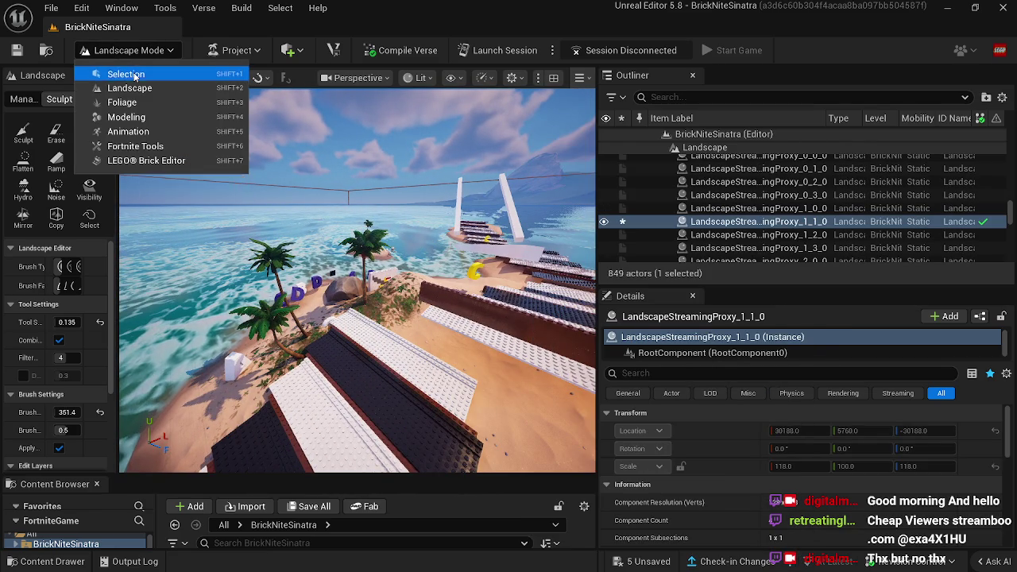
Step: Switch to Selection Mode and fly the camera toward the brown brick wall fgt38
{"action": "left_click", "coordinate": [121, 72]}
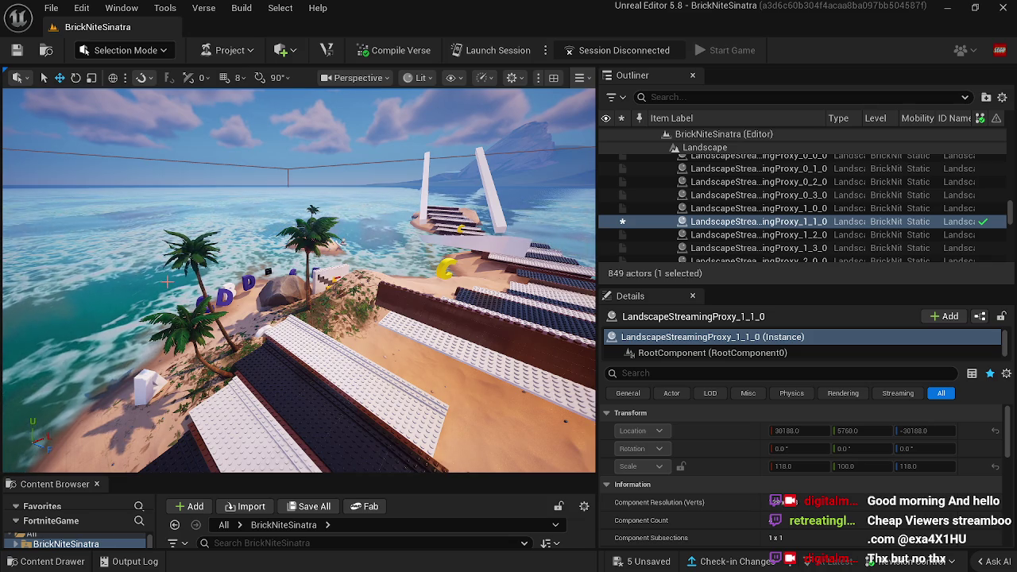
{"action": "mouse_move", "coordinate": [288, 329]}
{"action": "left_mouse_down"}
{"action": "mouse_move", "coordinate": [271, 283]}
{"action": "mouse_move", "coordinate": [289, 331]}
{"action": "mouse_move", "coordinate": [270, 298]}
{"action": "left_mouse_up"}
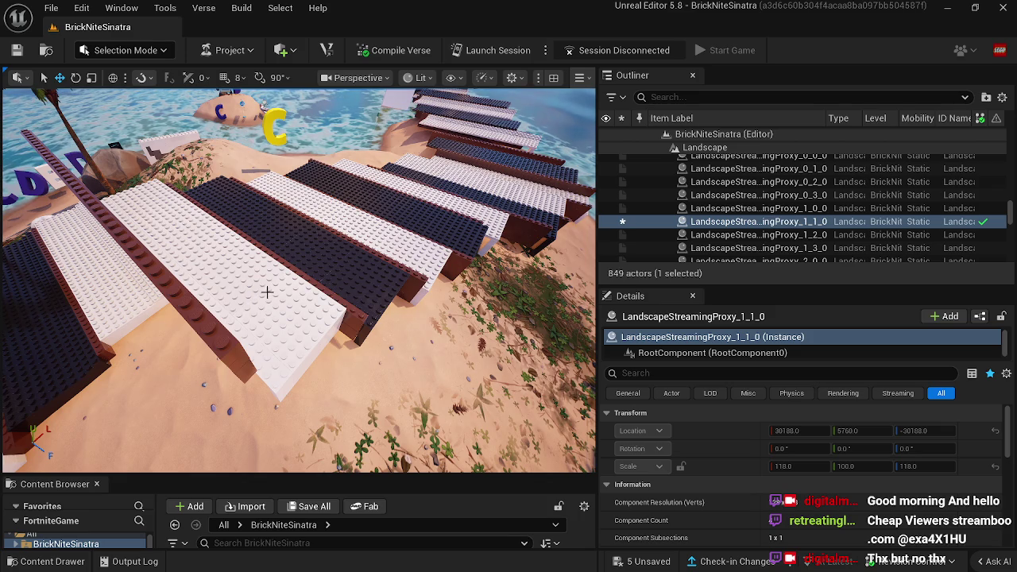
{"action": "left_click_drag", "start_coordinate": [270, 298], "coordinate": [278, 314]}
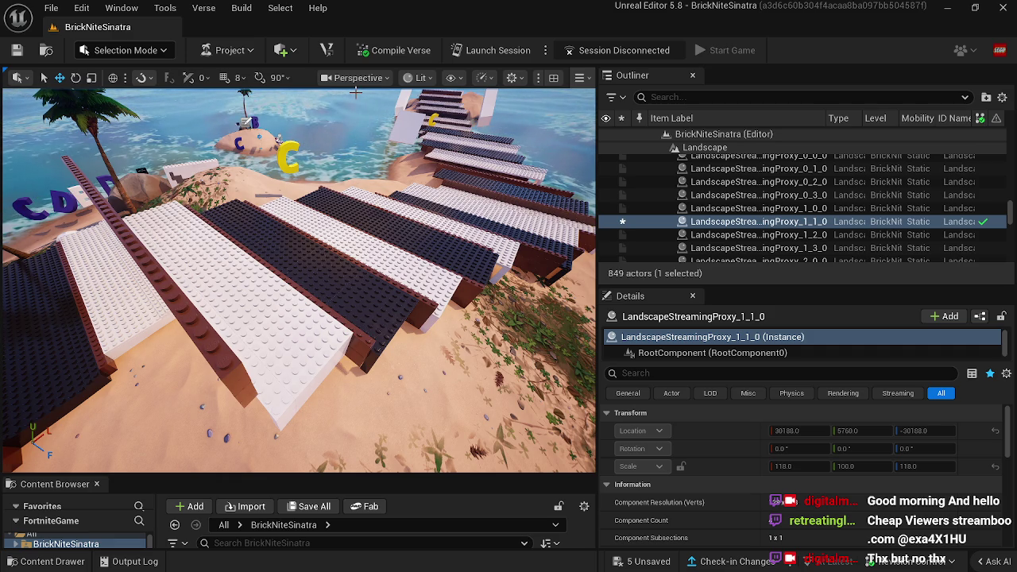
{"action": "left_click_drag", "start_coordinate": [377, 94], "coordinate": [358, 77]}
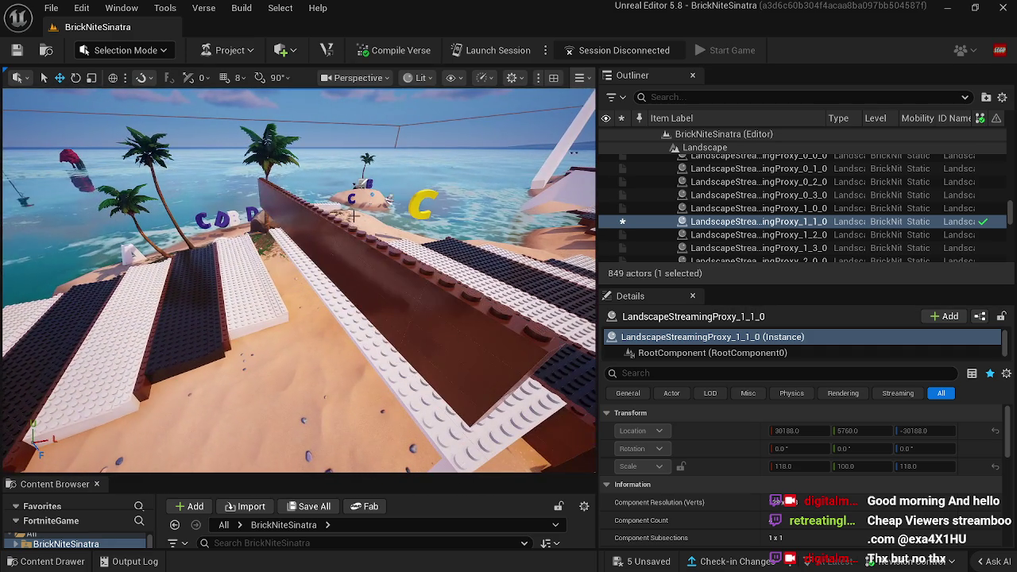
Step: Lower wall fgt38 into the sand, then switch to LEGO Brick Editor mode
{"action": "left_click", "coordinate": [305, 206]}
{"action": "left_click_drag", "start_coordinate": [304, 206], "coordinate": [300, 296]}
{"action": "key", "text": "f"}
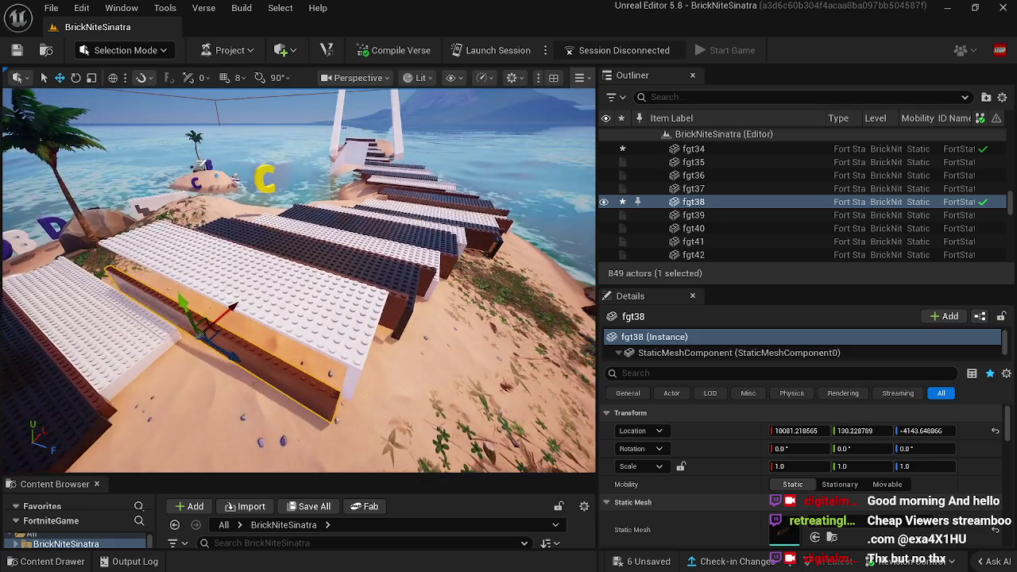
{"action": "mouse_move", "coordinate": [353, 356]}
{"action": "left_mouse_down"}
{"action": "mouse_move", "coordinate": [188, 332]}
{"action": "mouse_move", "coordinate": [248, 219]}
{"action": "mouse_move", "coordinate": [269, 239]}
{"action": "left_mouse_up"}
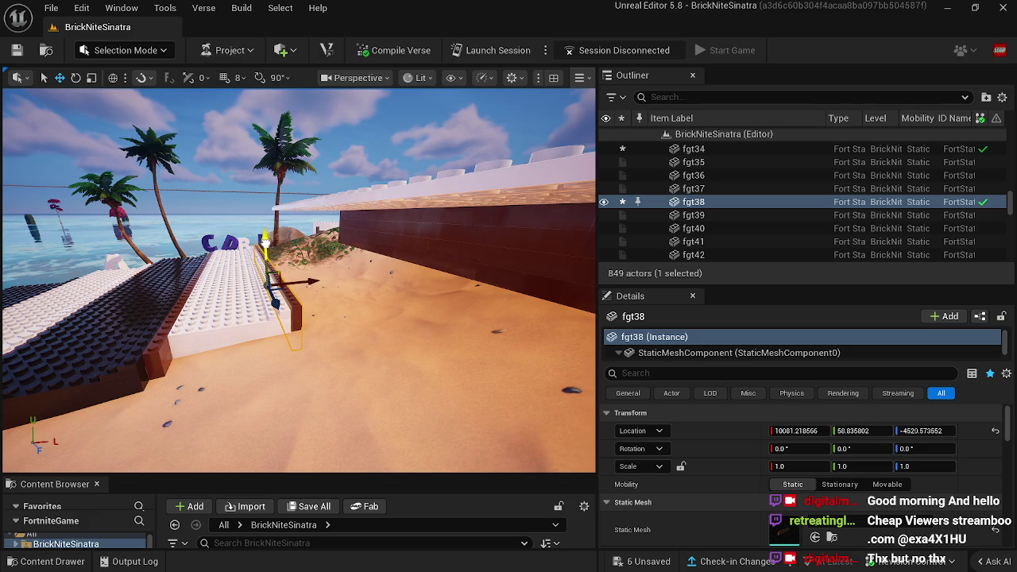
{"action": "left_click", "coordinate": [109, 53]}
{"action": "left_click", "coordinate": [147, 162]}
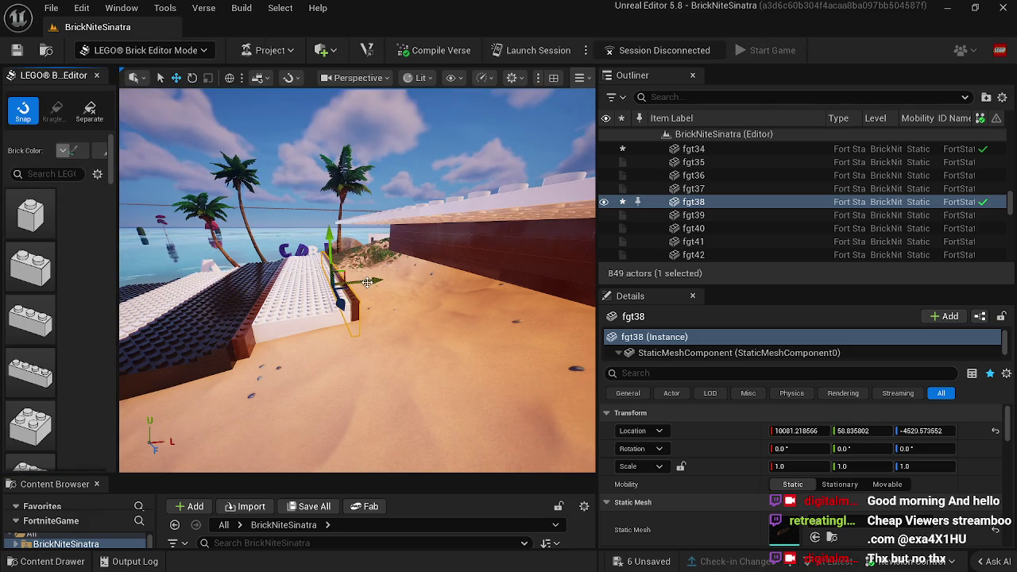
Step: Raise wall fgt38 by one brick step and lower white slab sr001mL21 onto the sand
{"action": "left_click_drag", "start_coordinate": [357, 275], "coordinate": [282, 274]}
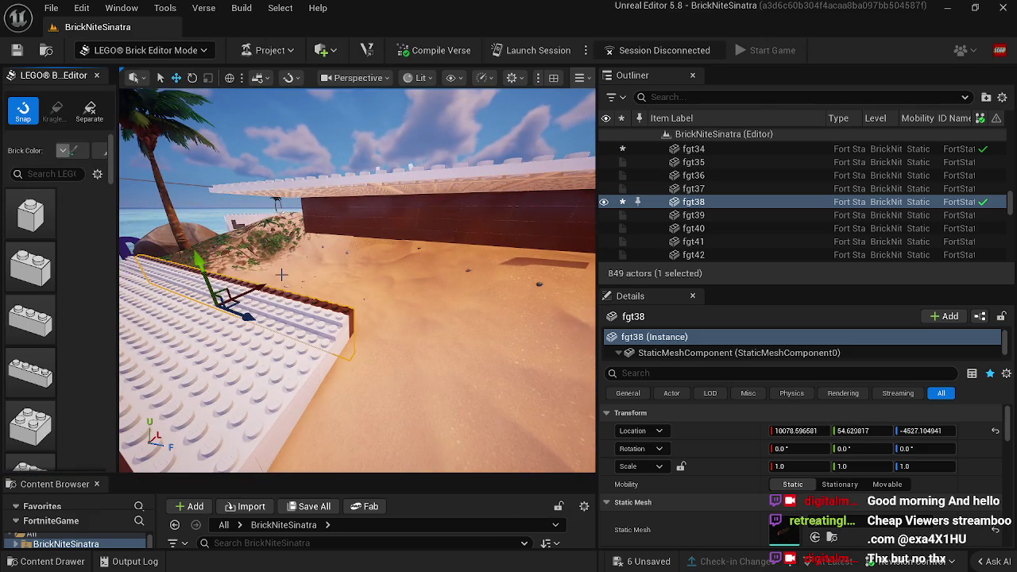
{"action": "mouse_move", "coordinate": [247, 316]}
{"action": "left_mouse_down"}
{"action": "mouse_move", "coordinate": [272, 351]}
{"action": "mouse_move", "coordinate": [246, 374]}
{"action": "left_mouse_up"}
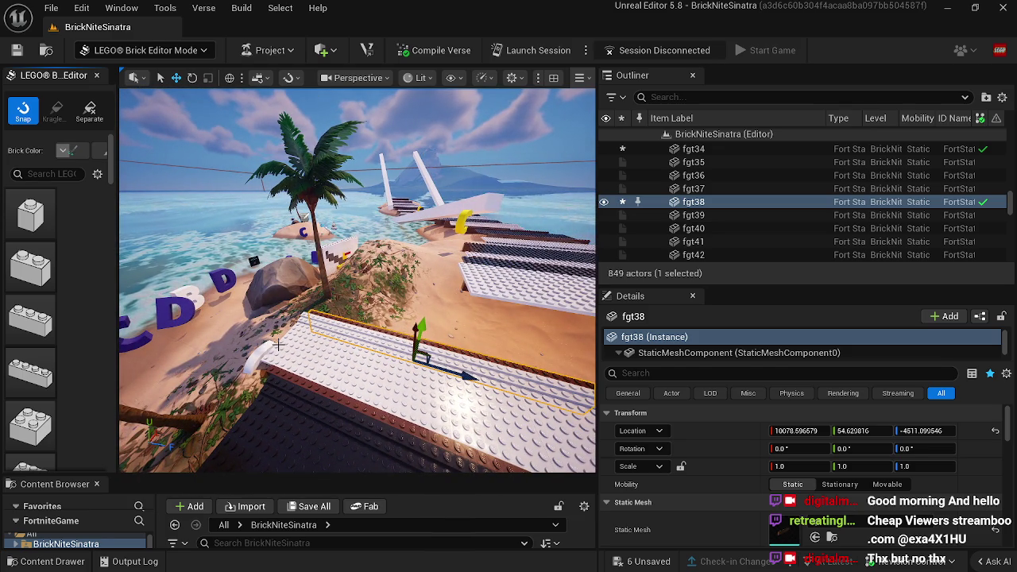
{"action": "mouse_move", "coordinate": [321, 350]}
{"action": "left_mouse_down"}
{"action": "mouse_move", "coordinate": [276, 350]}
{"action": "mouse_move", "coordinate": [326, 338]}
{"action": "left_mouse_up"}
{"action": "left_click", "coordinate": [357, 275]}
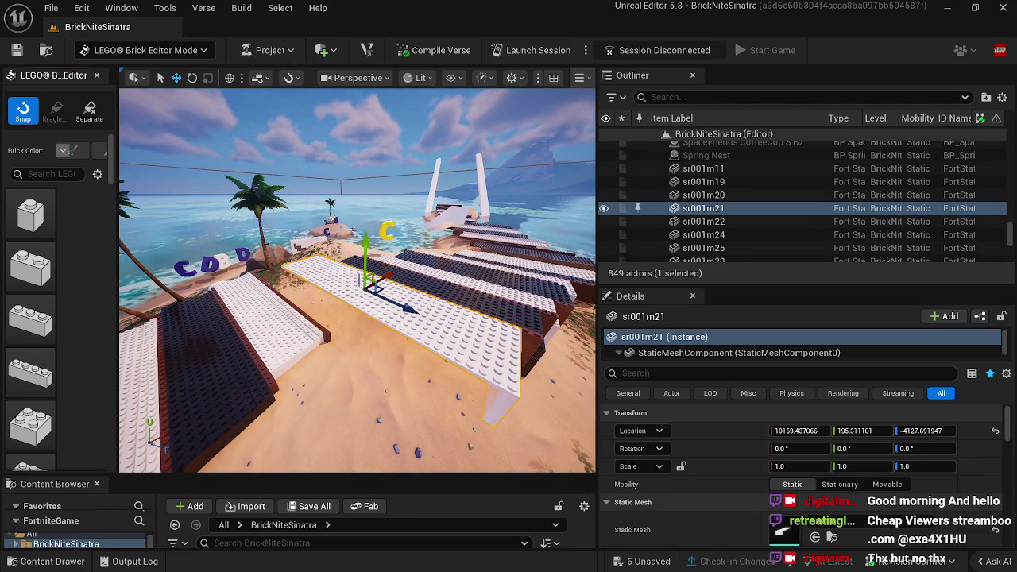
{"action": "key", "text": "Delete"}
{"action": "left_click", "coordinate": [295, 321]}
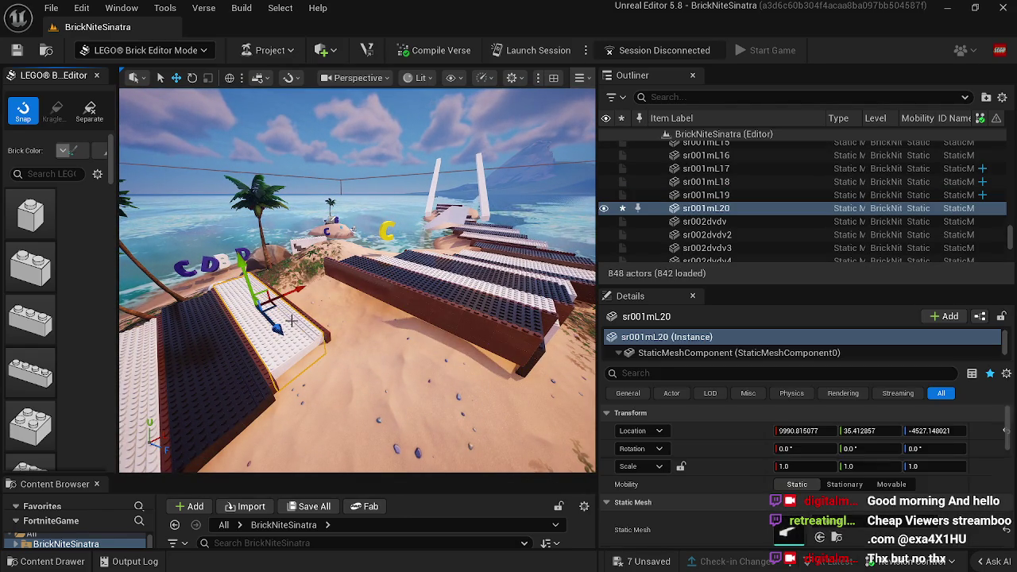
{"action": "key", "text": "ctrl+z"}
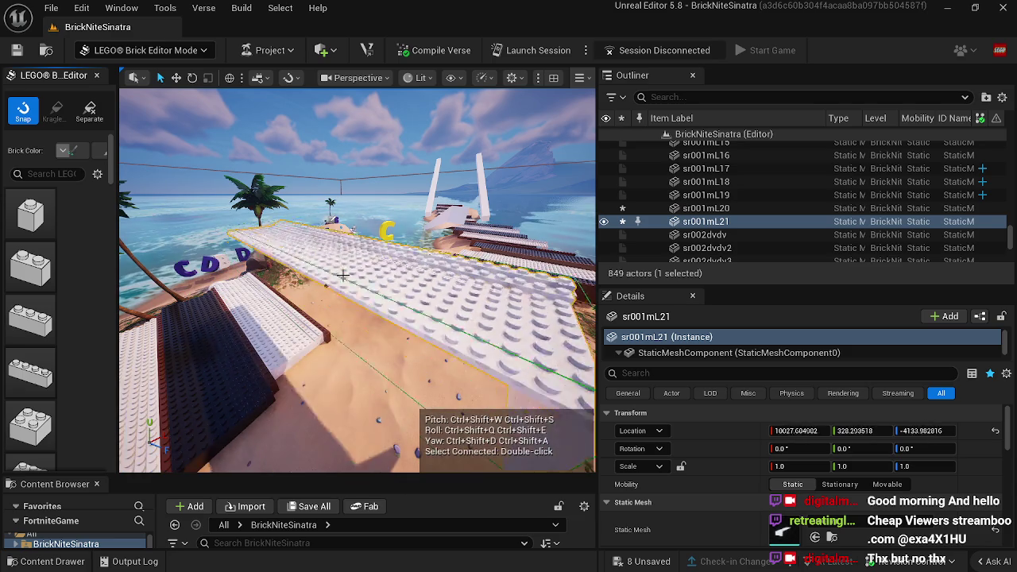
{"action": "mouse_move", "coordinate": [336, 213]}
{"action": "left_mouse_down"}
{"action": "mouse_move", "coordinate": [350, 306]}
{"action": "mouse_move", "coordinate": [372, 300]}
{"action": "left_mouse_up"}
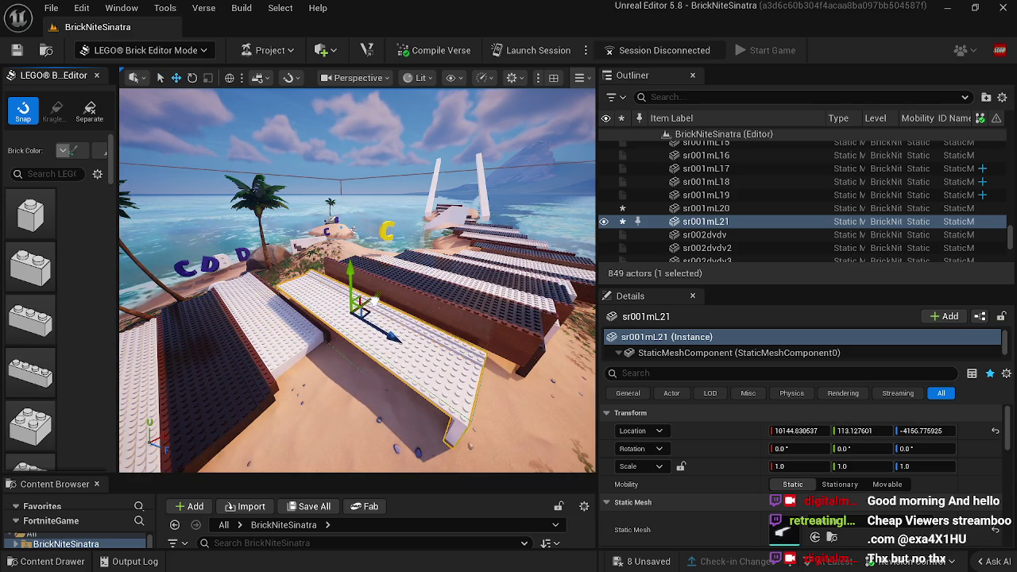
Step: Raise wall fgt37 and slide white slab sr001mL21 left into place beside the white row
{"action": "left_click", "coordinate": [419, 306]}
{"action": "left_click_drag", "start_coordinate": [384, 239], "coordinate": [384, 188]}
{"action": "left_click", "coordinate": [416, 368]}
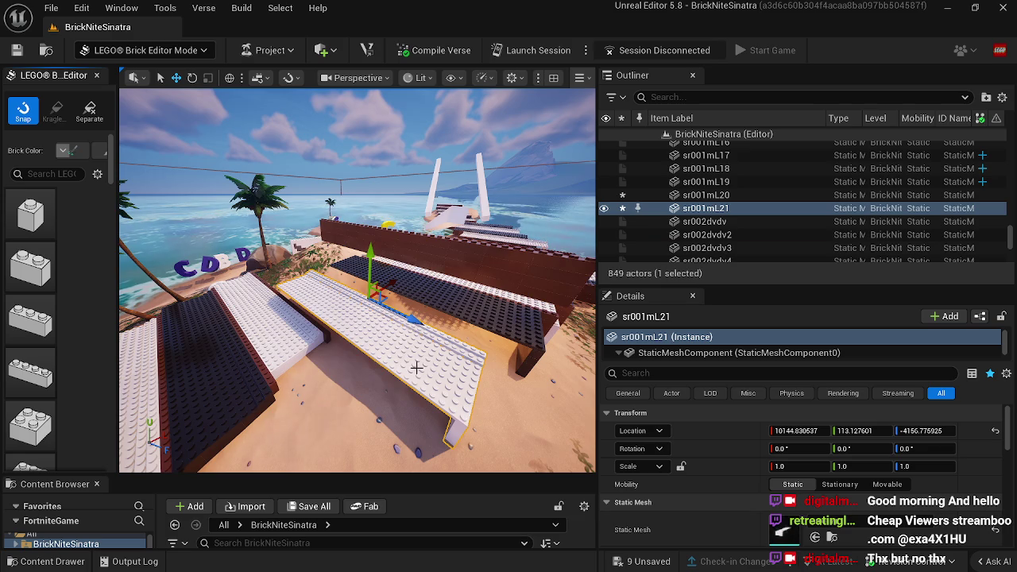
{"action": "left_click_drag", "start_coordinate": [412, 325], "coordinate": [341, 271]}
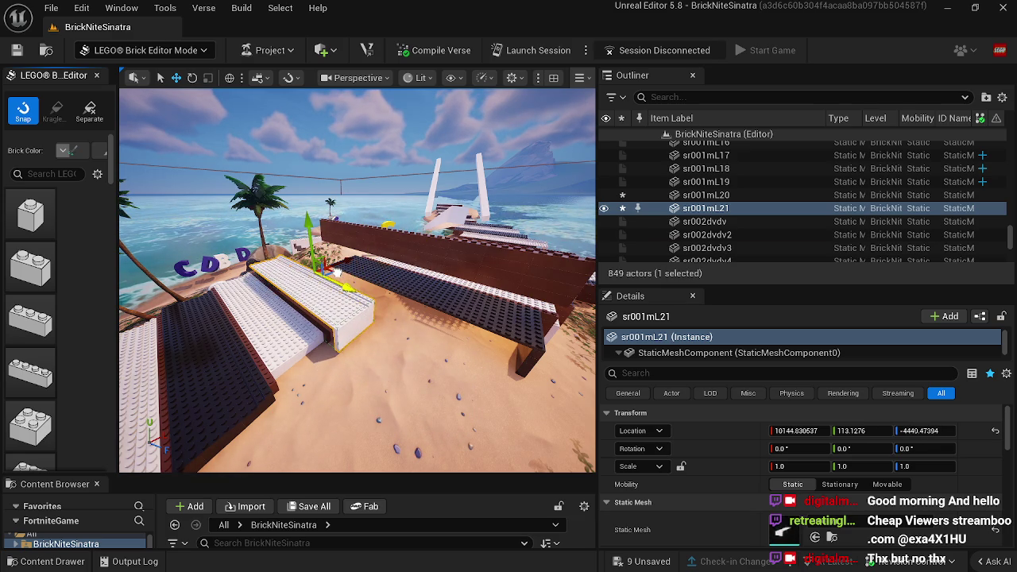
{"action": "left_click", "coordinate": [328, 330]}
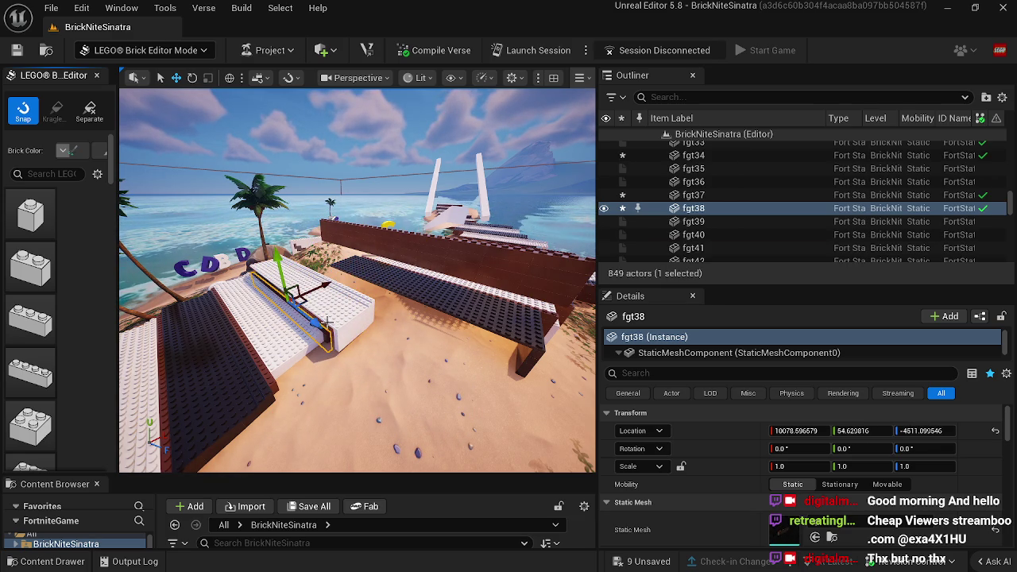
{"action": "left_click_drag", "start_coordinate": [335, 326], "coordinate": [293, 326]}
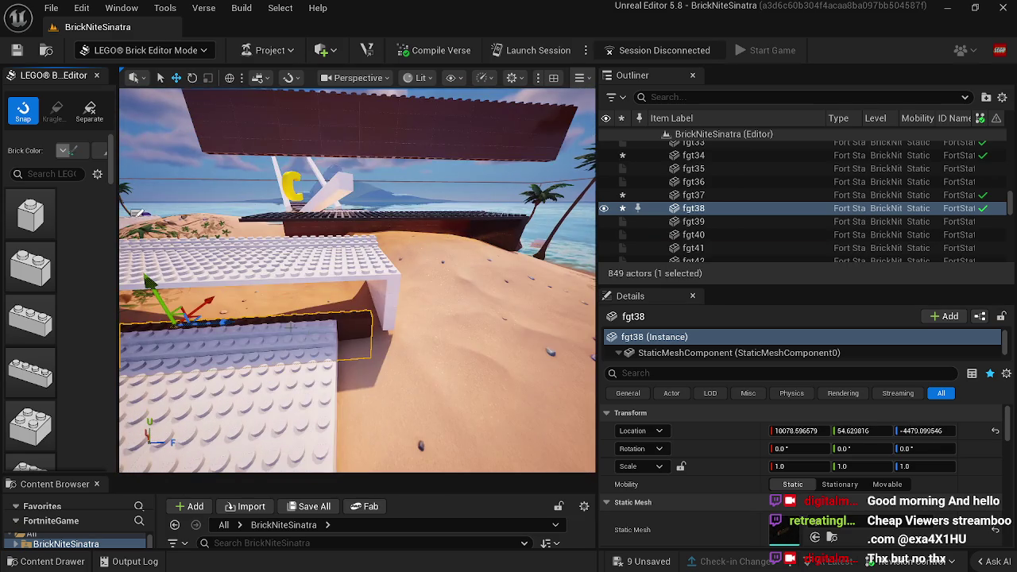
{"action": "left_click", "coordinate": [286, 281]}
{"action": "key", "text": "f"}
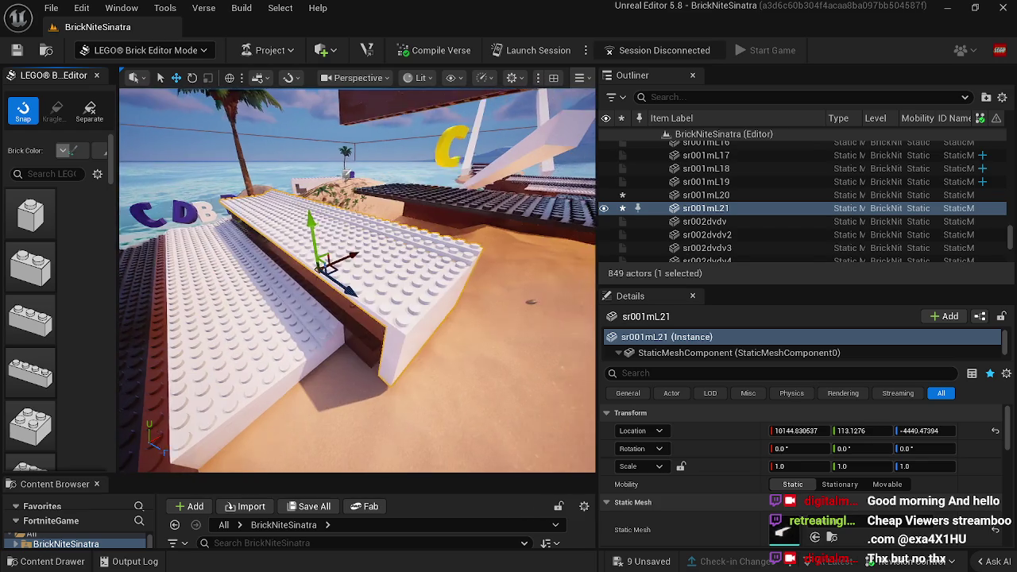
{"action": "left_click_drag", "start_coordinate": [327, 277], "coordinate": [350, 273]}
{"action": "left_click_drag", "start_coordinate": [329, 219], "coordinate": [338, 259]}
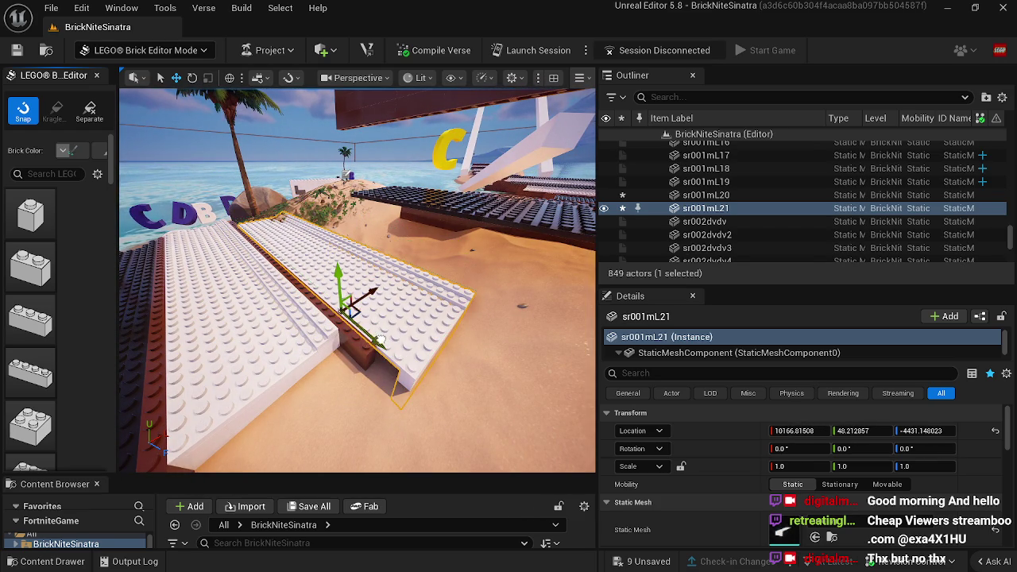
{"action": "left_click_drag", "start_coordinate": [380, 340], "coordinate": [362, 329]}
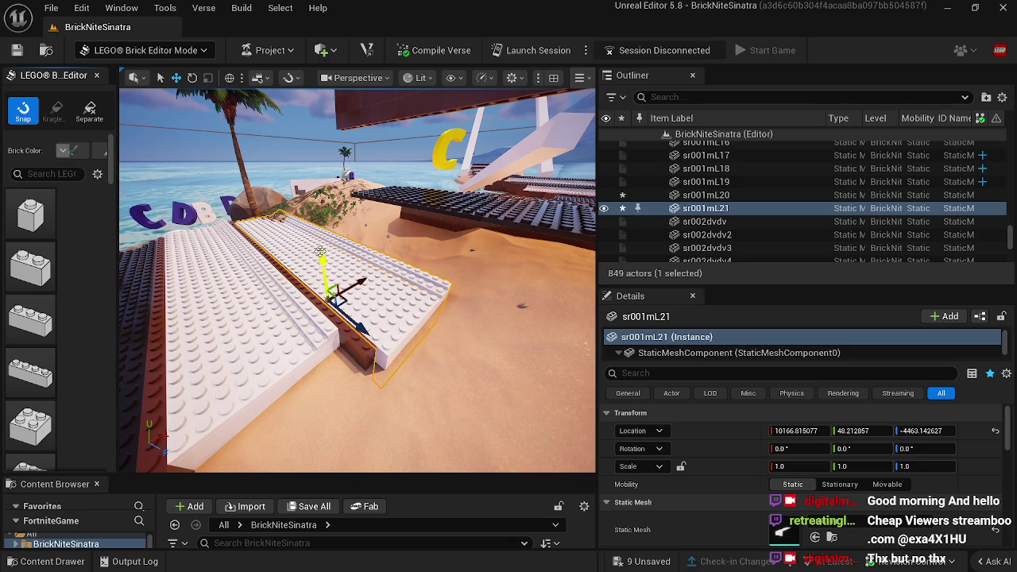
{"action": "left_click_drag", "start_coordinate": [324, 257], "coordinate": [323, 248]}
Step: Sink the brown wall fgt37 down into the sand
{"action": "mouse_move", "coordinate": [412, 333]}
{"action": "left_mouse_down"}
{"action": "mouse_move", "coordinate": [424, 231]}
{"action": "mouse_move", "coordinate": [410, 282]}
{"action": "mouse_move", "coordinate": [416, 326]}
{"action": "mouse_move", "coordinate": [322, 299]}
{"action": "mouse_move", "coordinate": [397, 350]}
{"action": "mouse_move", "coordinate": [373, 256]}
{"action": "left_mouse_up"}
{"action": "left_click", "coordinate": [424, 232]}
{"action": "left_click_drag", "start_coordinate": [344, 201], "coordinate": [344, 225]}
{"action": "left_click_drag", "start_coordinate": [385, 265], "coordinate": [384, 270]}
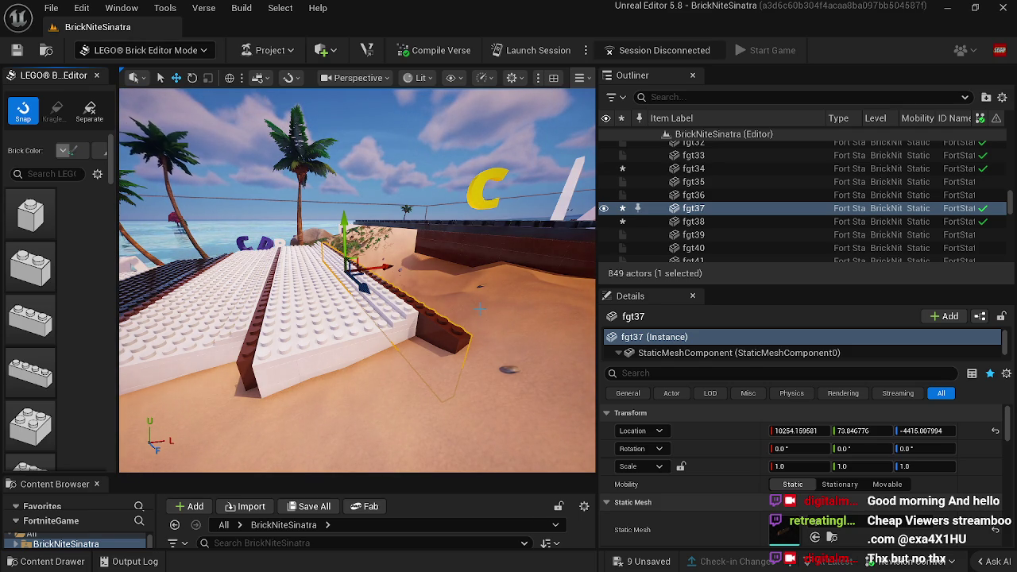
Step: Lower the dark brick plate sr16 toward the sand, then delete it
{"action": "left_click_drag", "start_coordinate": [393, 334], "coordinate": [350, 331]}
{"action": "left_click", "coordinate": [445, 270]}
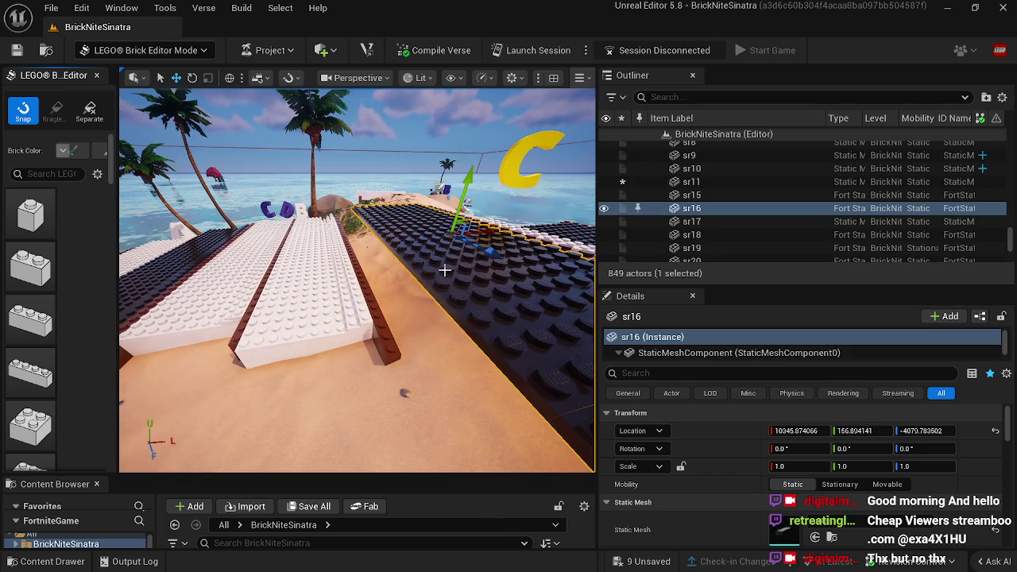
{"action": "mouse_move", "coordinate": [469, 192]}
{"action": "left_mouse_down"}
{"action": "mouse_move", "coordinate": [454, 284]}
{"action": "mouse_move", "coordinate": [465, 345]}
{"action": "mouse_move", "coordinate": [469, 335]}
{"action": "mouse_move", "coordinate": [383, 245]}
{"action": "mouse_move", "coordinate": [410, 227]}
{"action": "left_mouse_up"}
{"action": "left_click_drag", "start_coordinate": [382, 244], "coordinate": [392, 257]}
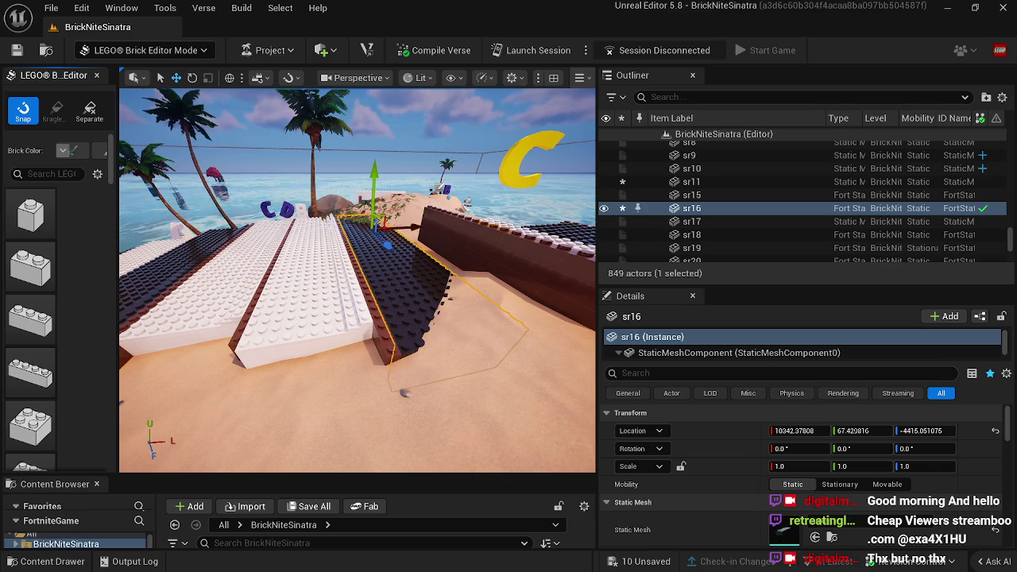
{"action": "key", "text": "f"}
{"action": "left_click_drag", "start_coordinate": [429, 316], "coordinate": [421, 315]}
{"action": "key", "text": "Delete"}
Step: Raise the brown edge strip fgt39 into a tall wall
{"action": "left_click_drag", "start_coordinate": [225, 358], "coordinate": [232, 342]}
{"action": "left_click", "coordinate": [232, 343]}
{"action": "left_click_drag", "start_coordinate": [388, 348], "coordinate": [388, 347]}
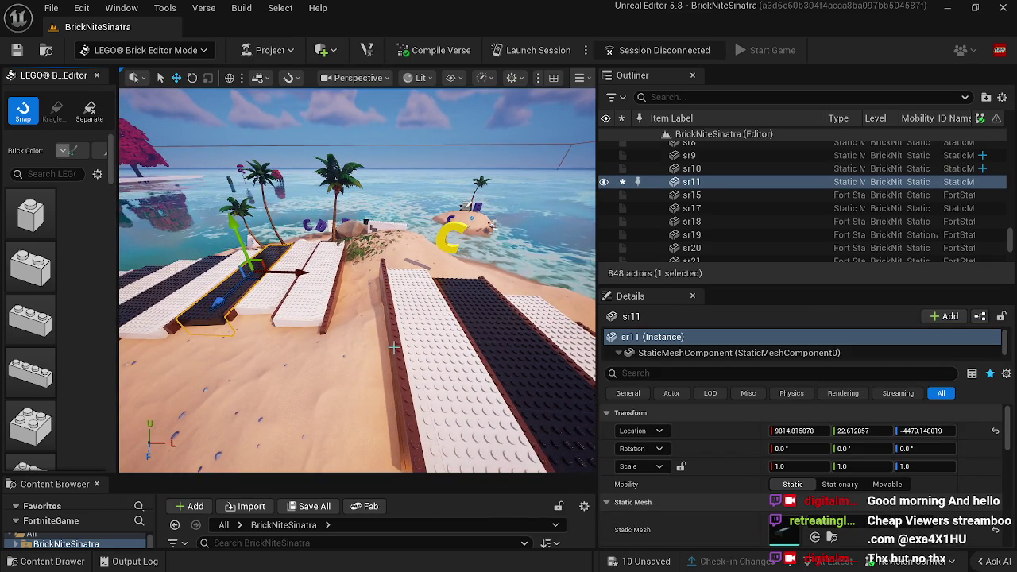
{"action": "left_click", "coordinate": [394, 347]}
{"action": "left_click_drag", "start_coordinate": [385, 230], "coordinate": [396, 143]}
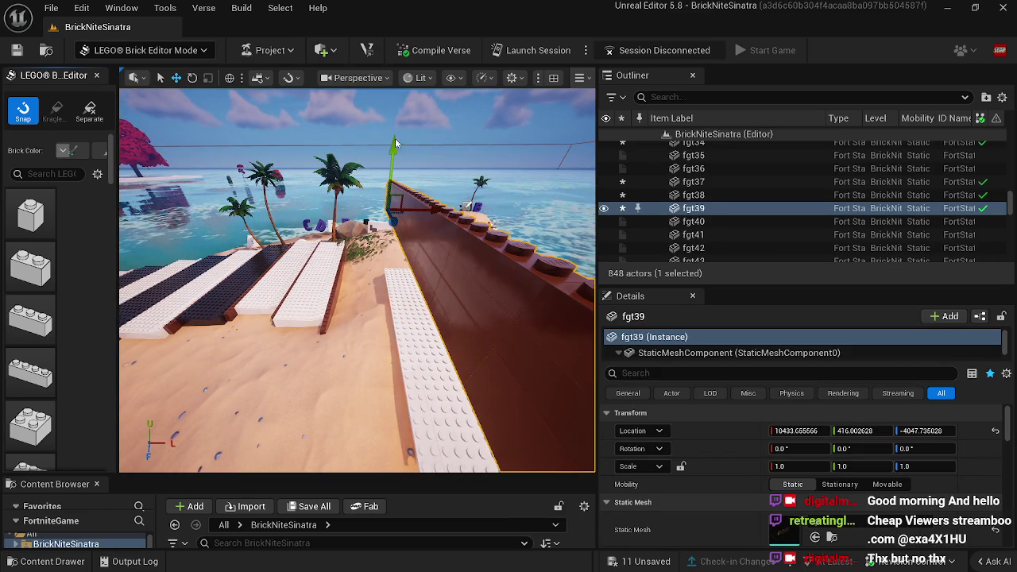
Step: Duplicate dark strip sr11 with Ctrl+D and drop the copy onto the beach beside the slabs
{"action": "left_click", "coordinate": [238, 279]}
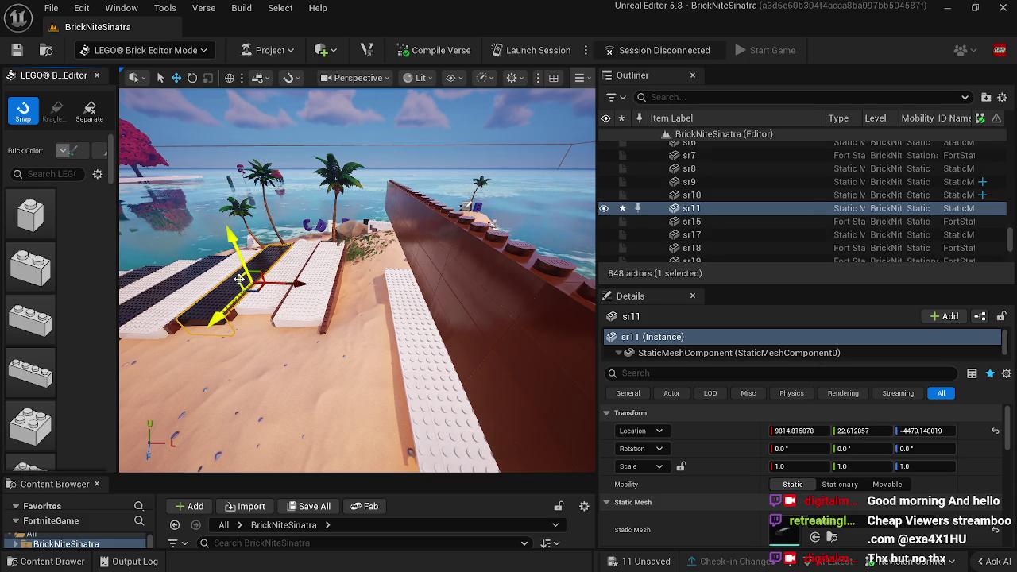
{"action": "key", "text": "ctrl+d"}
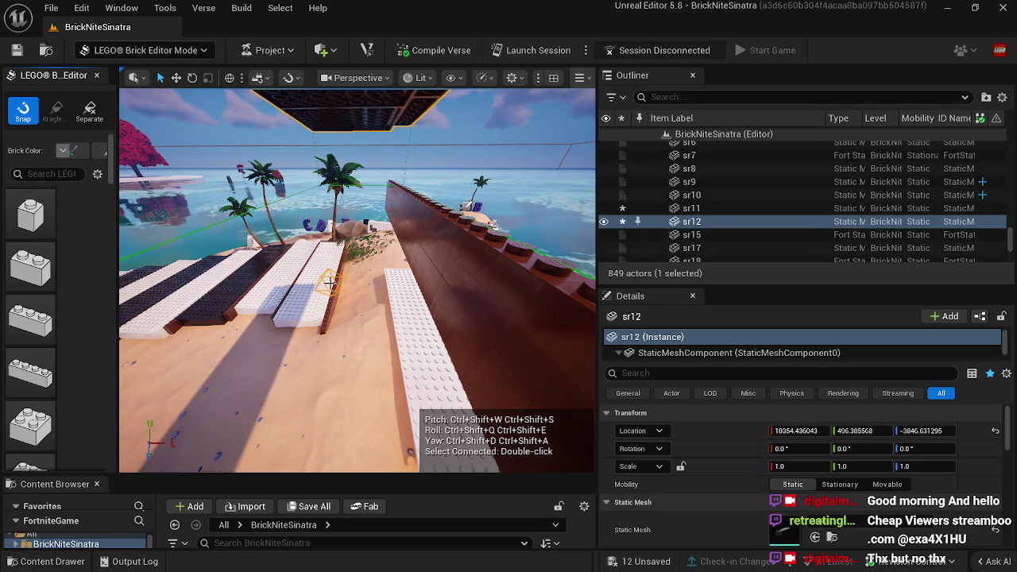
{"action": "key", "text": "f"}
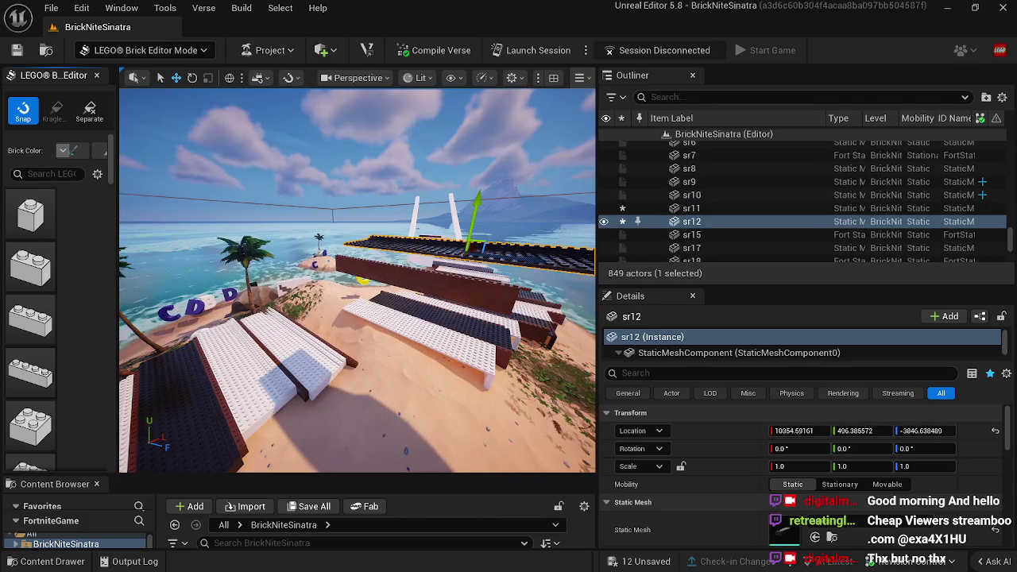
{"action": "mouse_move", "coordinate": [475, 213]}
{"action": "left_mouse_down"}
{"action": "mouse_move", "coordinate": [444, 350]}
{"action": "mouse_move", "coordinate": [298, 364]}
{"action": "mouse_move", "coordinate": [401, 369]}
{"action": "left_mouse_up"}
{"action": "left_click_drag", "start_coordinate": [337, 308], "coordinate": [344, 283]}
{"action": "left_click_drag", "start_coordinate": [301, 231], "coordinate": [302, 243]}
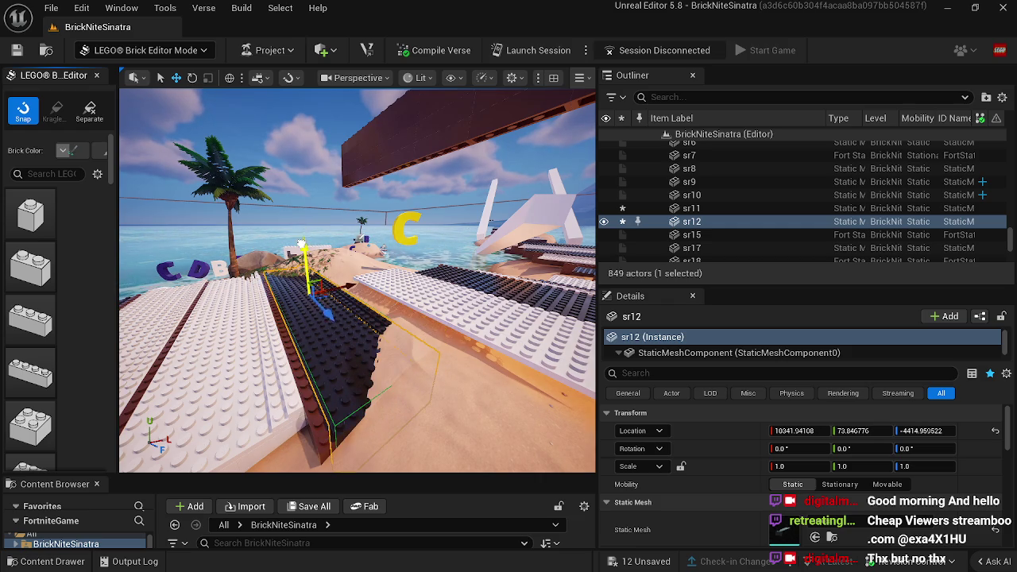
{"action": "left_click_drag", "start_coordinate": [219, 273], "coordinate": [189, 258]}
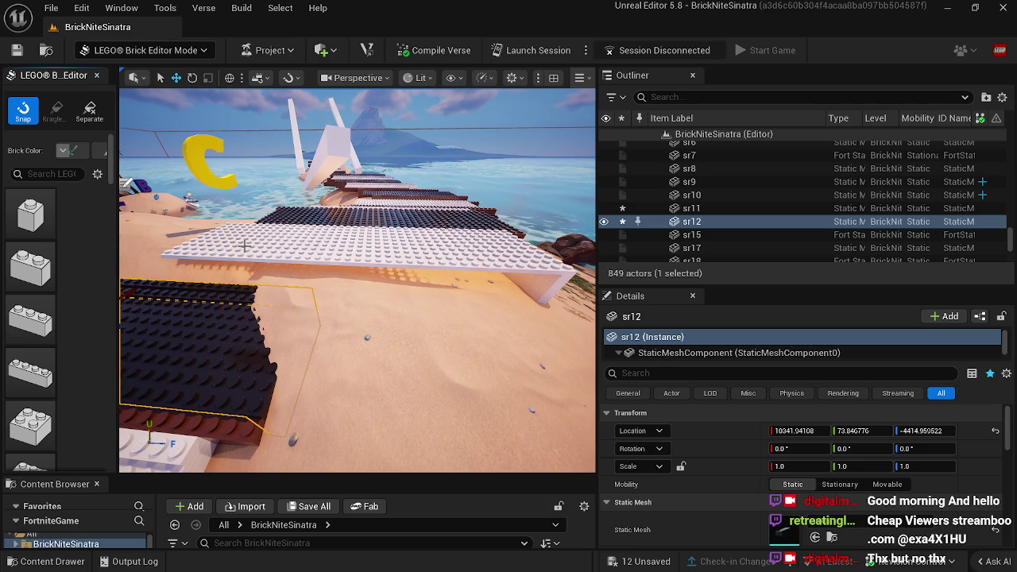
{"action": "left_click", "coordinate": [135, 50]}
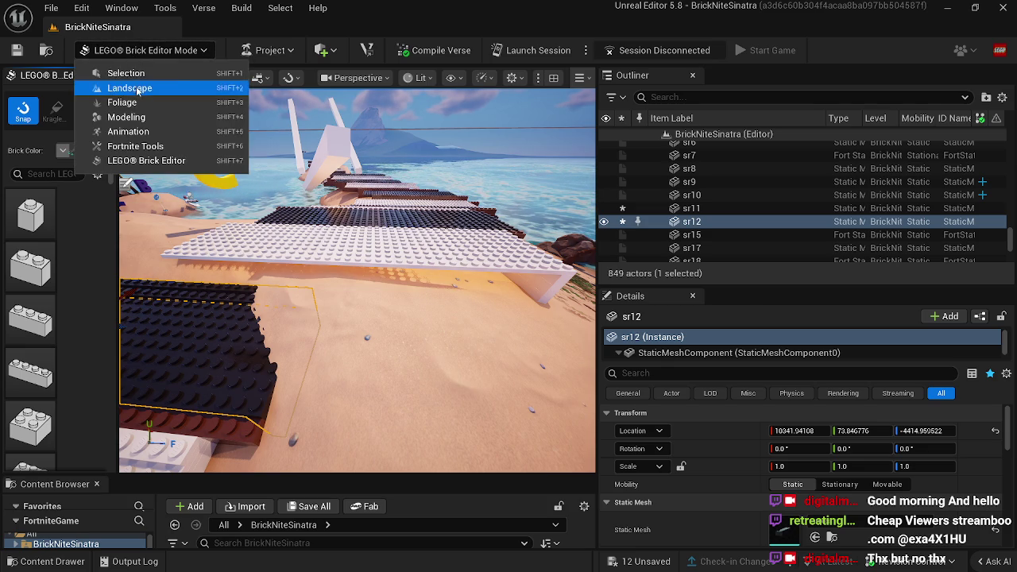
Step: Activate the Landscape Flatten tool and fly around the island surveying the brick ramps
{"action": "left_click", "coordinate": [133, 86]}
{"action": "left_click", "coordinate": [23, 161]}
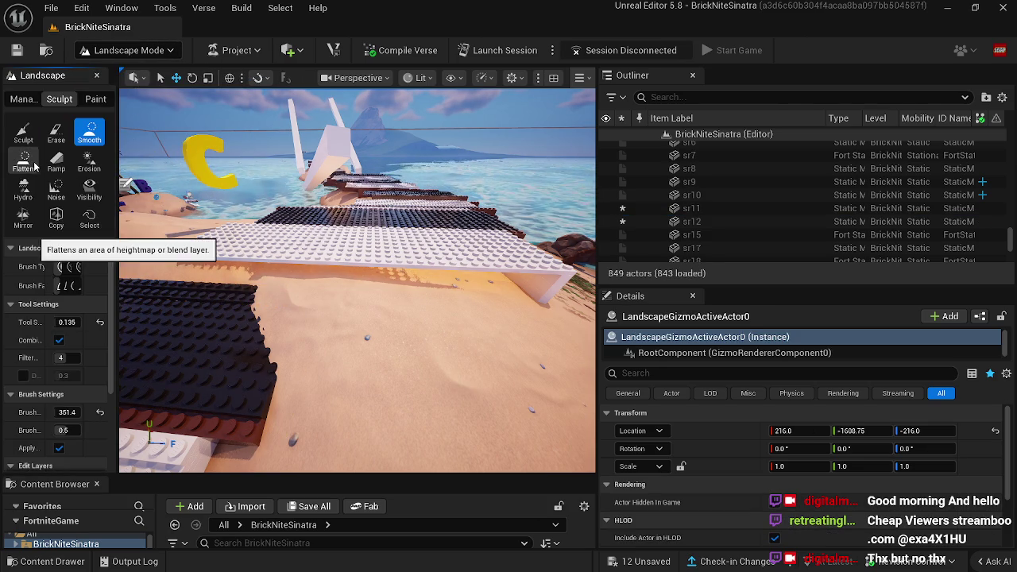
{"action": "mouse_move", "coordinate": [367, 337]}
{"action": "left_mouse_down"}
{"action": "mouse_move", "coordinate": [370, 374]}
{"action": "mouse_move", "coordinate": [413, 326]}
{"action": "mouse_move", "coordinate": [309, 238]}
{"action": "mouse_move", "coordinate": [345, 234]}
{"action": "mouse_move", "coordinate": [295, 284]}
{"action": "mouse_move", "coordinate": [294, 239]}
{"action": "mouse_move", "coordinate": [398, 306]}
{"action": "mouse_move", "coordinate": [373, 318]}
{"action": "mouse_move", "coordinate": [363, 341]}
{"action": "left_mouse_up"}
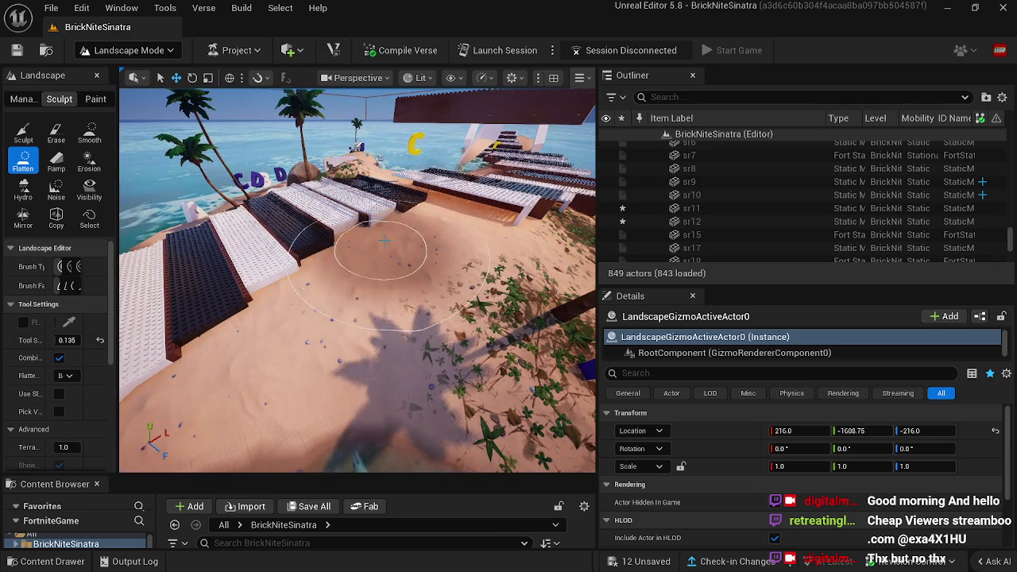
{"action": "mouse_move", "coordinate": [467, 223]}
{"action": "left_mouse_down"}
{"action": "mouse_move", "coordinate": [402, 262]}
{"action": "mouse_move", "coordinate": [370, 220]}
{"action": "mouse_move", "coordinate": [358, 238]}
{"action": "mouse_move", "coordinate": [371, 220]}
{"action": "left_mouse_up"}
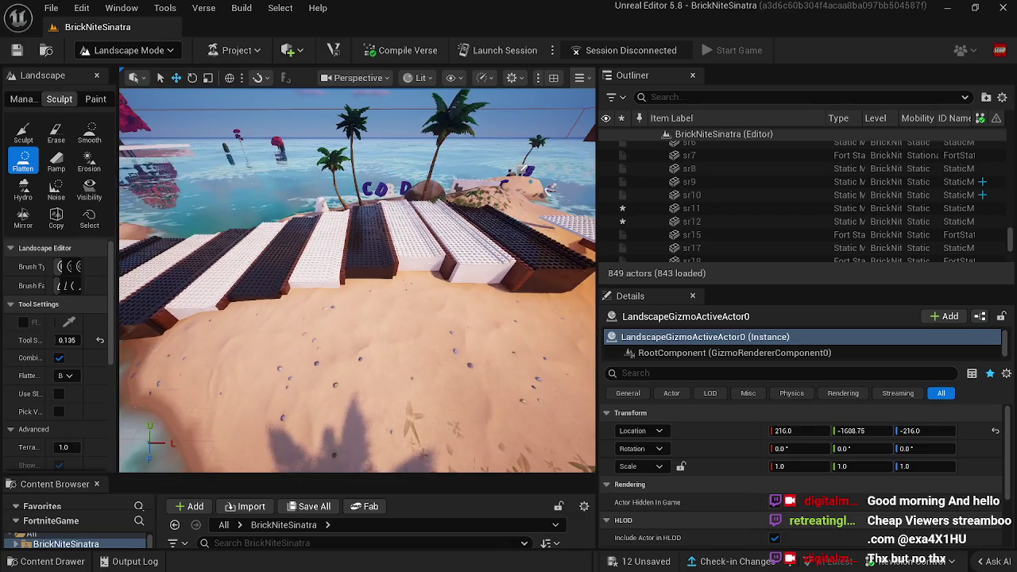
{"action": "left_click_drag", "start_coordinate": [456, 227], "coordinate": [457, 227]}
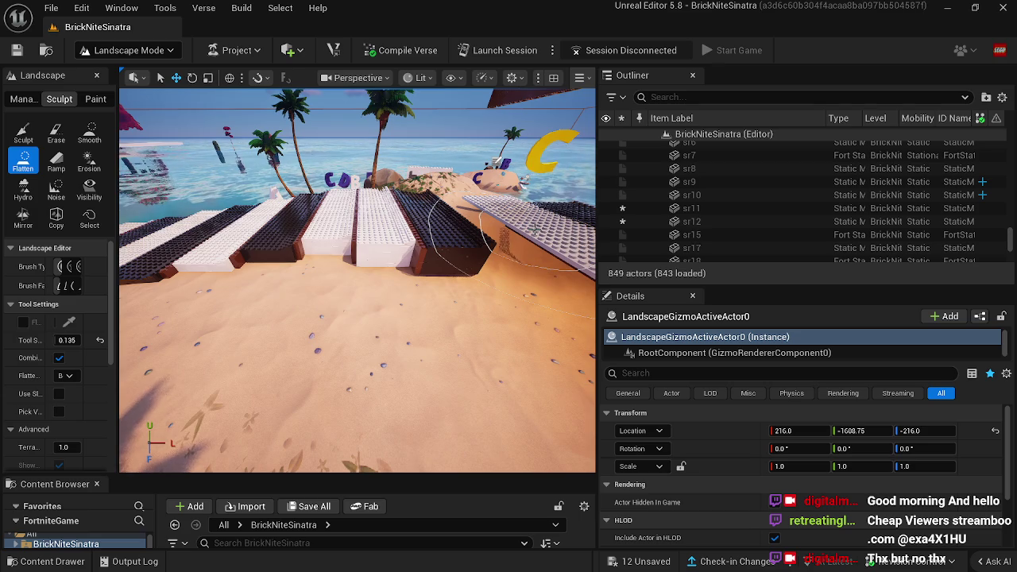
{"action": "key", "text": "d"}
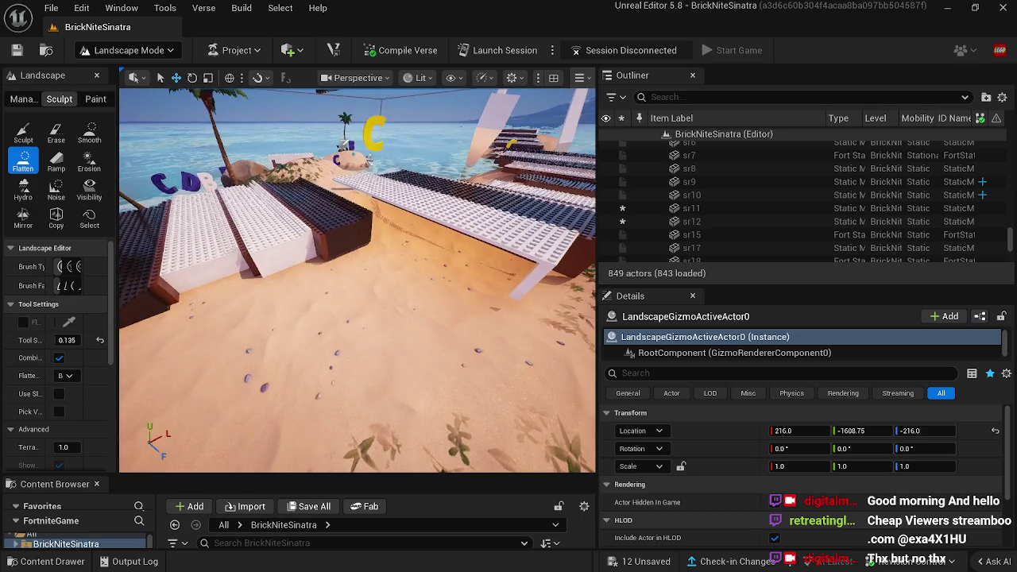
{"action": "key", "text": "d"}
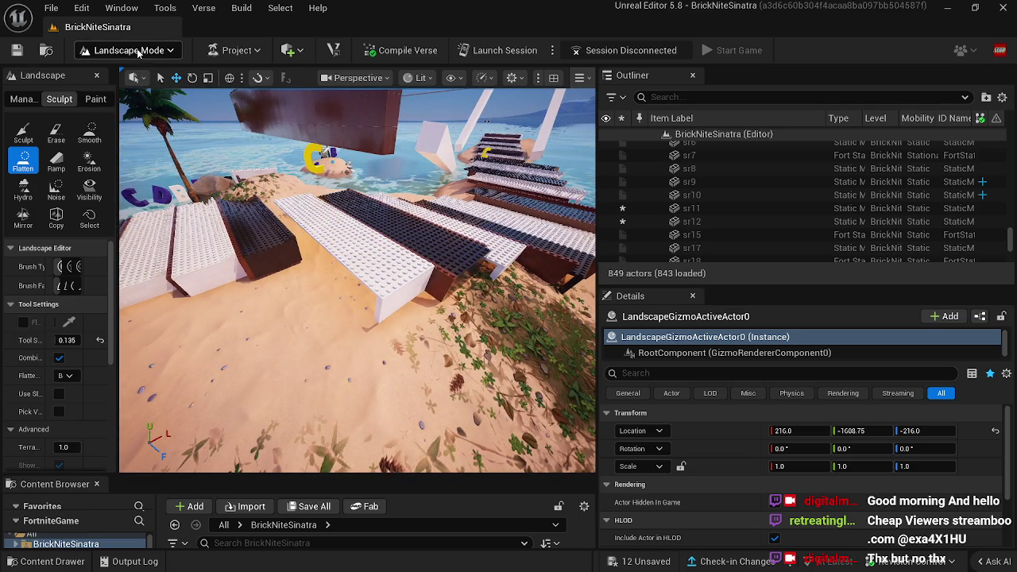
{"action": "left_click", "coordinate": [138, 52]}
Step: Return to LEGO Brick Editor mode and lower the overhead slab fgt39 onto the sand
{"action": "left_click", "coordinate": [146, 161]}
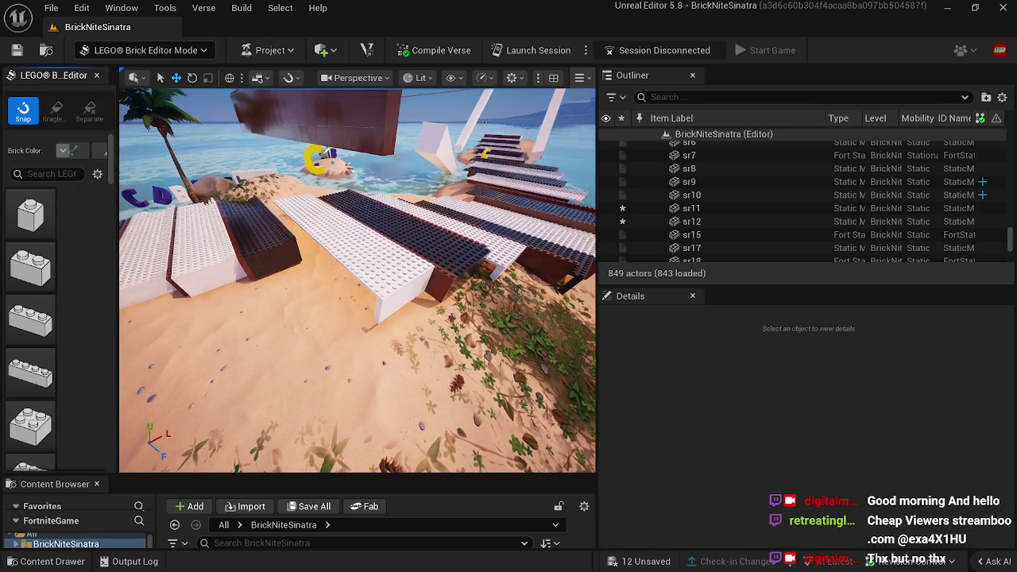
{"action": "left_click", "coordinate": [236, 141]}
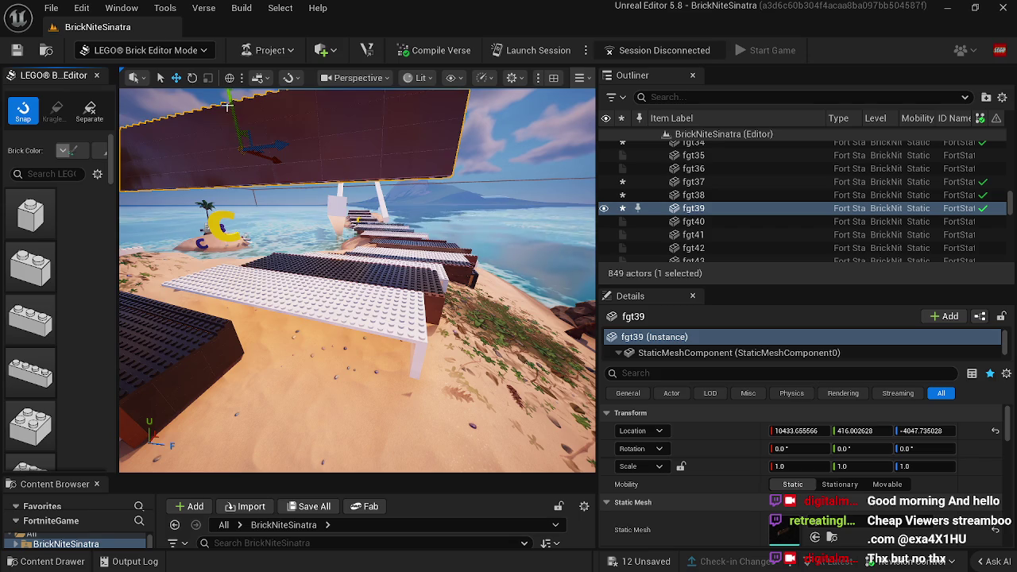
{"action": "left_click_drag", "start_coordinate": [270, 139], "coordinate": [275, 337]}
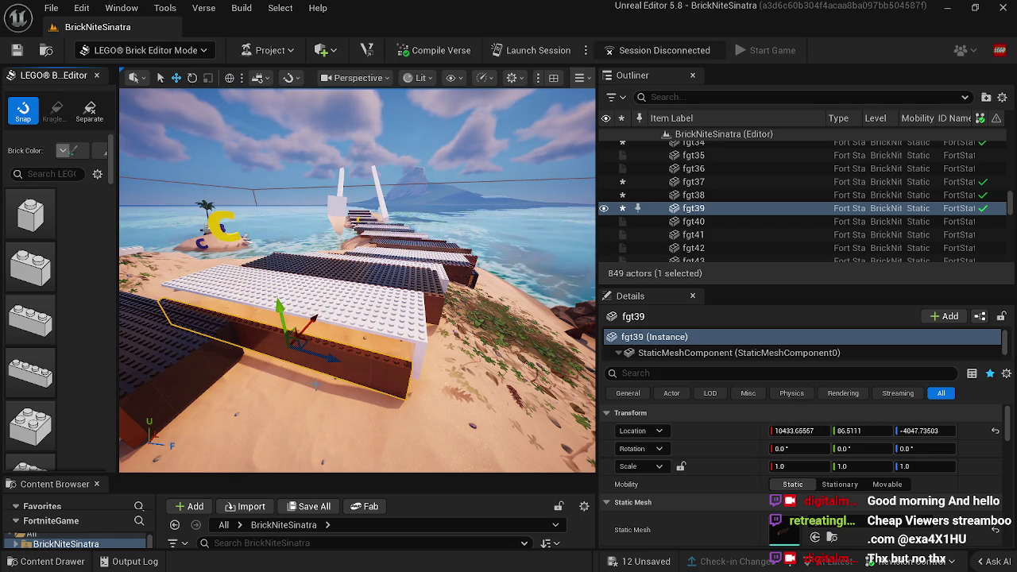
{"action": "key", "text": "End"}
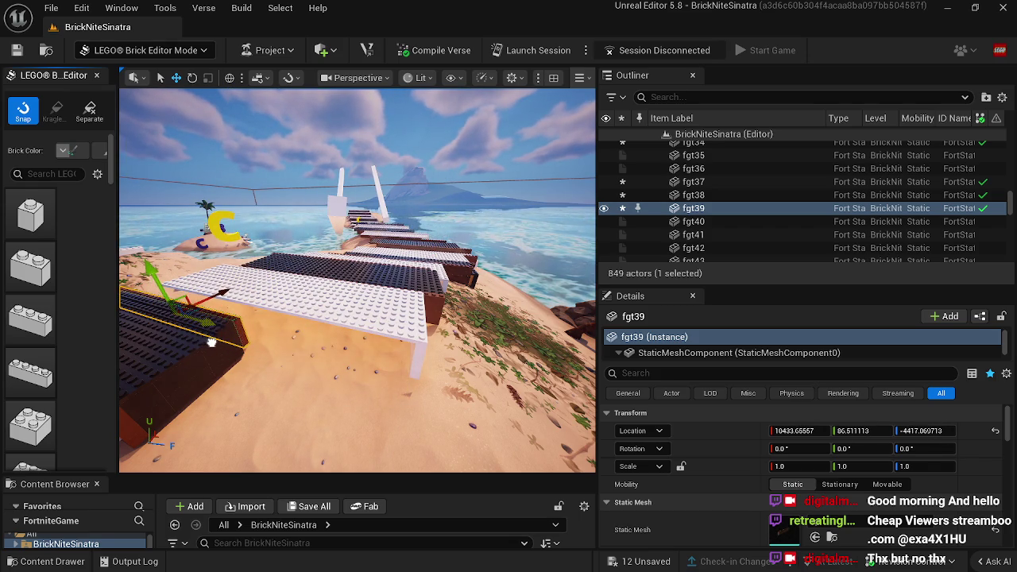
{"action": "key", "text": "f"}
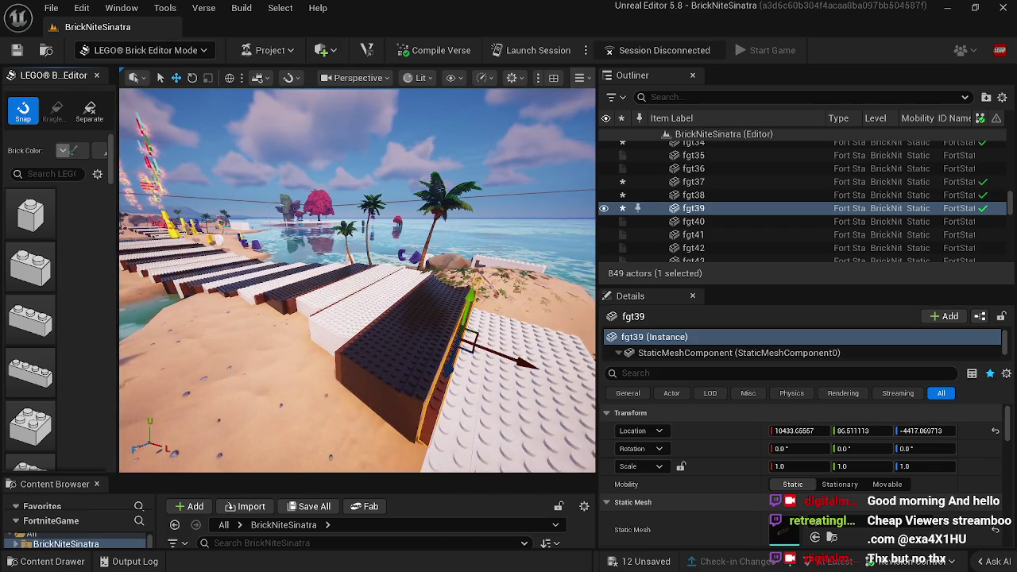
{"action": "mouse_move", "coordinate": [525, 359]}
{"action": "left_mouse_down"}
{"action": "mouse_move", "coordinate": [476, 375]}
{"action": "mouse_move", "coordinate": [442, 372]}
{"action": "left_mouse_up"}
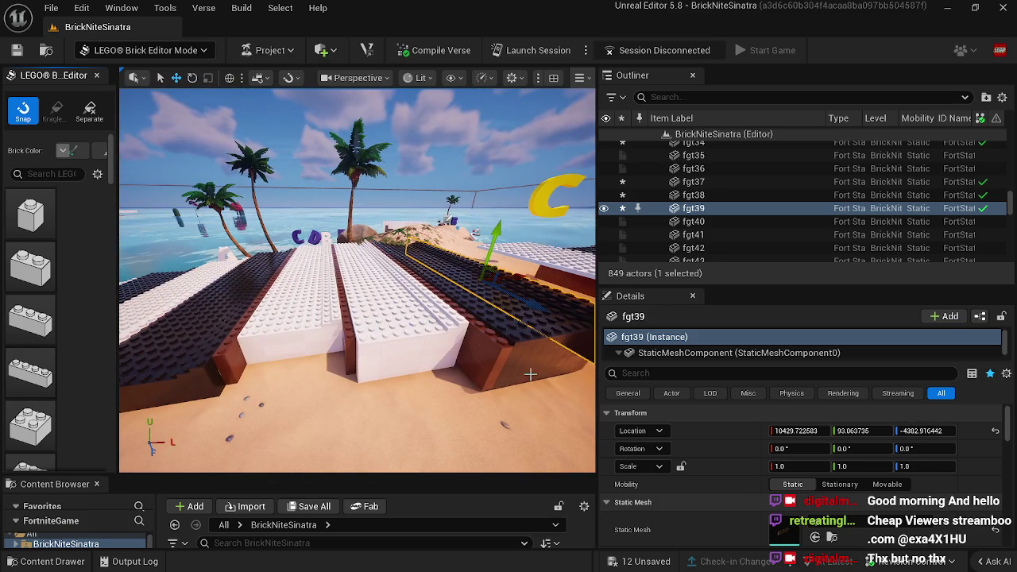
Step: Slide white plate sr001m20 forward and lower along the slab row
{"action": "left_click", "coordinate": [525, 351]}
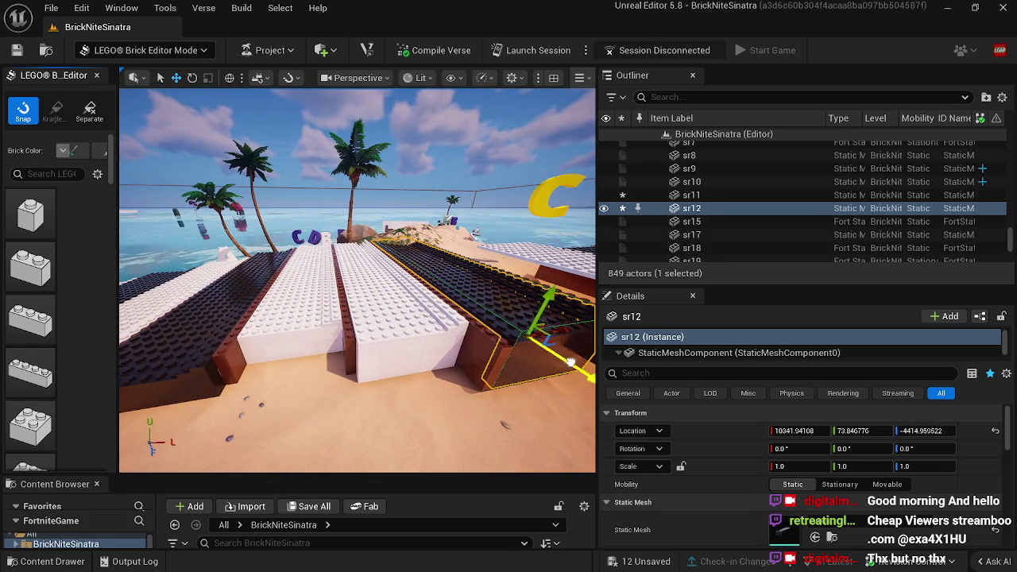
{"action": "key", "text": "f"}
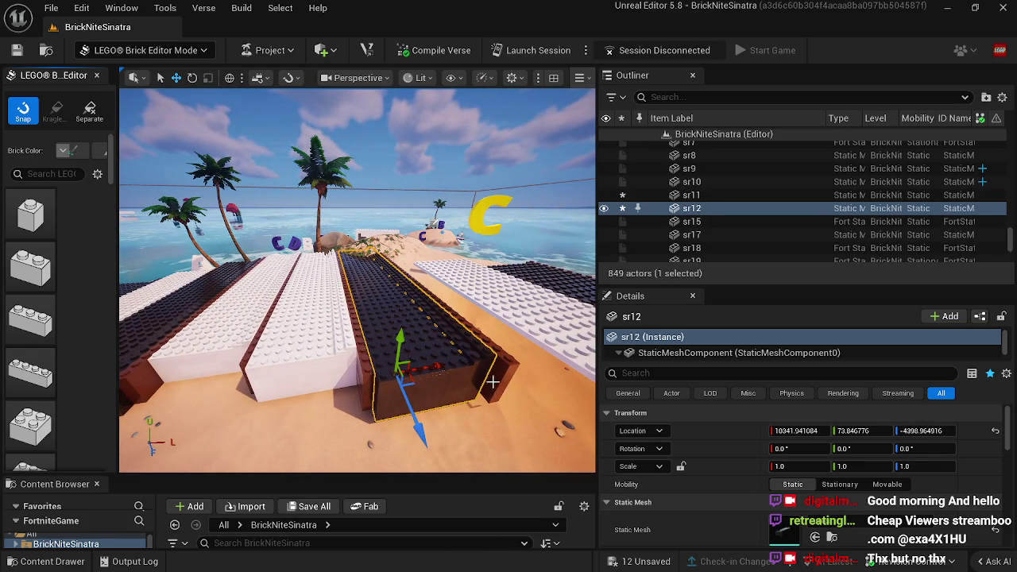
{"action": "left_click", "coordinate": [467, 347]}
{"action": "key", "text": "f"}
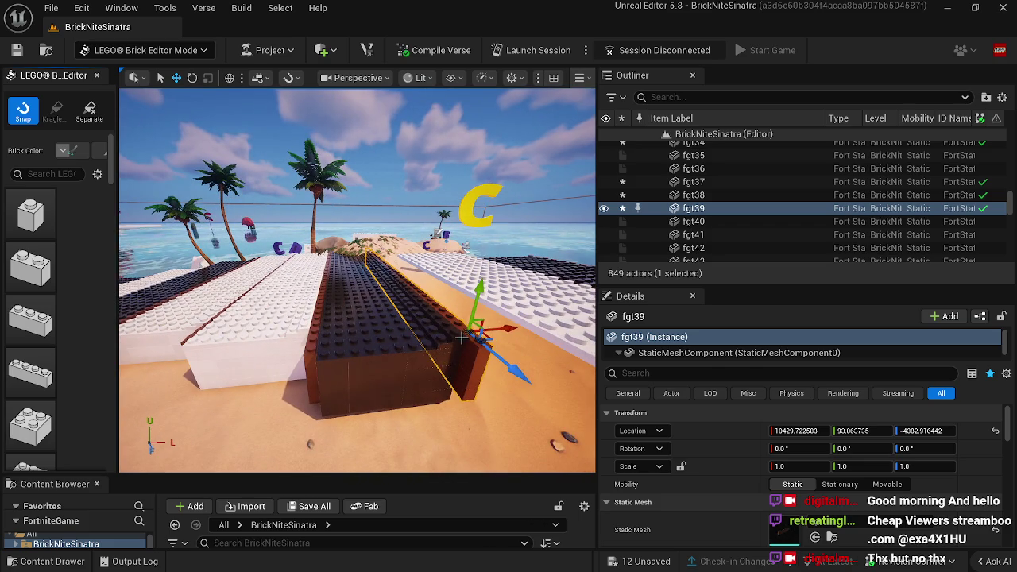
{"action": "left_click", "coordinate": [515, 297]}
{"action": "key", "text": "f"}
{"action": "left_click_drag", "start_coordinate": [403, 238], "coordinate": [404, 254]}
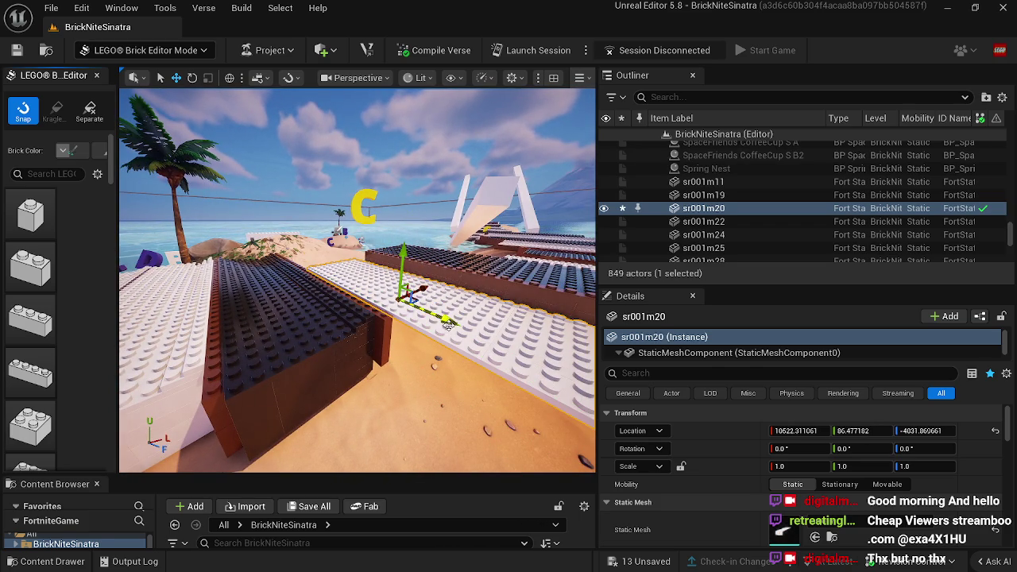
{"action": "left_click_drag", "start_coordinate": [384, 292], "coordinate": [334, 270]}
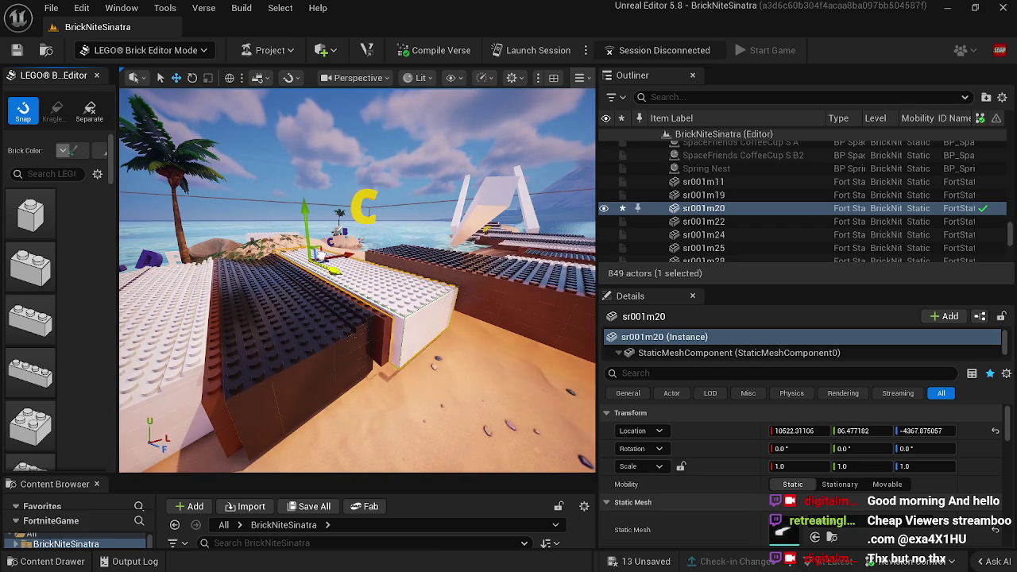
{"action": "left_click_drag", "start_coordinate": [428, 315], "coordinate": [458, 339]}
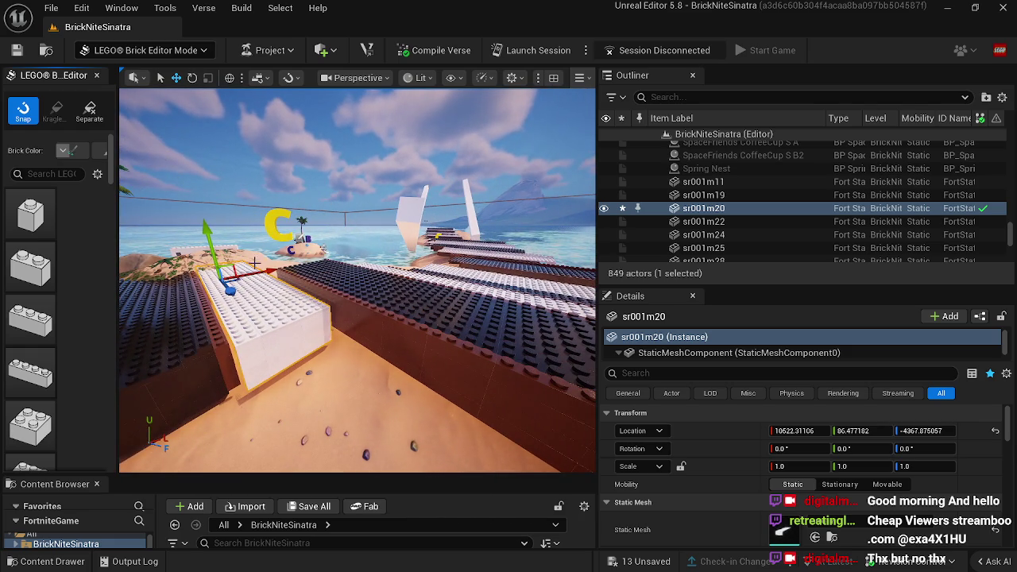
{"action": "mouse_move", "coordinate": [230, 290]}
{"action": "left_mouse_down"}
{"action": "mouse_move", "coordinate": [259, 278]}
{"action": "mouse_move", "coordinate": [231, 289]}
{"action": "mouse_move", "coordinate": [276, 315]}
{"action": "mouse_move", "coordinate": [312, 318]}
{"action": "mouse_move", "coordinate": [318, 305]}
{"action": "mouse_move", "coordinate": [320, 330]}
{"action": "left_mouse_up"}
Step: Delete the white plate sr001m20
{"action": "left_click", "coordinate": [308, 325]}
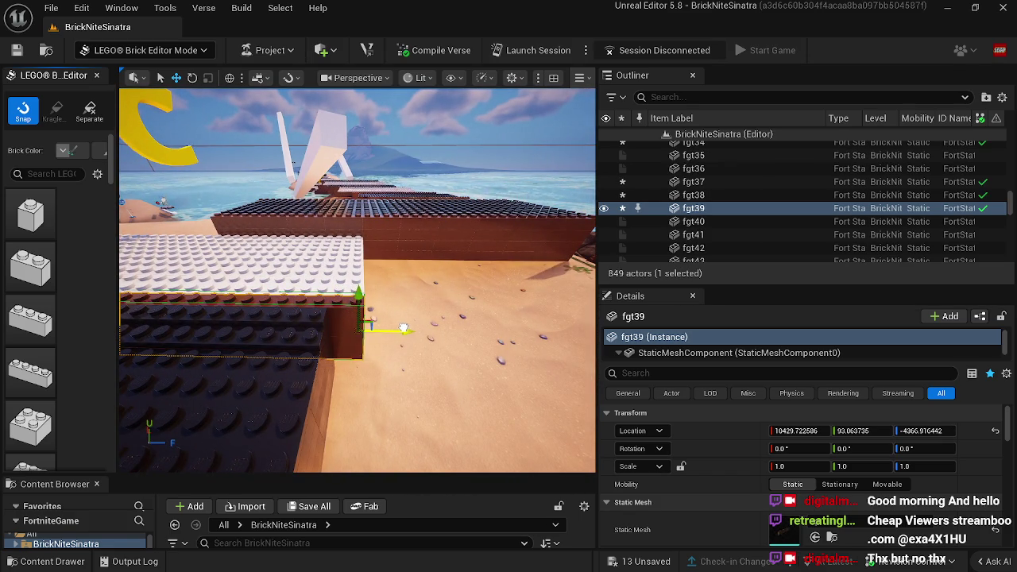
{"action": "left_click", "coordinate": [341, 285]}
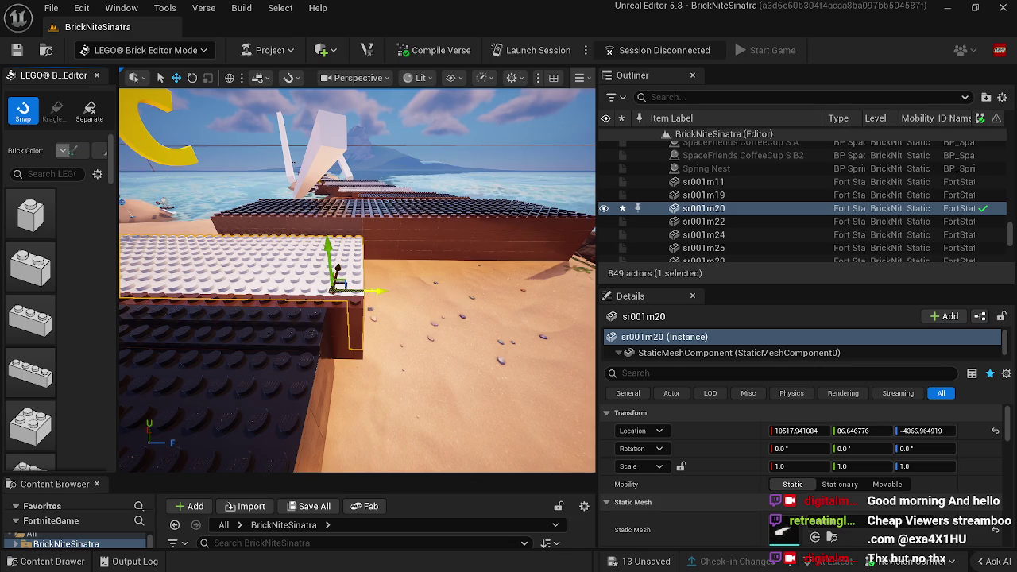
{"action": "left_click_drag", "start_coordinate": [403, 290], "coordinate": [422, 209]}
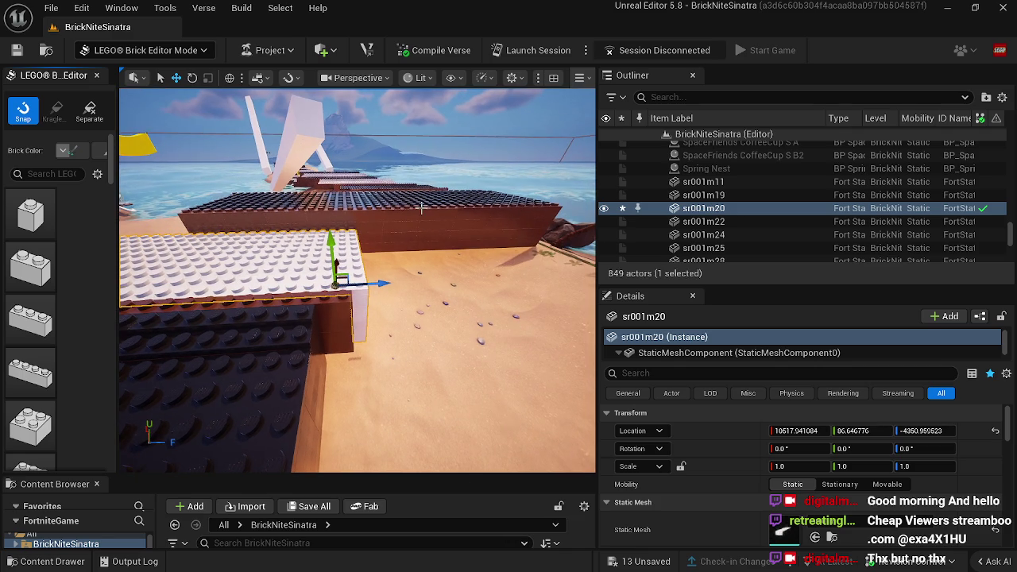
{"action": "left_click_drag", "start_coordinate": [436, 288], "coordinate": [403, 298]}
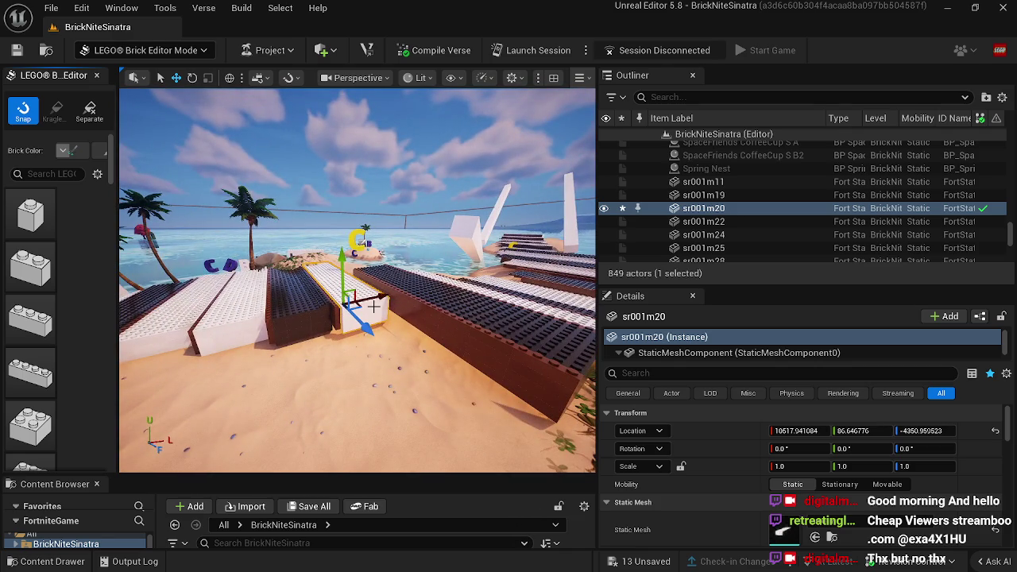
{"action": "key", "text": "Delete"}
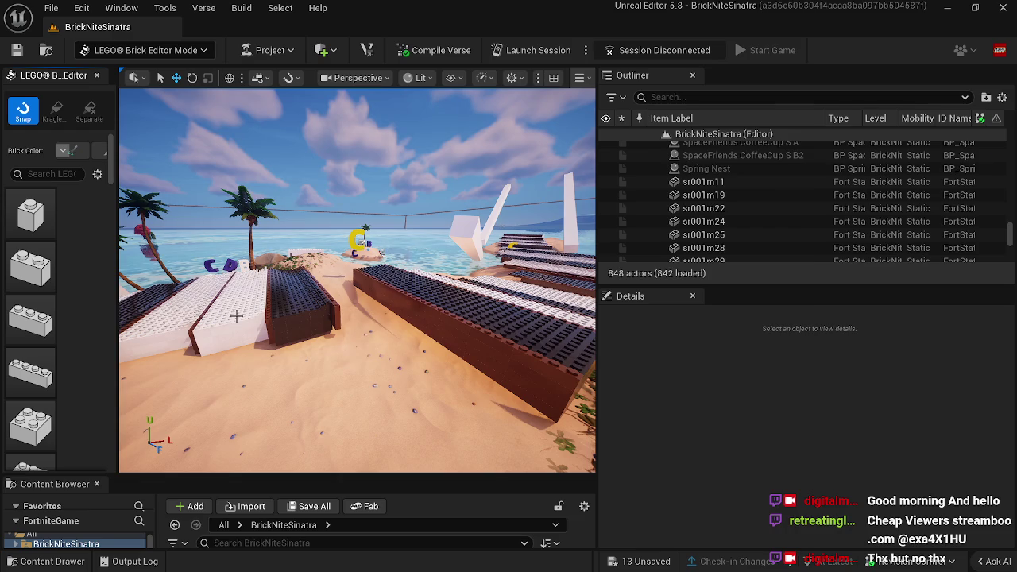
Step: Duplicate white plate sr001mL21 and set the copy sr001mL22 down on the ground
{"action": "left_click", "coordinate": [236, 315]}
{"action": "left_click_drag", "start_coordinate": [283, 342], "coordinate": [408, 293]}
{"action": "left_click", "coordinate": [394, 296]}
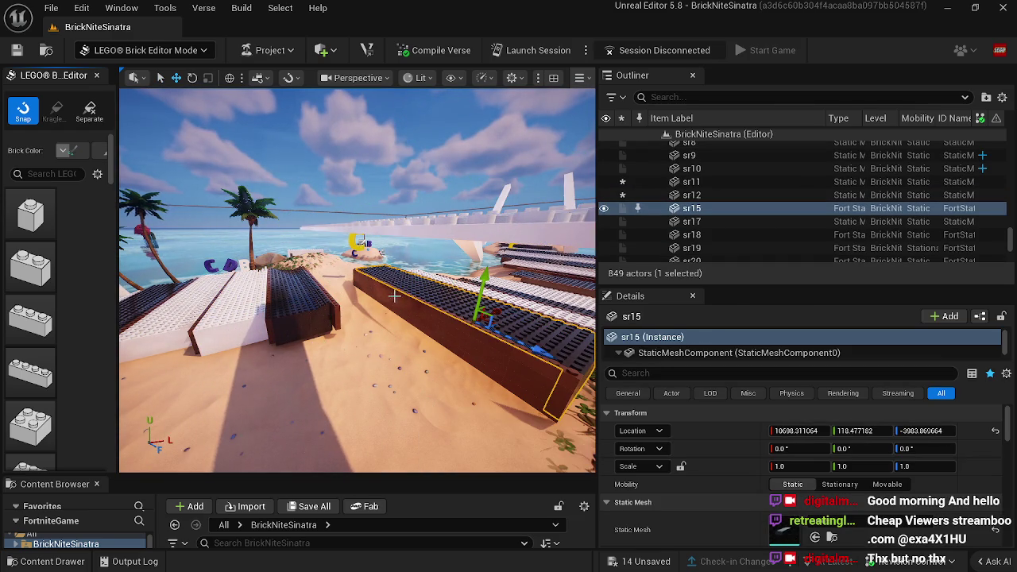
{"action": "left_click", "coordinate": [450, 225]}
{"action": "mouse_move", "coordinate": [493, 173]}
{"action": "left_mouse_down"}
{"action": "mouse_move", "coordinate": [463, 428]}
{"action": "mouse_move", "coordinate": [481, 355]}
{"action": "left_mouse_up"}
Step: Adjust brown wall fgt36, lowering it onto the walkway beside the slabs
{"action": "left_click", "coordinate": [375, 357]}
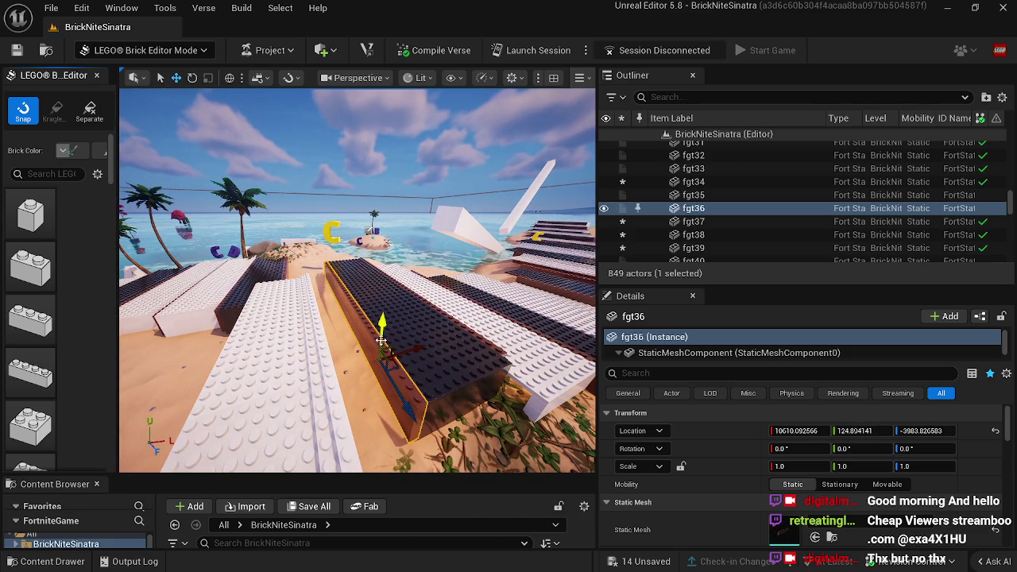
{"action": "mouse_move", "coordinate": [377, 350]}
{"action": "left_mouse_down"}
{"action": "mouse_move", "coordinate": [334, 263]}
{"action": "mouse_move", "coordinate": [269, 334]}
{"action": "mouse_move", "coordinate": [334, 288]}
{"action": "mouse_move", "coordinate": [316, 255]}
{"action": "left_mouse_up"}
{"action": "left_click", "coordinate": [269, 333]}
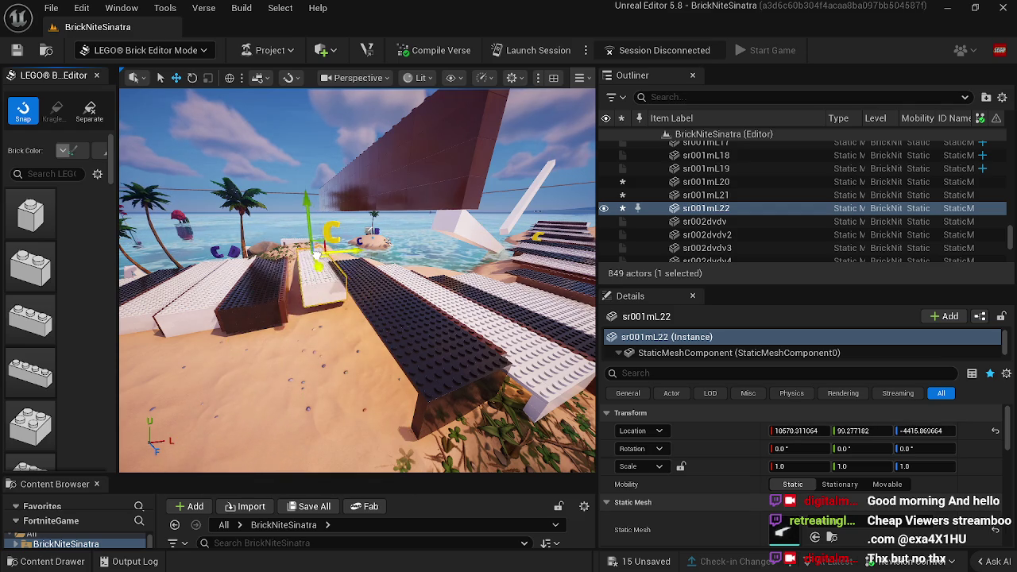
{"action": "left_click_drag", "start_coordinate": [274, 334], "coordinate": [275, 263]}
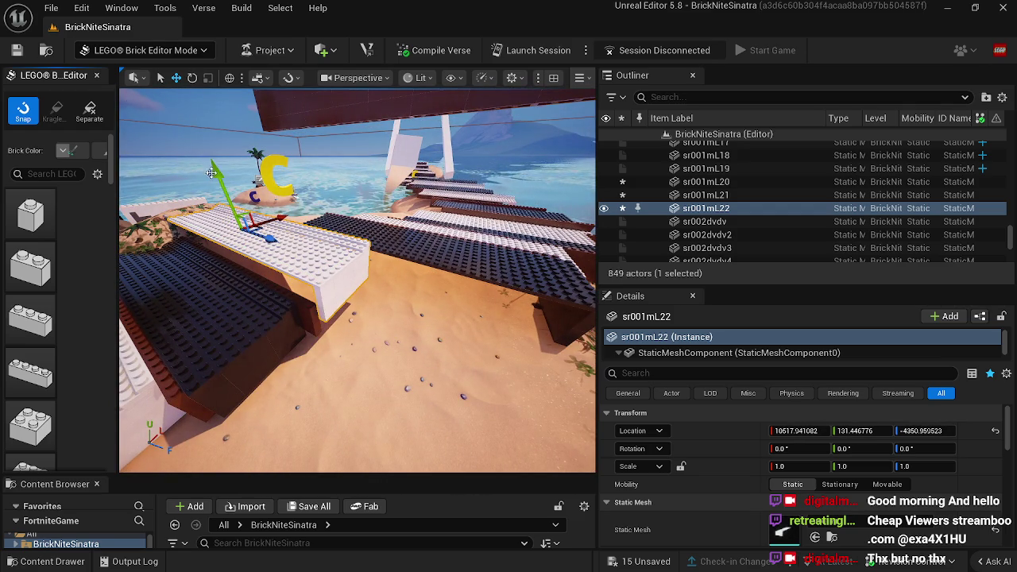
{"action": "left_click_drag", "start_coordinate": [317, 231], "coordinate": [335, 229]}
{"action": "mouse_move", "coordinate": [427, 237]}
{"action": "left_mouse_down"}
{"action": "mouse_move", "coordinate": [457, 234]}
{"action": "mouse_move", "coordinate": [374, 240]}
{"action": "mouse_move", "coordinate": [448, 236]}
{"action": "left_mouse_up"}
{"action": "left_click", "coordinate": [419, 192]}
{"action": "mouse_move", "coordinate": [443, 135]}
{"action": "left_mouse_down"}
{"action": "mouse_move", "coordinate": [405, 350]}
{"action": "mouse_move", "coordinate": [401, 341]}
{"action": "mouse_move", "coordinate": [362, 402]}
{"action": "mouse_move", "coordinate": [310, 394]}
{"action": "mouse_move", "coordinate": [380, 325]}
{"action": "mouse_move", "coordinate": [414, 342]}
{"action": "mouse_move", "coordinate": [390, 314]}
{"action": "mouse_move", "coordinate": [565, 337]}
{"action": "left_mouse_up"}
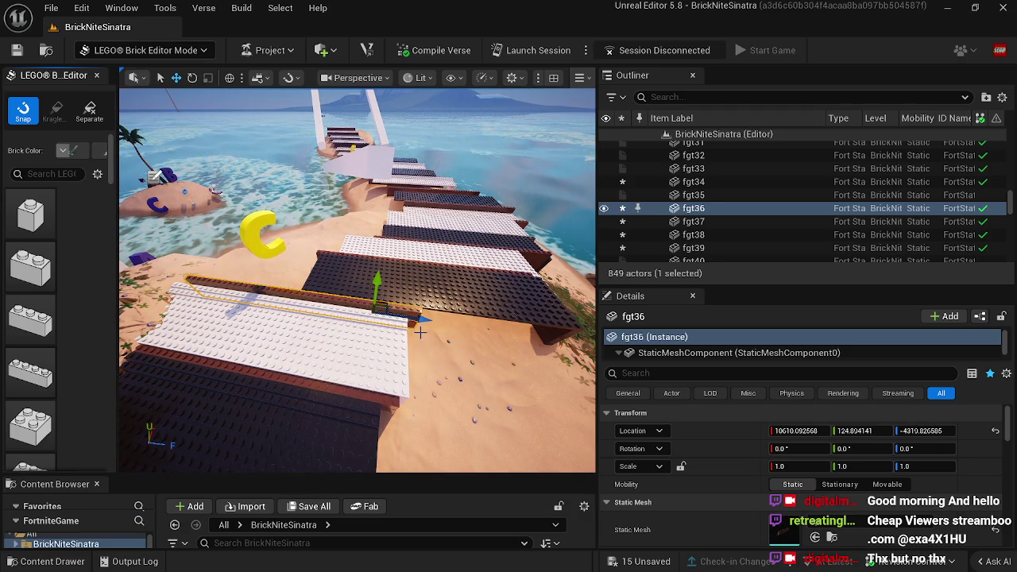
{"action": "left_click", "coordinate": [459, 292]}
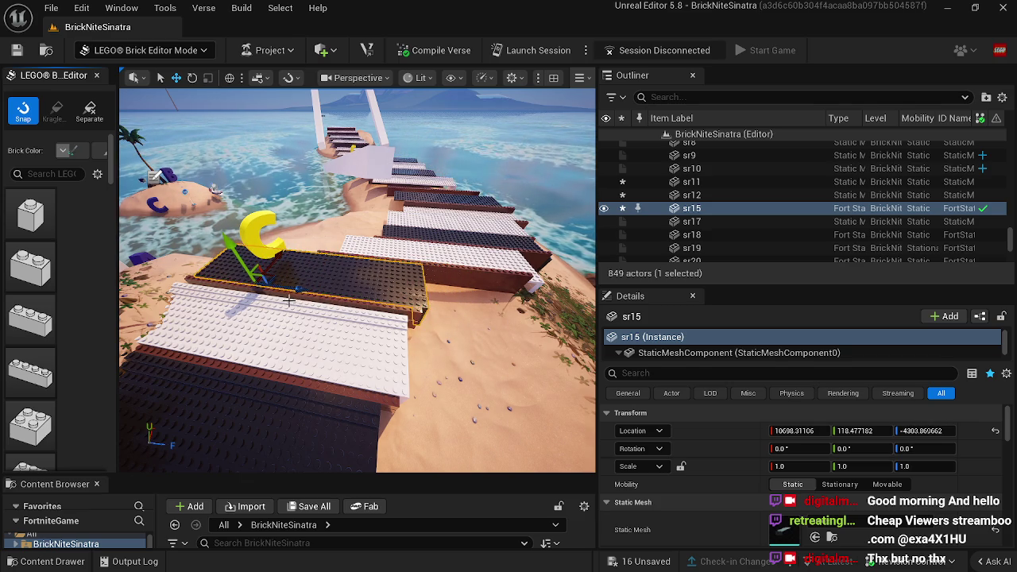
Step: Slide slabs fgt35 and sr001m19 into line with the piano-key path
{"action": "key", "text": "a"}
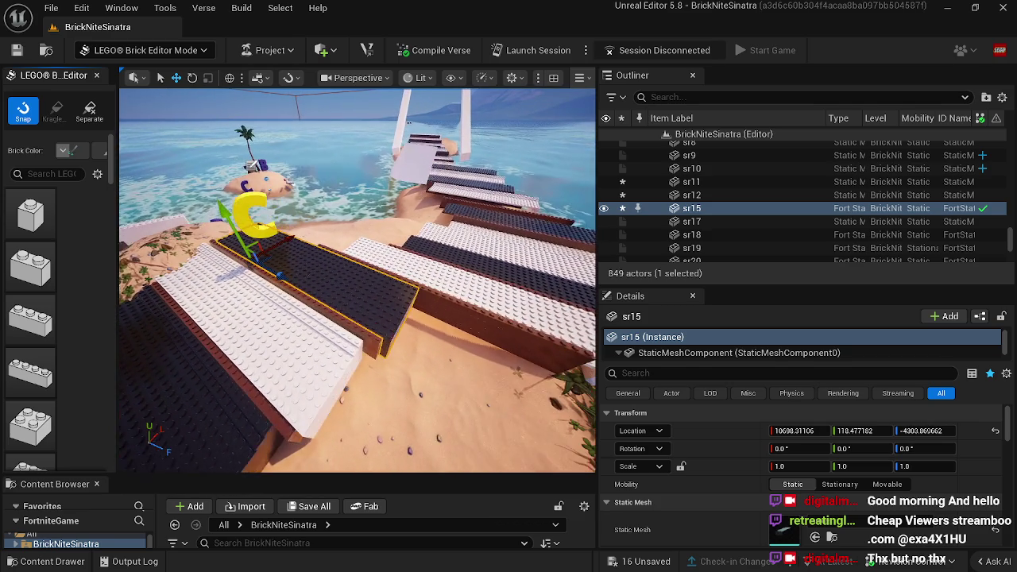
{"action": "scroll", "coordinate": [387, 359], "scroll_direction": "up", "scroll_amount": 1}
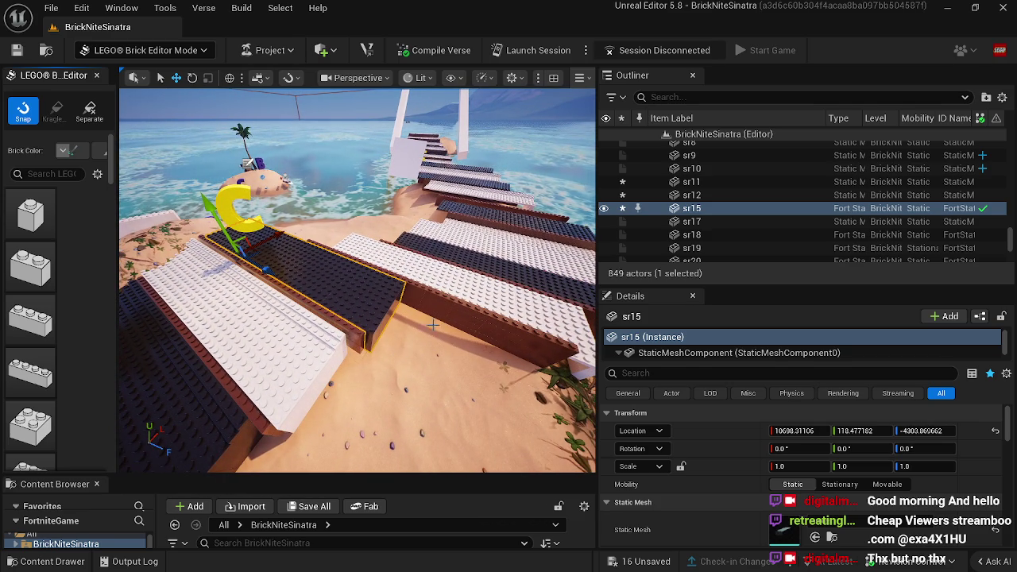
{"action": "left_click", "coordinate": [442, 304]}
{"action": "mouse_move", "coordinate": [343, 254]}
{"action": "left_mouse_down"}
{"action": "mouse_move", "coordinate": [284, 227]}
{"action": "mouse_move", "coordinate": [264, 232]}
{"action": "left_mouse_up"}
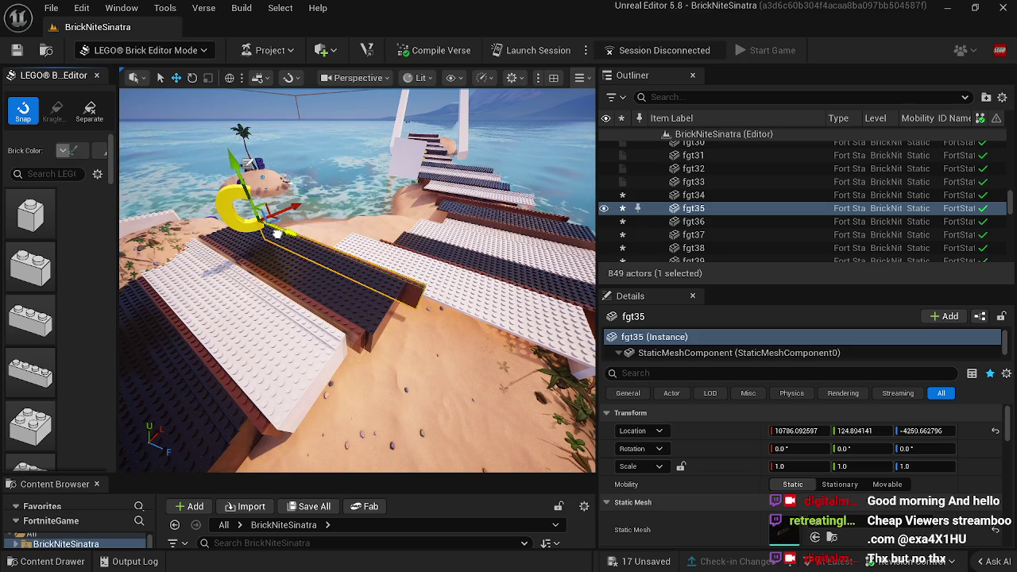
{"action": "left_click", "coordinate": [445, 288]}
{"action": "left_click_drag", "start_coordinate": [379, 276], "coordinate": [294, 234]}
Step: Slide slab fgt42 into line with the path and delete the surplus white slab
{"action": "left_click_drag", "start_coordinate": [382, 303], "coordinate": [428, 310]}
{"action": "left_click", "coordinate": [438, 295]}
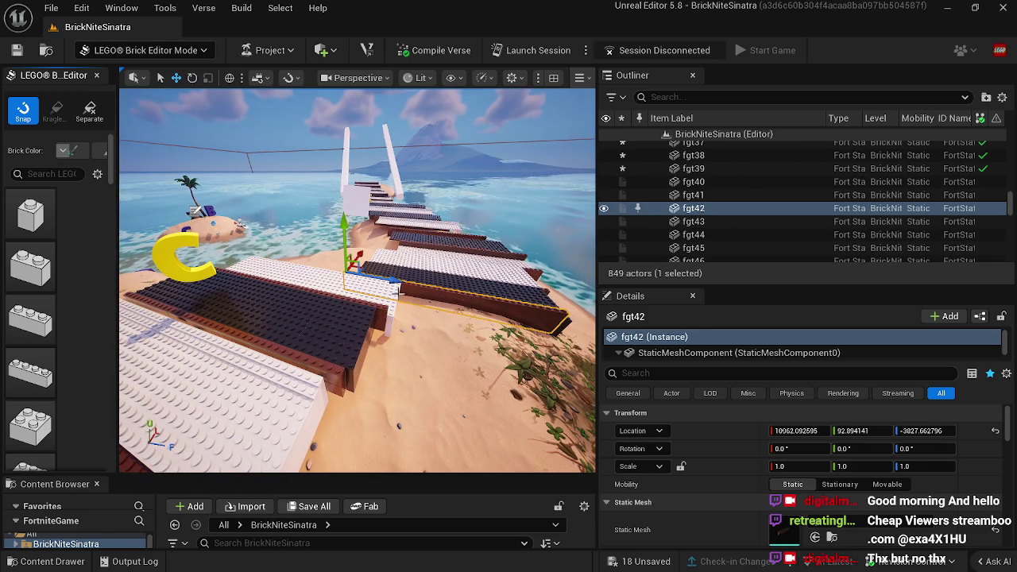
{"action": "left_click_drag", "start_coordinate": [376, 279], "coordinate": [304, 264]}
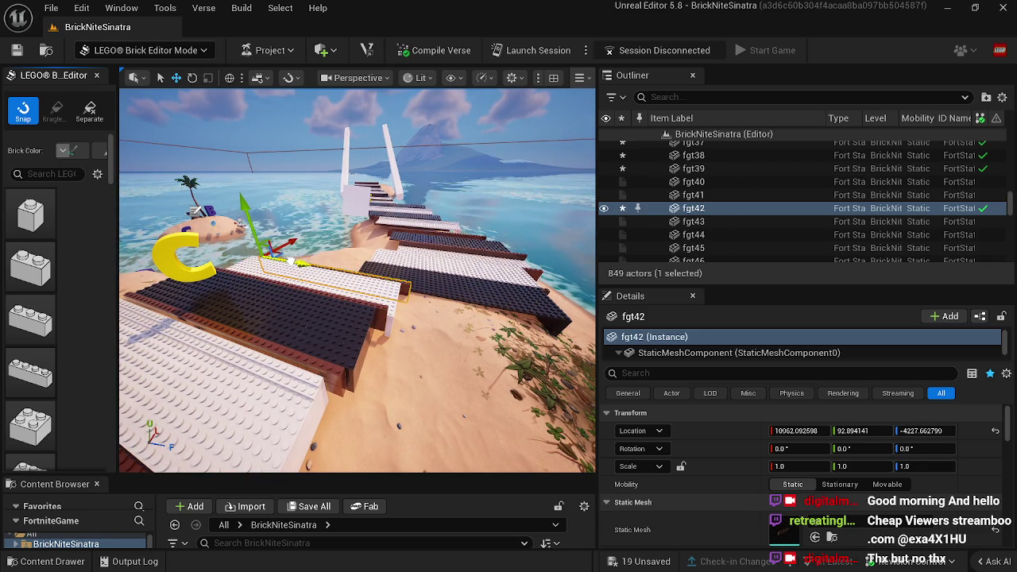
{"action": "mouse_move", "coordinate": [313, 284]}
{"action": "left_mouse_down"}
{"action": "mouse_move", "coordinate": [271, 291]}
{"action": "mouse_move", "coordinate": [434, 382]}
{"action": "left_mouse_up"}
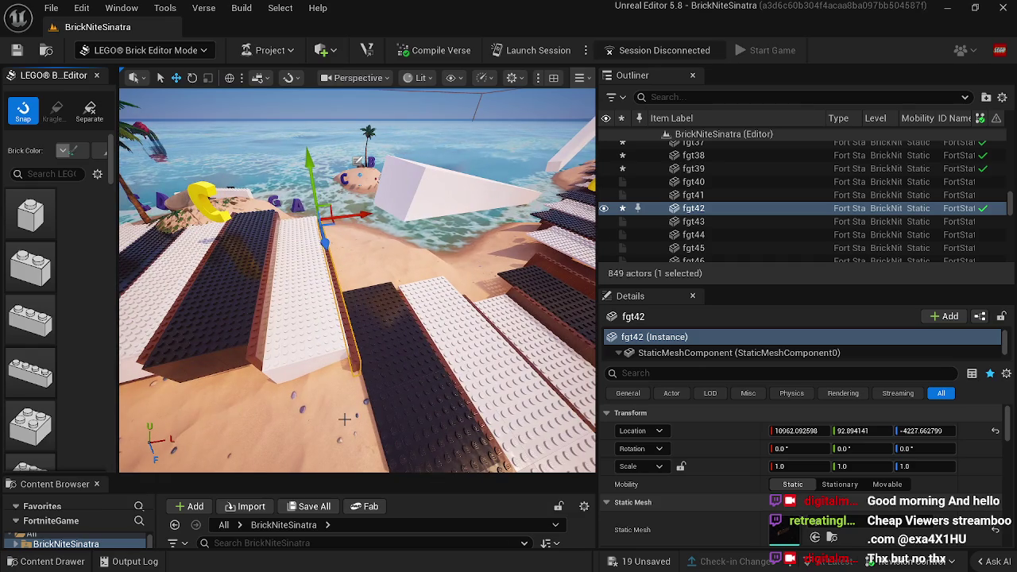
{"action": "mouse_move", "coordinate": [337, 418]}
{"action": "left_mouse_down"}
{"action": "mouse_move", "coordinate": [324, 334]}
{"action": "mouse_move", "coordinate": [314, 372]}
{"action": "left_mouse_up"}
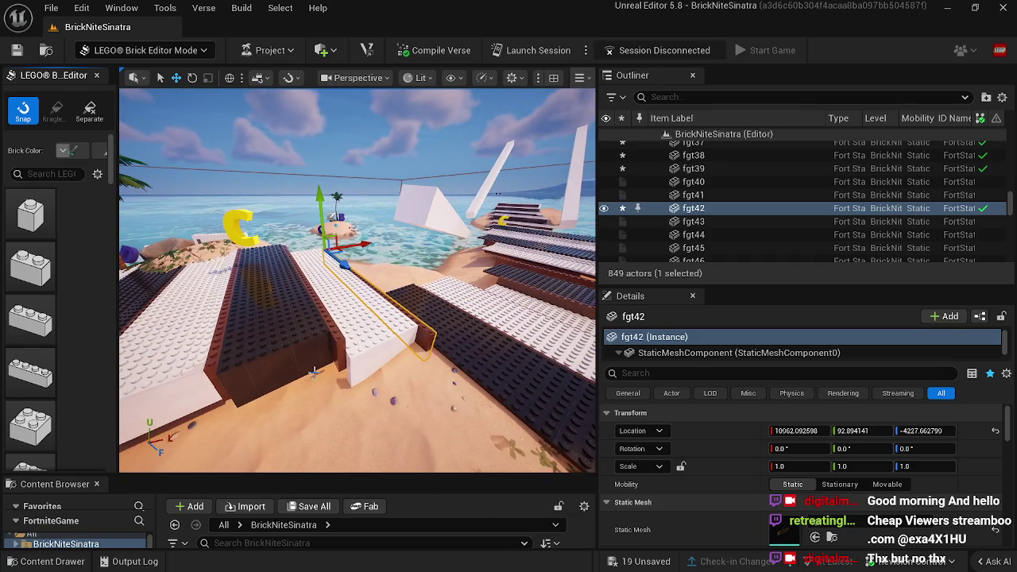
{"action": "left_click", "coordinate": [360, 334]}
{"action": "key", "text": "Delete"}
{"action": "left_click_drag", "start_coordinate": [360, 334], "coordinate": [352, 291]}
{"action": "left_click_drag", "start_coordinate": [354, 364], "coordinate": [386, 291]}
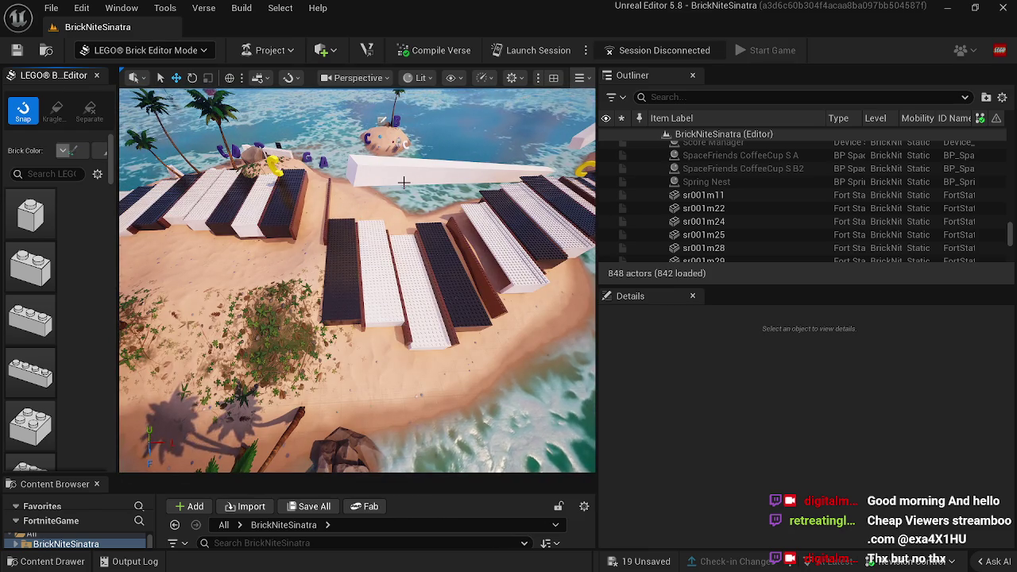
{"action": "left_click_drag", "start_coordinate": [403, 182], "coordinate": [404, 202]}
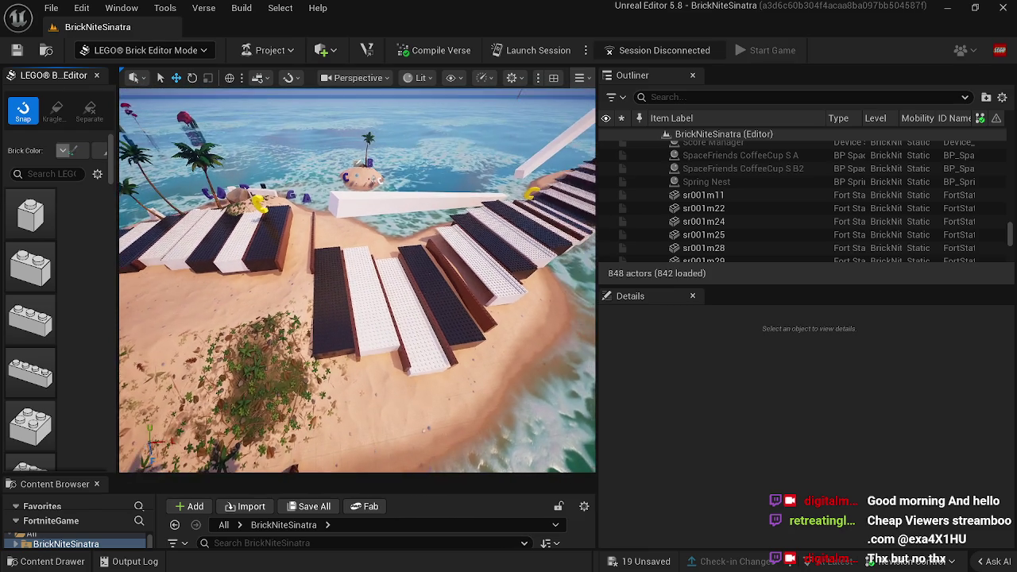
{"action": "scroll", "coordinate": [397, 292], "scroll_direction": "up", "scroll_amount": 3}
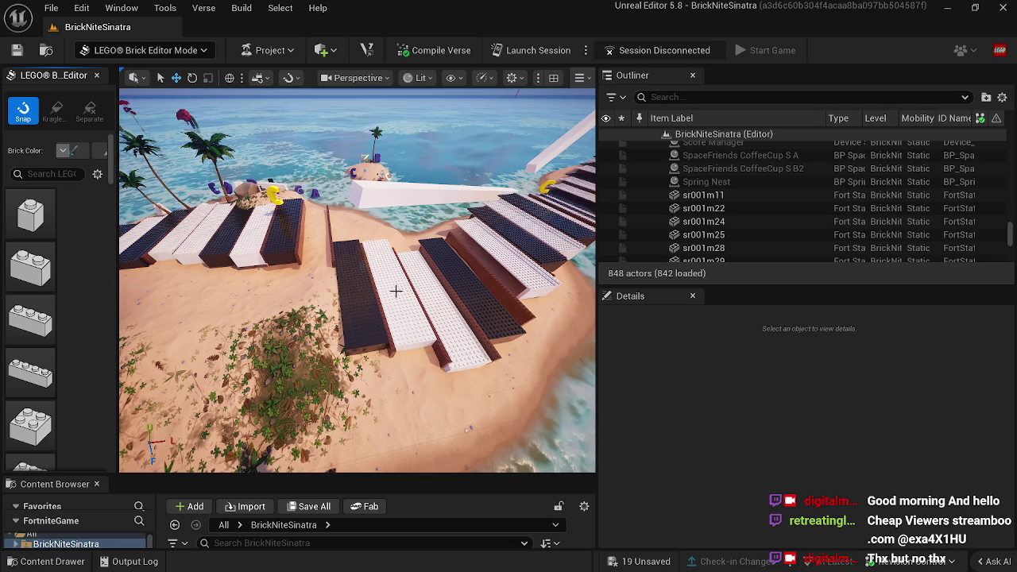
{"action": "left_click_drag", "start_coordinate": [395, 292], "coordinate": [396, 263]}
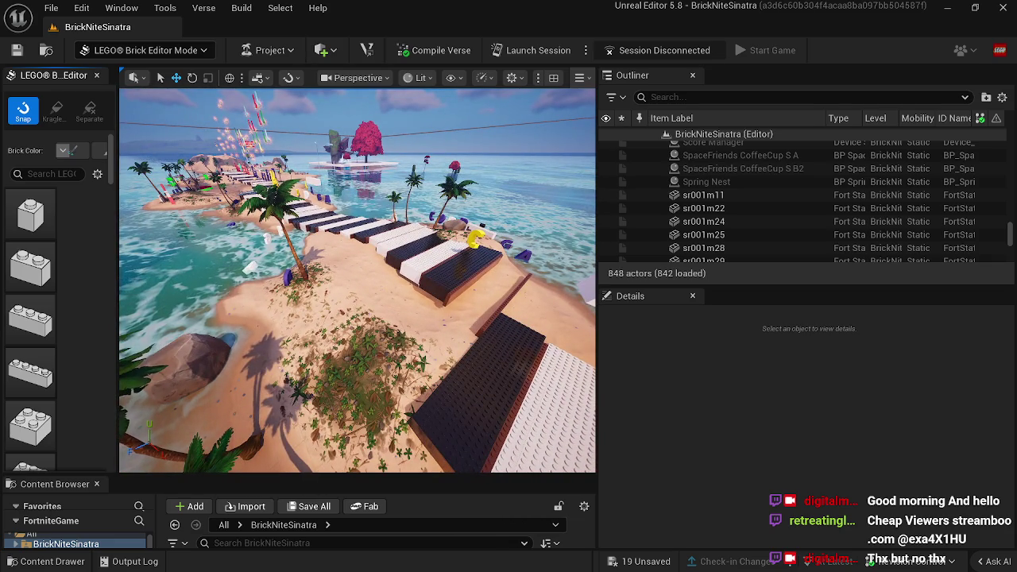
{"action": "left_click_drag", "start_coordinate": [457, 298], "coordinate": [457, 298]}
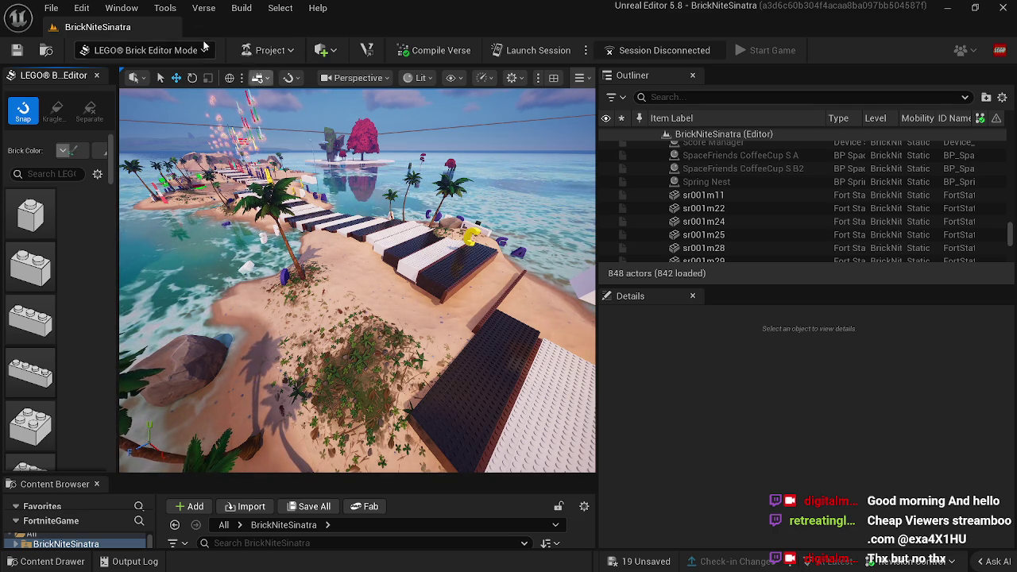
{"action": "left_click", "coordinate": [203, 50]}
Step: Save all level changes and submit a check-in with the description 'aa'
{"action": "left_click", "coordinate": [119, 71]}
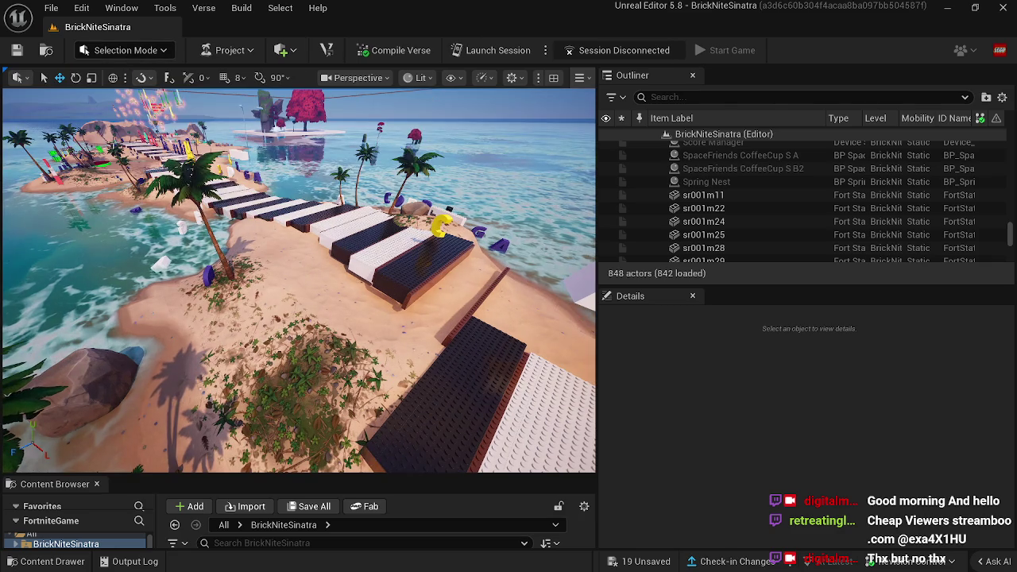
{"action": "left_click", "coordinate": [16, 49]}
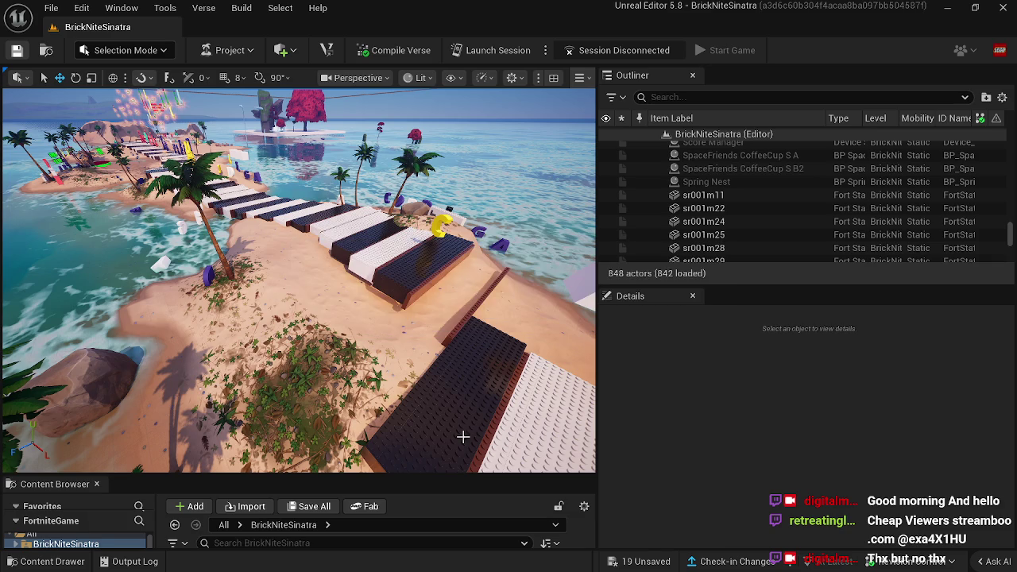
{"action": "left_click", "coordinate": [737, 562]}
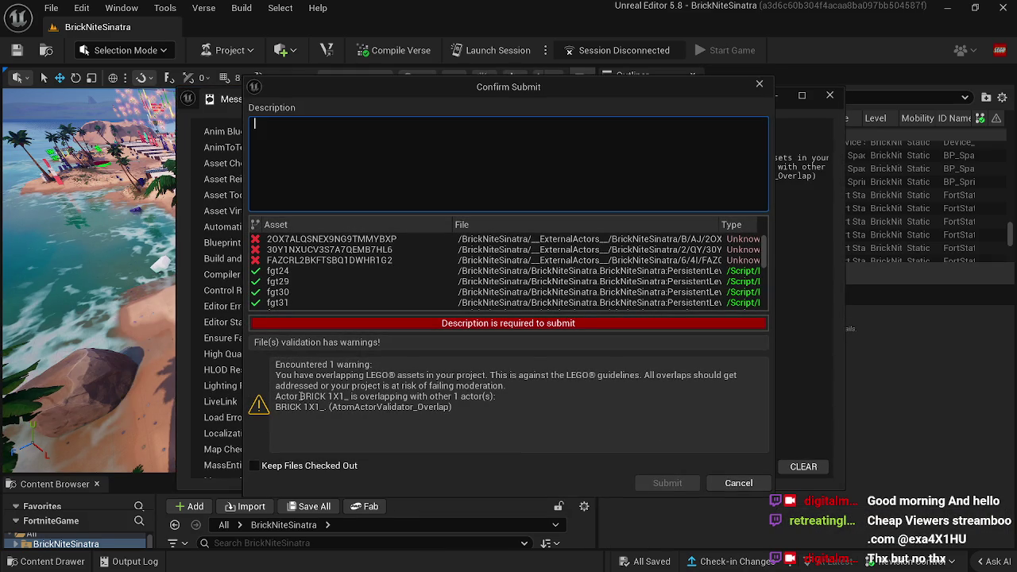
{"action": "type", "text": "aa"}
{"action": "left_click", "coordinate": [676, 483]}
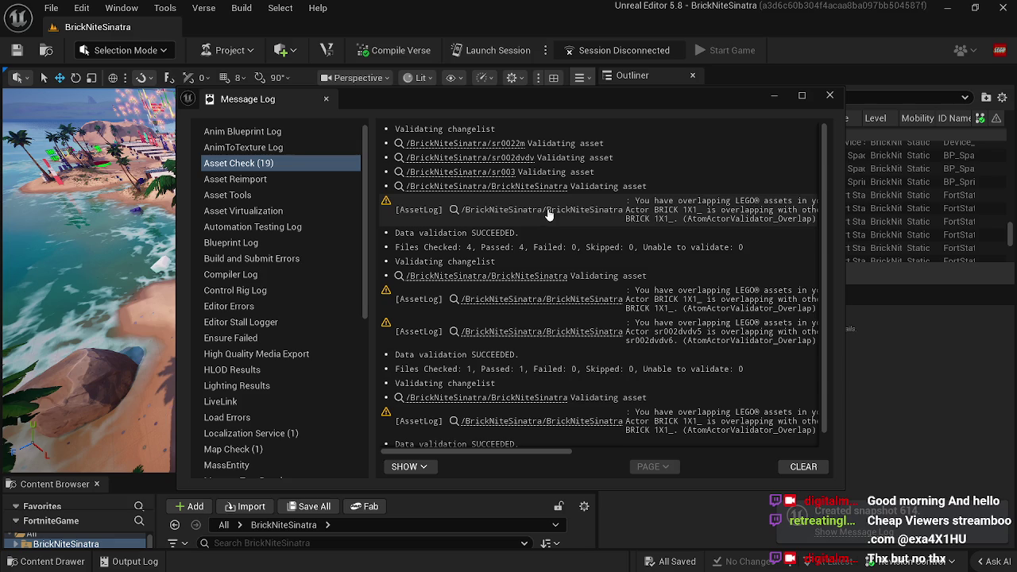
Step: Review the overlapping LEGO assets warning, then close the Message Log
{"action": "left_click", "coordinate": [548, 214]}
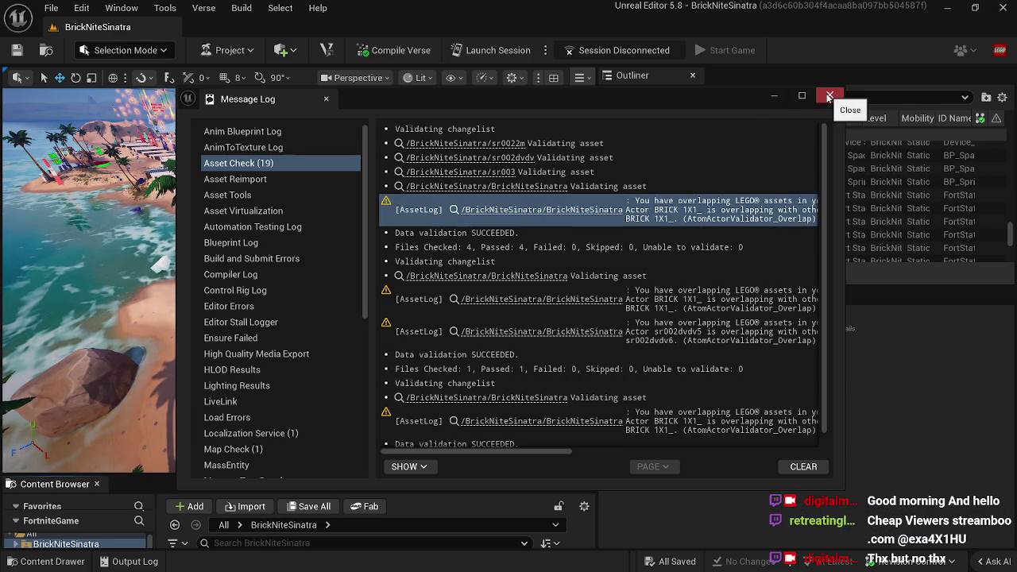
{"action": "mouse_move", "coordinate": [732, 102]}
{"action": "left_mouse_down"}
{"action": "mouse_move", "coordinate": [690, 400]}
{"action": "mouse_move", "coordinate": [653, 158]}
{"action": "left_mouse_up"}
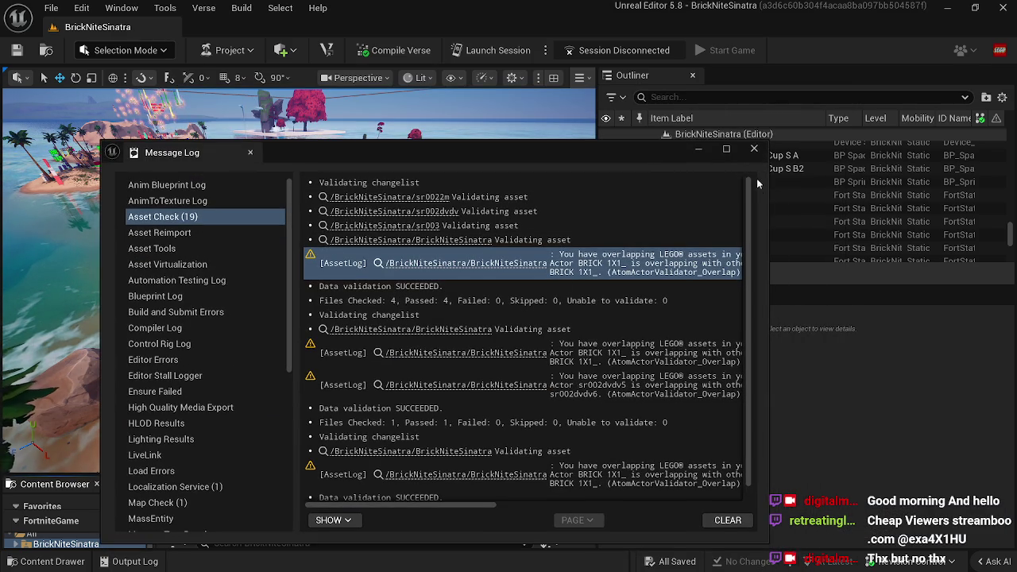
{"action": "left_click", "coordinate": [755, 149]}
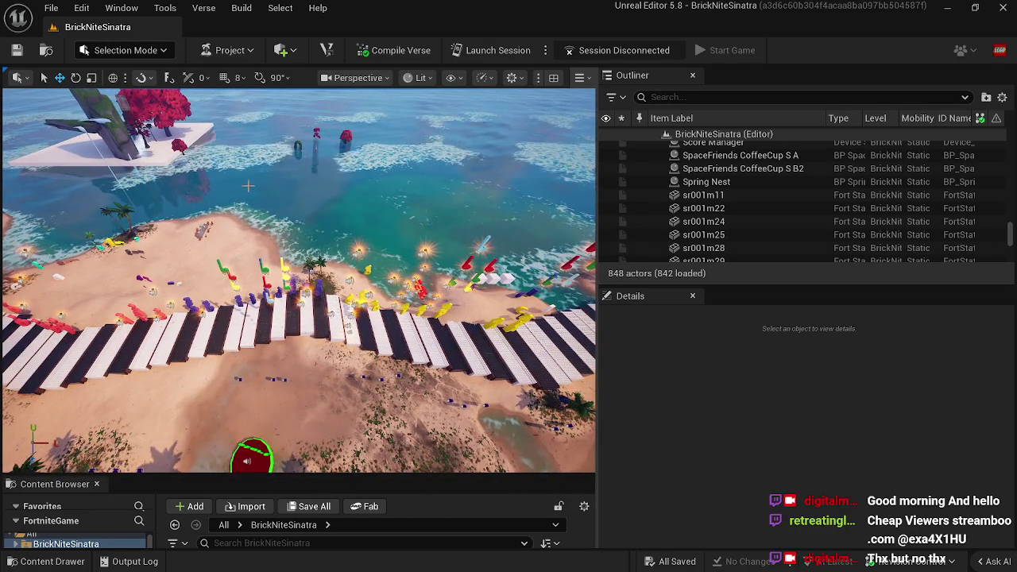
Step: Move the red Hermes WhiteOak Tree B onto the left side of the beach
{"action": "left_click", "coordinate": [155, 119]}
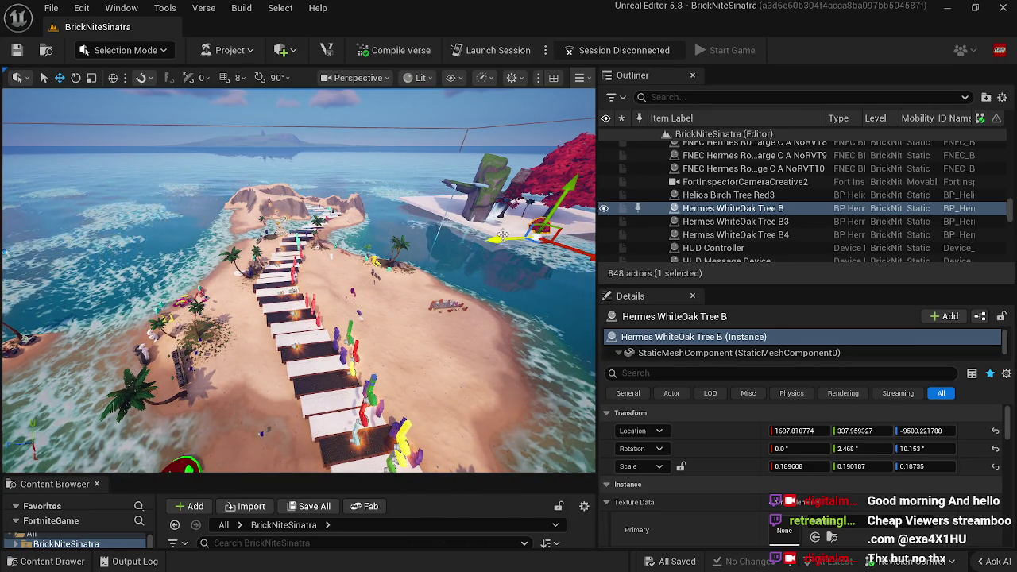
{"action": "left_click_drag", "start_coordinate": [503, 235], "coordinate": [195, 269]}
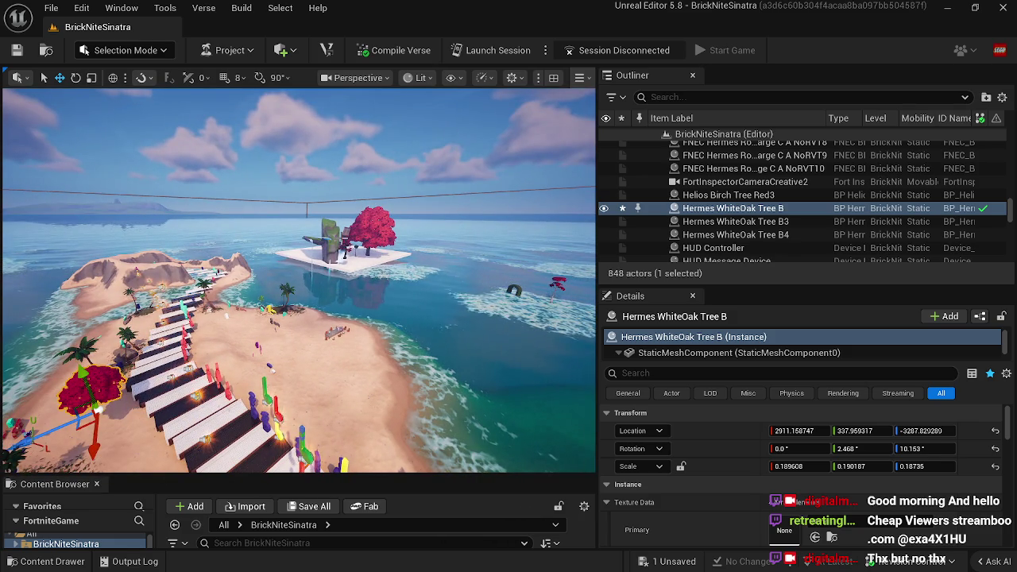
{"action": "left_click", "coordinate": [344, 253]}
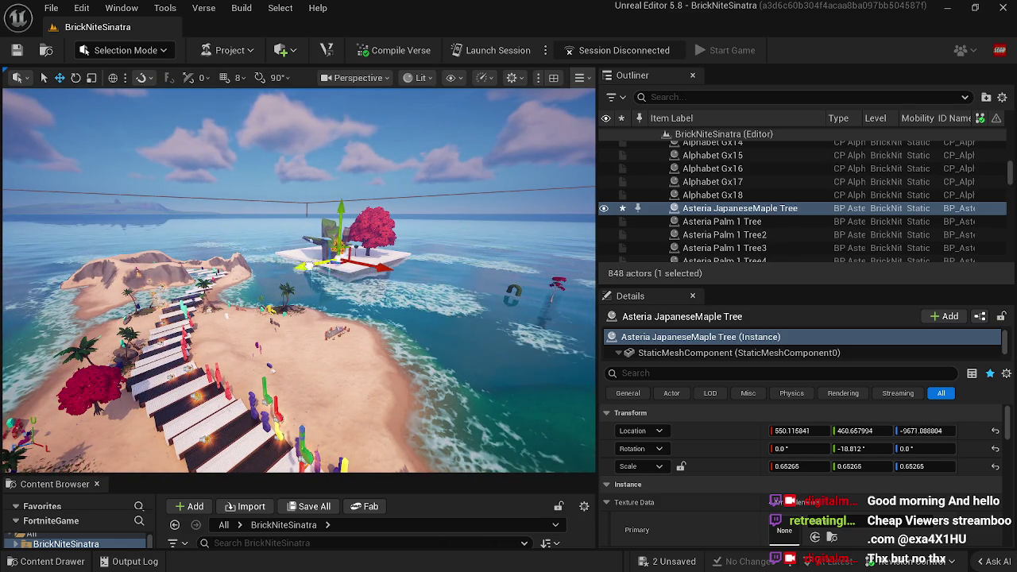
{"action": "left_click", "coordinate": [82, 421]}
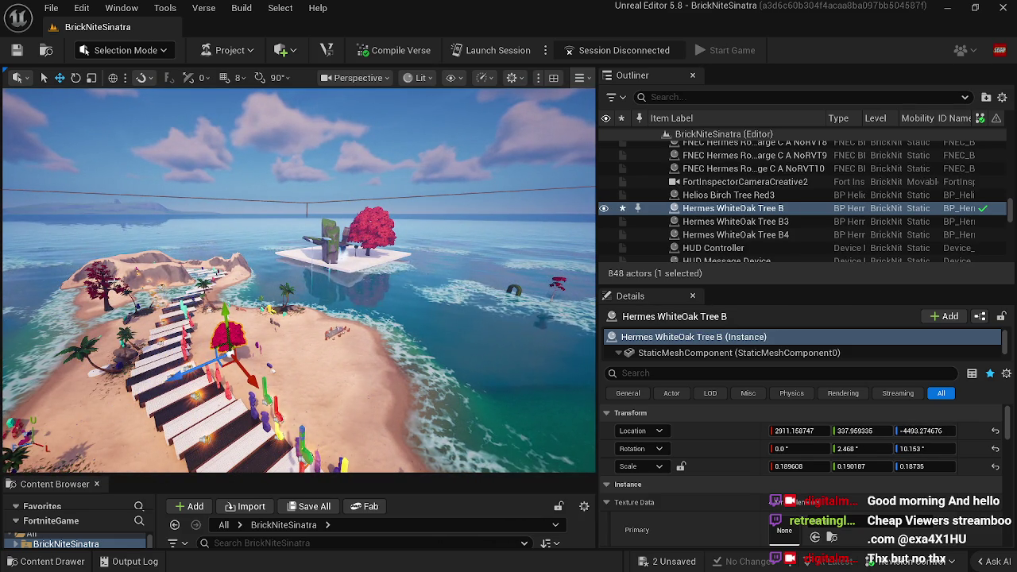
Step: Bring the Asteria JapaneseMaple Tree across onto the beach near the welcome sign
{"action": "key", "text": "ctrl+z"}
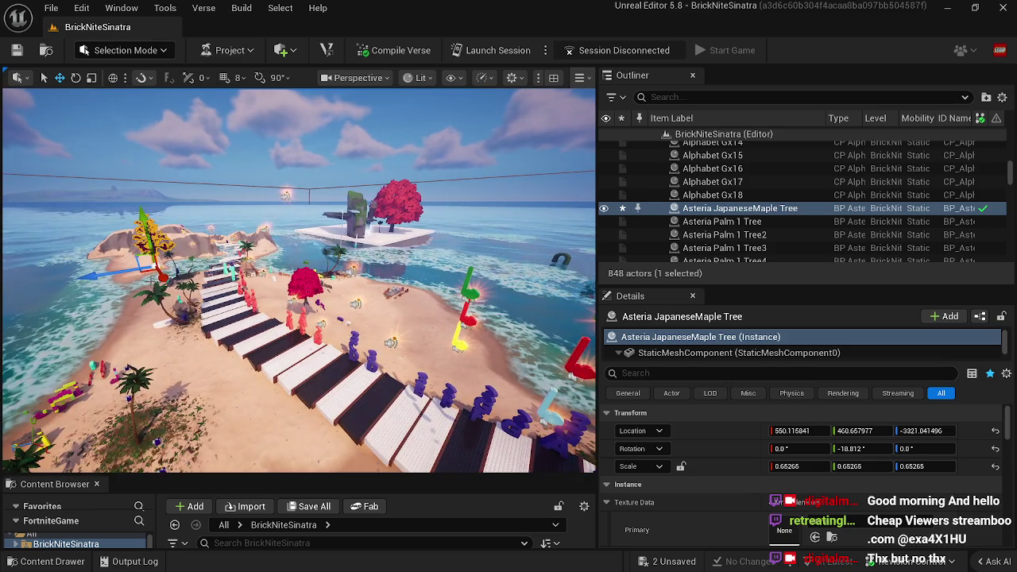
{"action": "left_click_drag", "start_coordinate": [162, 276], "coordinate": [197, 307]}
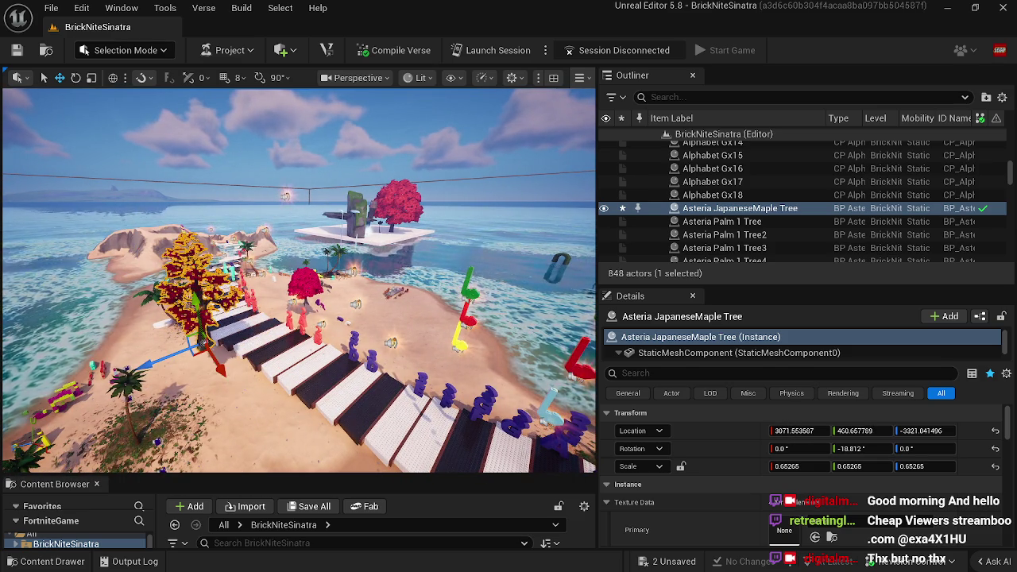
{"action": "key", "text": "w"}
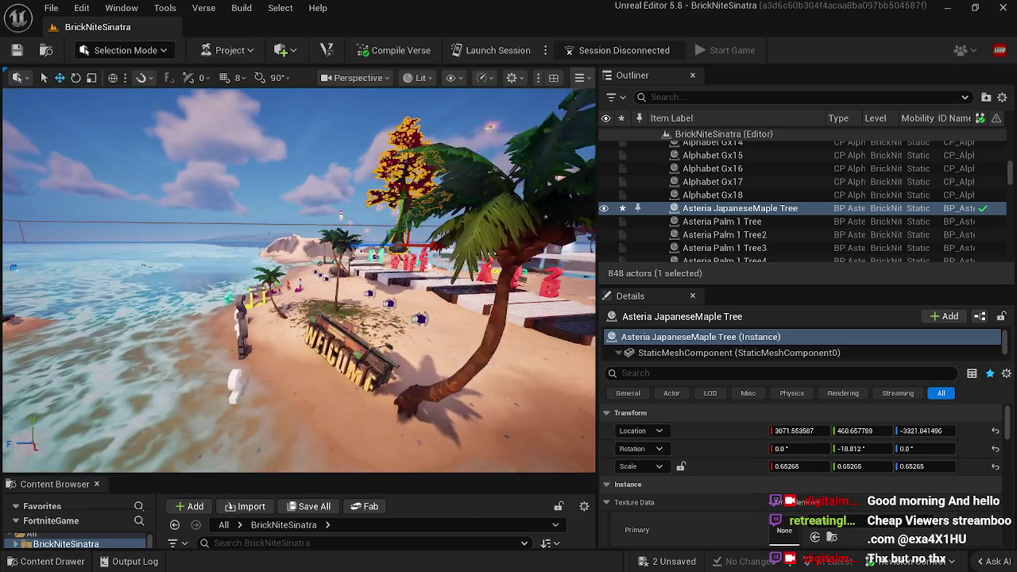
{"action": "left_click_drag", "start_coordinate": [407, 185], "coordinate": [417, 212]}
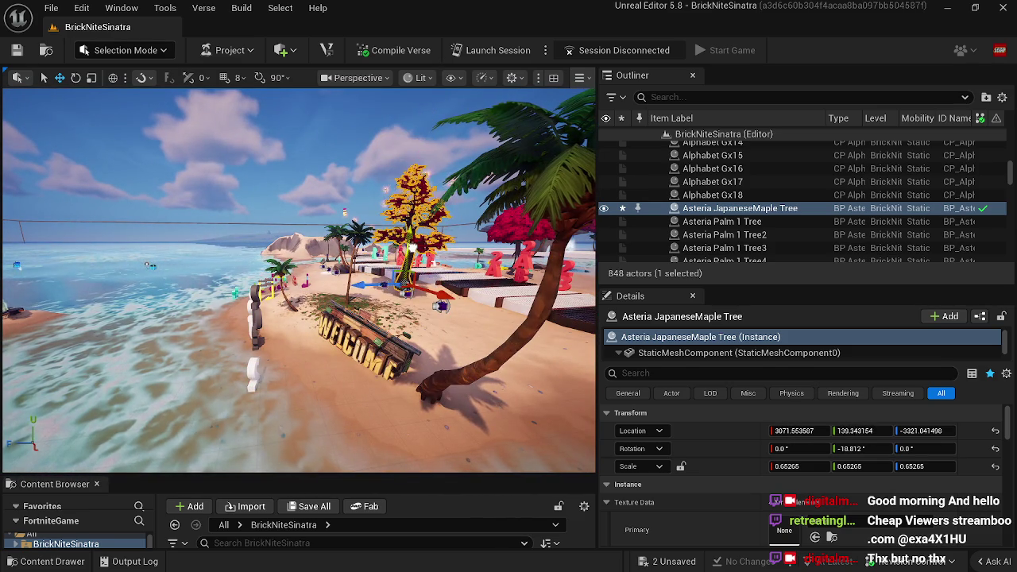
{"action": "left_click_drag", "start_coordinate": [429, 304], "coordinate": [375, 297]}
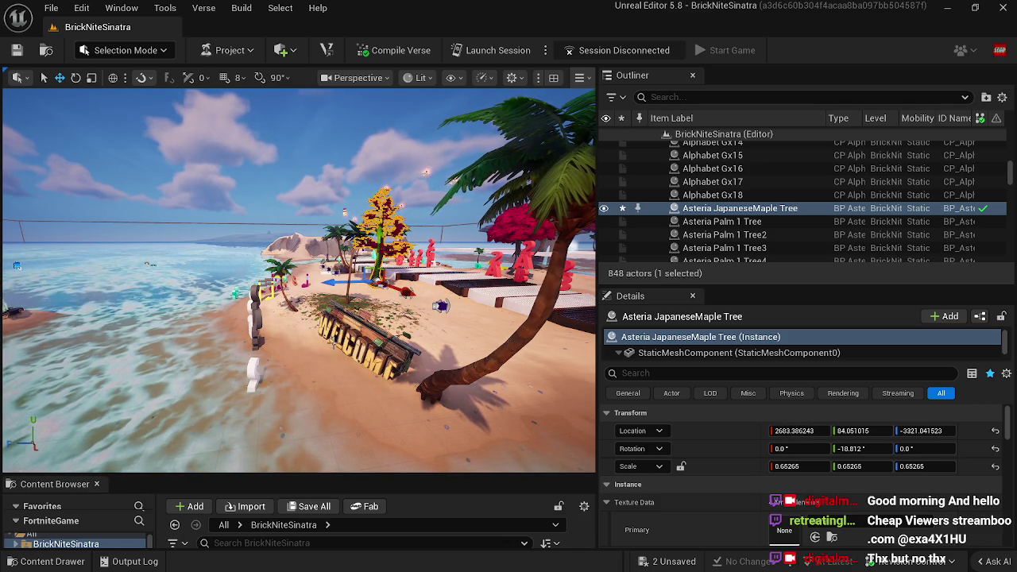
{"action": "left_click", "coordinate": [477, 397]}
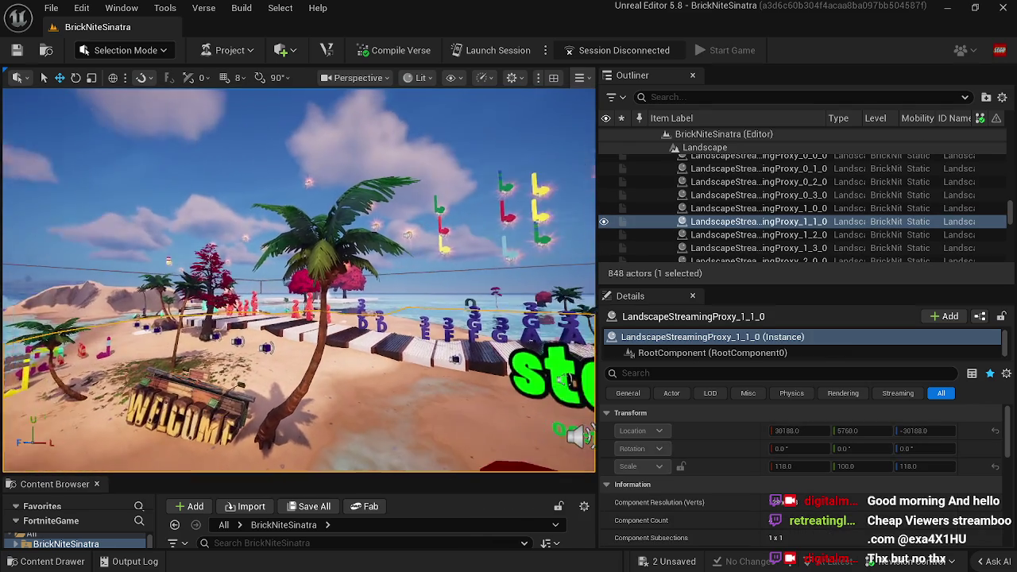
{"action": "mouse_move", "coordinate": [477, 398]}
{"action": "left_mouse_down"}
{"action": "mouse_move", "coordinate": [343, 353]}
{"action": "mouse_move", "coordinate": [264, 341]}
{"action": "mouse_move", "coordinate": [358, 322]}
{"action": "left_mouse_up"}
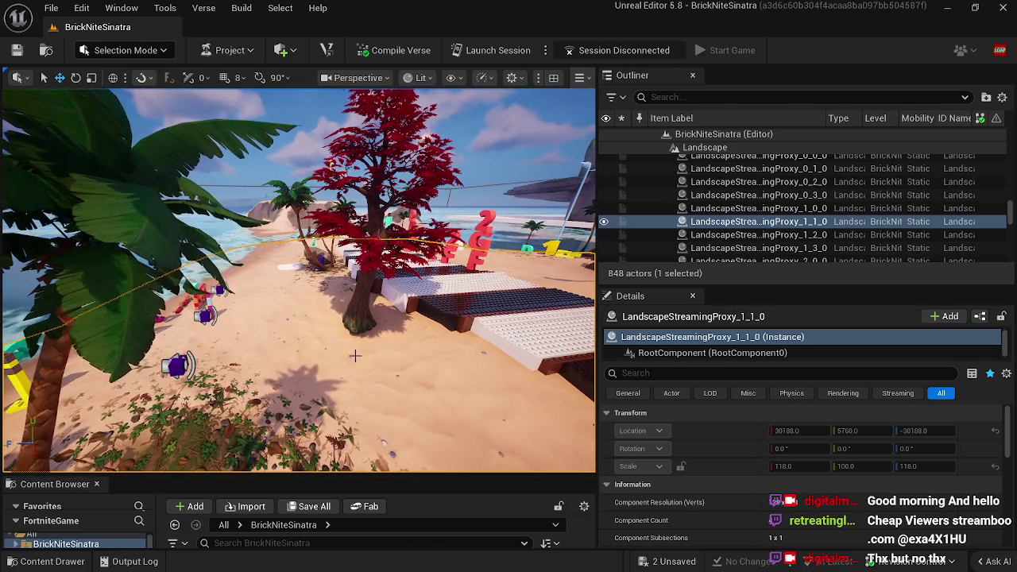
Step: Scale up the Asteria JapaneseMaple Tree
{"action": "left_click", "coordinate": [358, 322]}
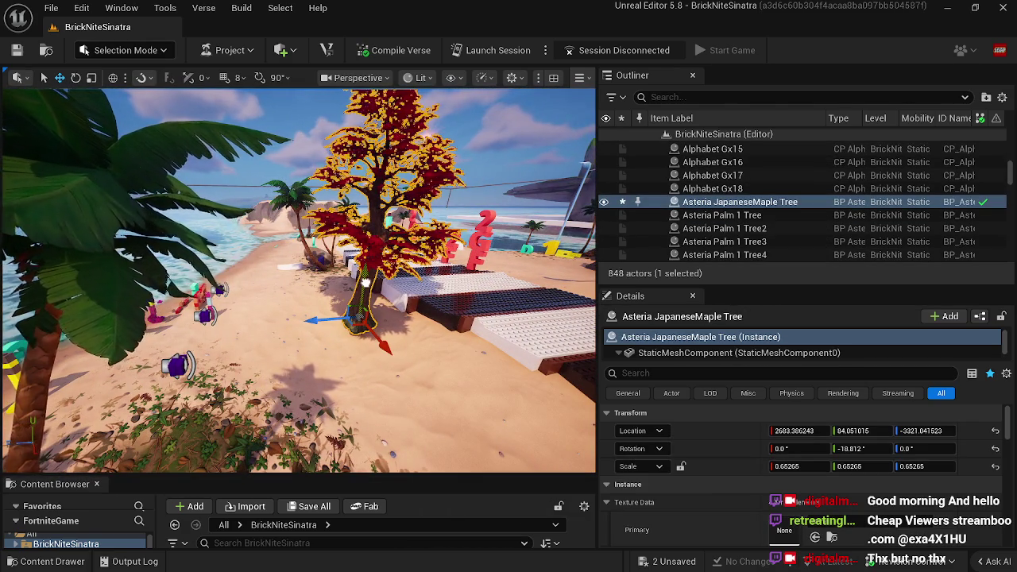
{"action": "key", "text": "e"}
{"action": "key", "text": "r"}
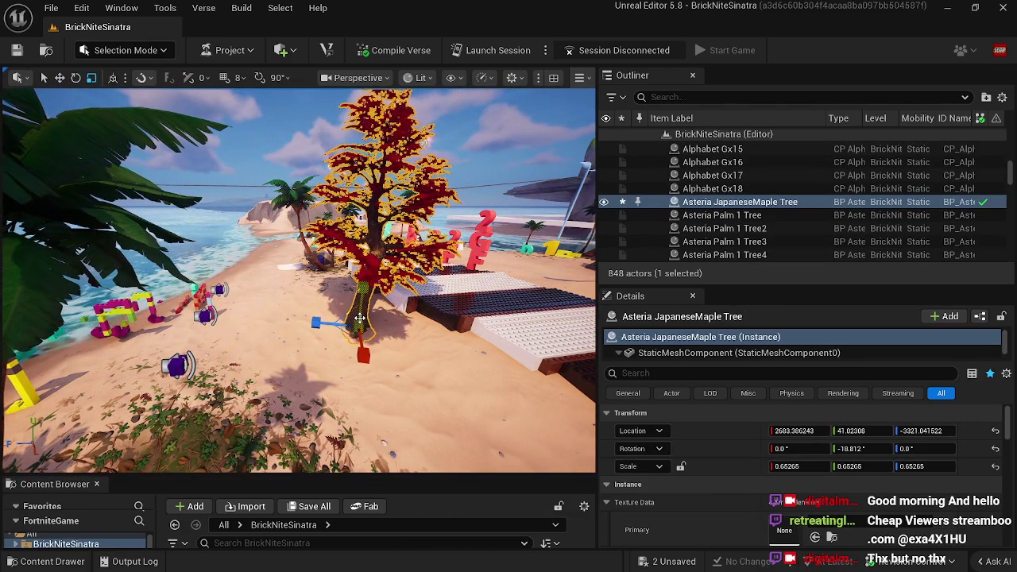
{"action": "mouse_move", "coordinate": [353, 334]}
{"action": "left_mouse_down"}
{"action": "mouse_move", "coordinate": [354, 316]}
{"action": "mouse_move", "coordinate": [353, 342]}
{"action": "mouse_move", "coordinate": [356, 331]}
{"action": "left_mouse_up"}
{"action": "left_click", "coordinate": [355, 382]}
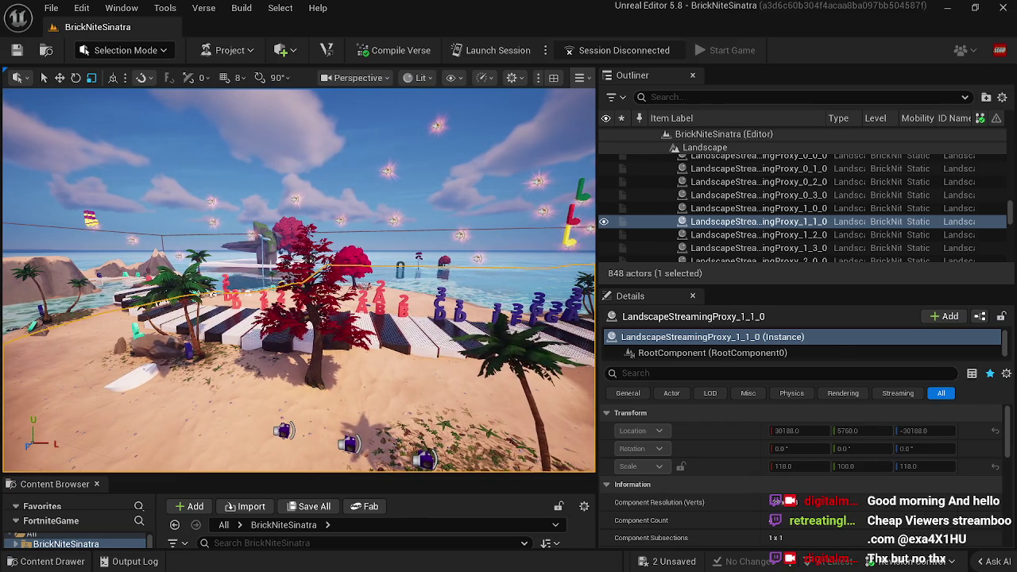
{"action": "left_click", "coordinate": [325, 393]}
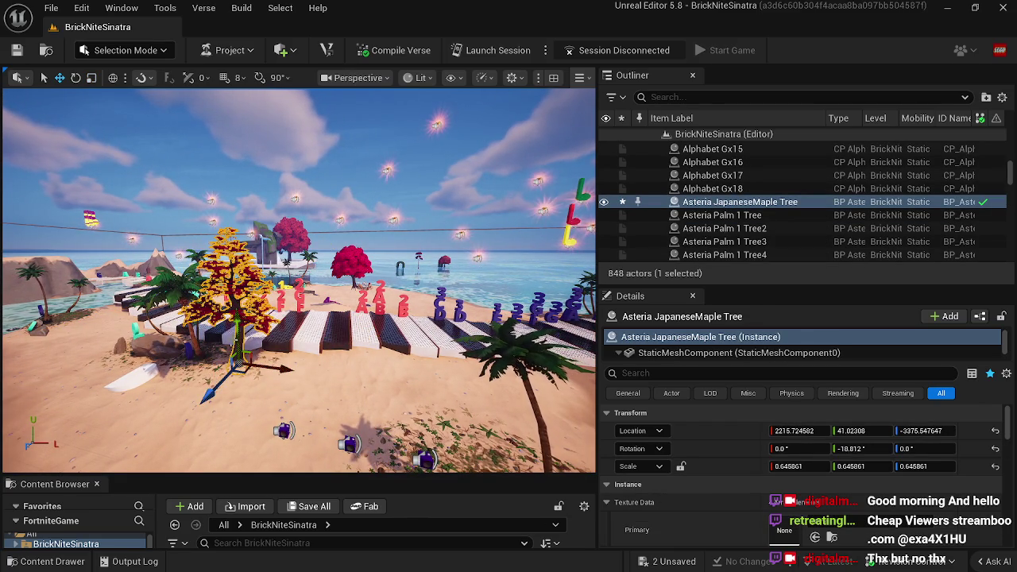
{"action": "left_click", "coordinate": [265, 394]}
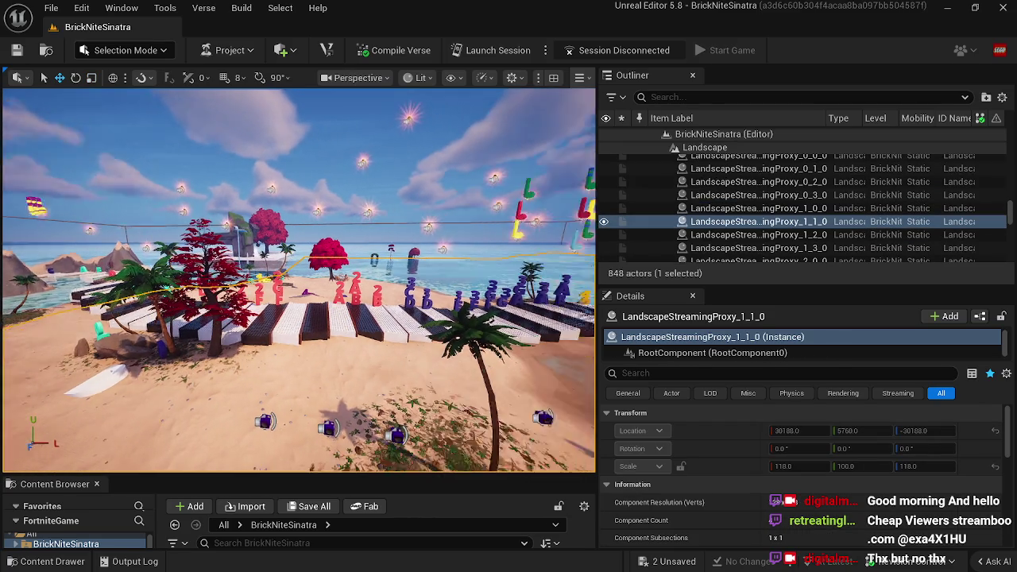
Step: Move Asteria PalmTree 4 toward the beach centre and shift the maple tree beside the piano-key steps
{"action": "left_click_drag", "start_coordinate": [151, 373], "coordinate": [151, 374]}
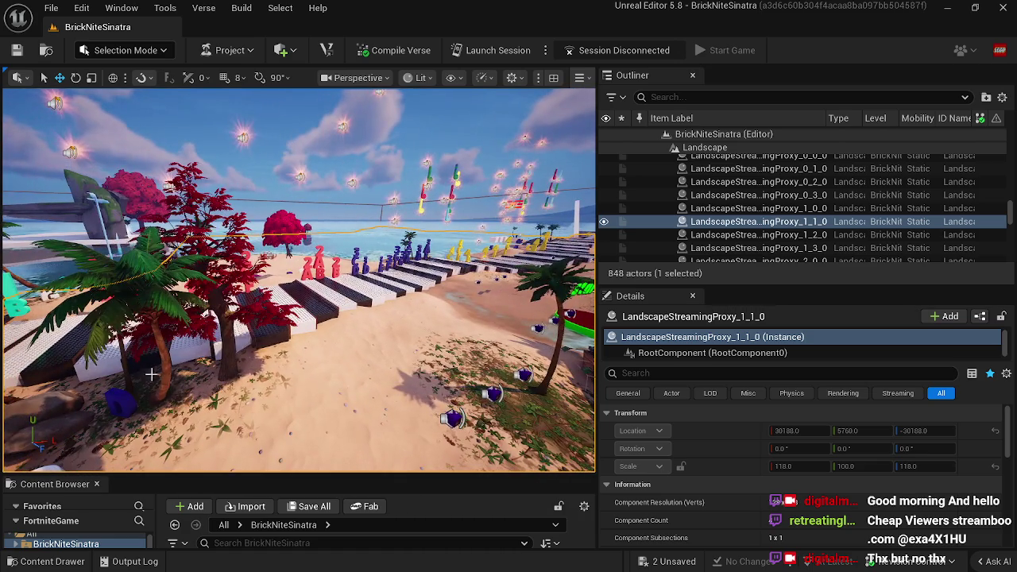
{"action": "left_click", "coordinate": [159, 393]}
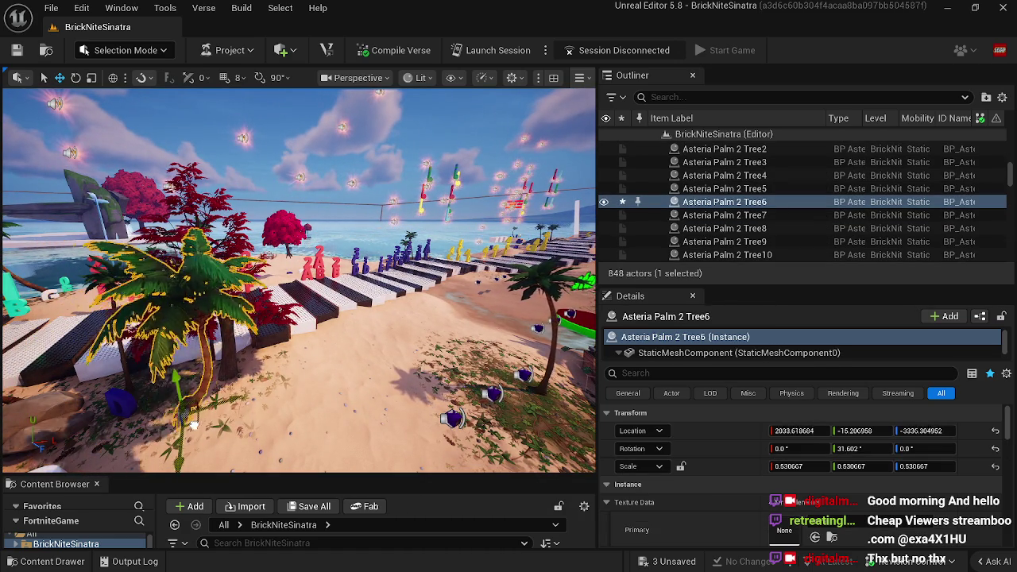
{"action": "left_click", "coordinate": [277, 391]}
{"action": "left_click_drag", "start_coordinate": [276, 391], "coordinate": [276, 391]}
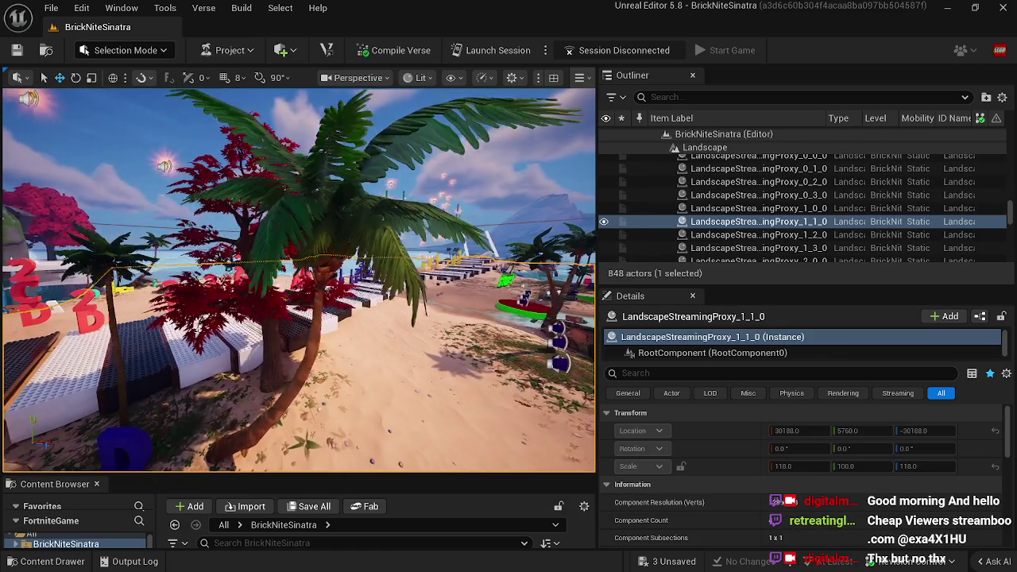
{"action": "left_click", "coordinate": [125, 413]}
{"action": "mouse_move", "coordinate": [134, 449]}
{"action": "left_mouse_down"}
{"action": "mouse_move", "coordinate": [218, 422]}
{"action": "mouse_move", "coordinate": [262, 374]}
{"action": "left_mouse_up"}
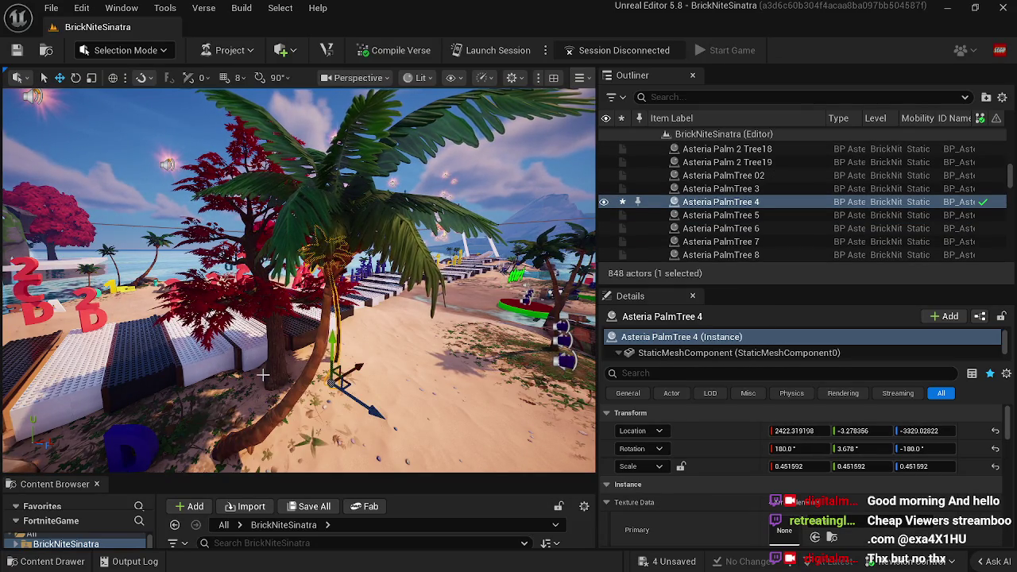
{"action": "left_click", "coordinate": [197, 432]}
{"action": "left_click_drag", "start_coordinate": [197, 431], "coordinate": [184, 423]}
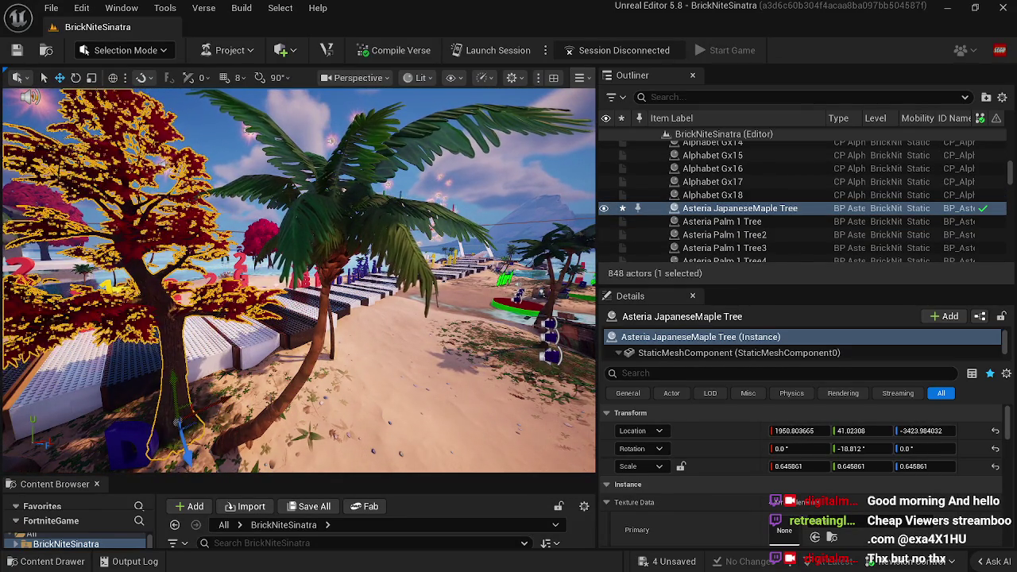
{"action": "left_click", "coordinate": [185, 423]}
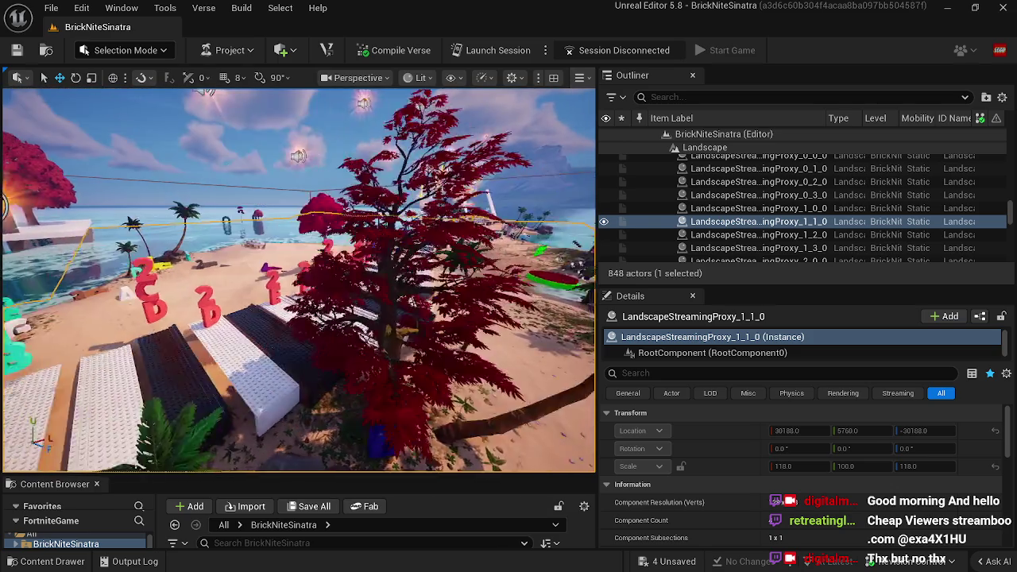
{"action": "left_click", "coordinate": [362, 342]}
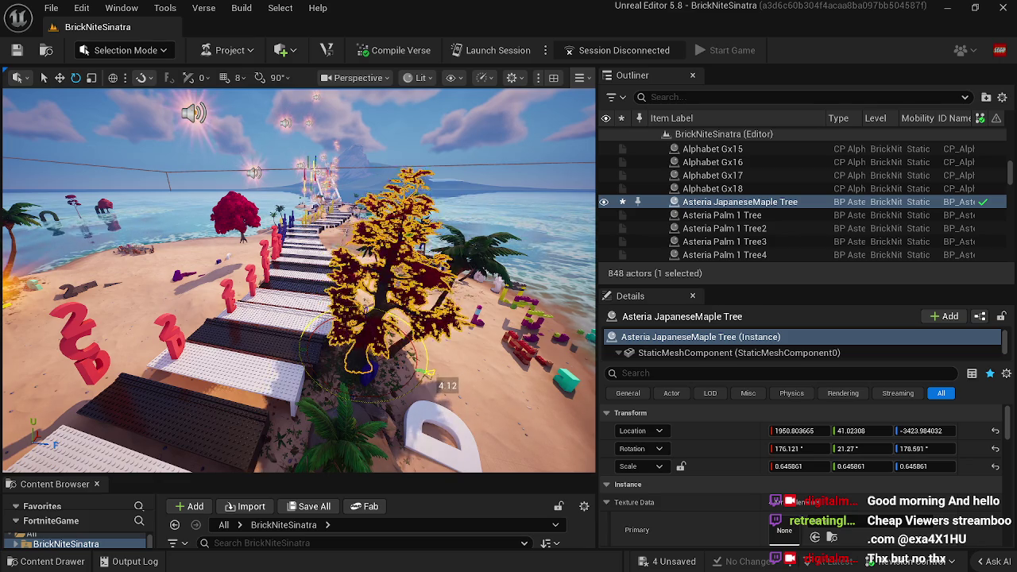
{"action": "left_click", "coordinate": [304, 362]}
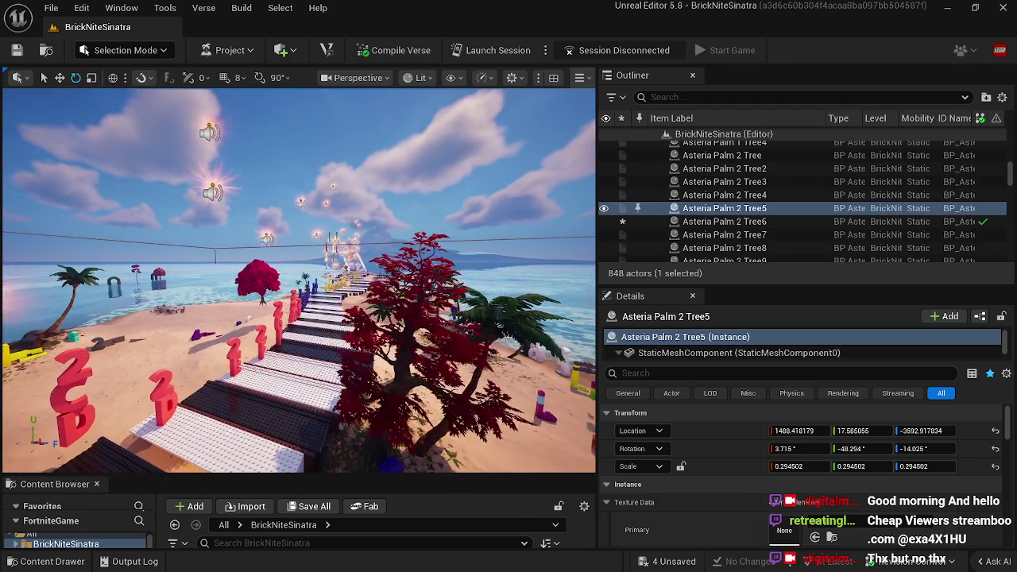
{"action": "key", "text": "w"}
{"action": "key", "text": "w"}
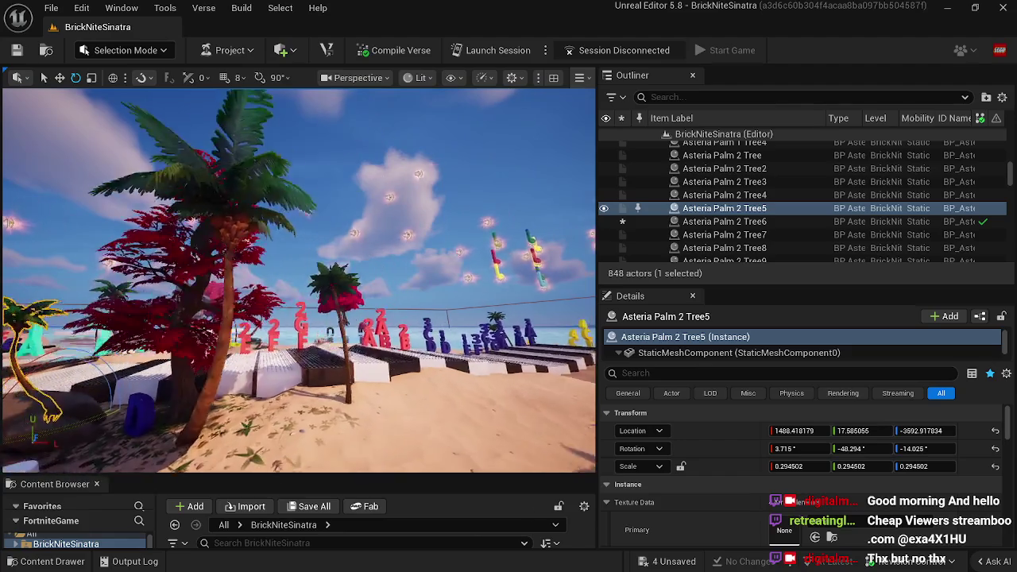
Step: Tilt Asteria PalmTree 4 further and nudge it along its Y axis
{"action": "key", "text": "d"}
{"action": "left_click", "coordinate": [297, 422]}
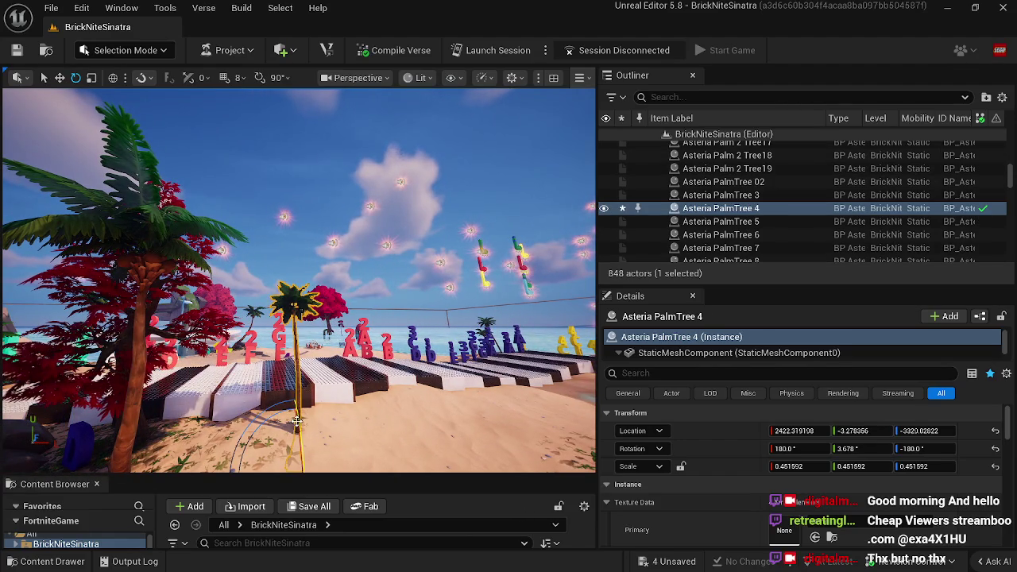
{"action": "mouse_move", "coordinate": [294, 388]}
{"action": "left_mouse_down"}
{"action": "mouse_move", "coordinate": [277, 424]}
{"action": "mouse_move", "coordinate": [262, 420]}
{"action": "left_mouse_up"}
{"action": "key", "text": "s"}
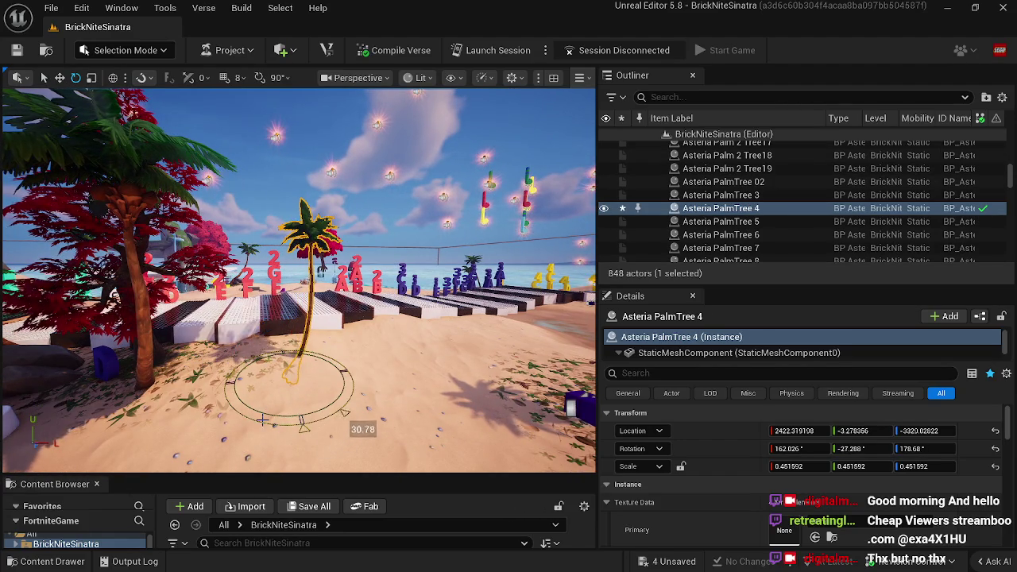
{"action": "key", "text": "d"}
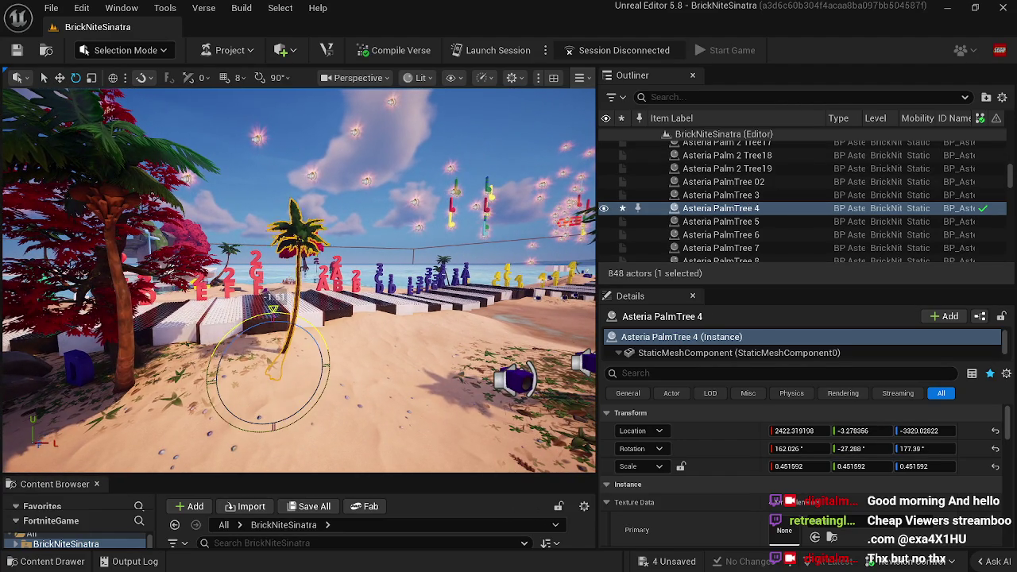
{"action": "mouse_move", "coordinate": [273, 343]}
{"action": "left_mouse_down"}
{"action": "mouse_move", "coordinate": [287, 364]}
{"action": "mouse_move", "coordinate": [273, 382]}
{"action": "left_mouse_up"}
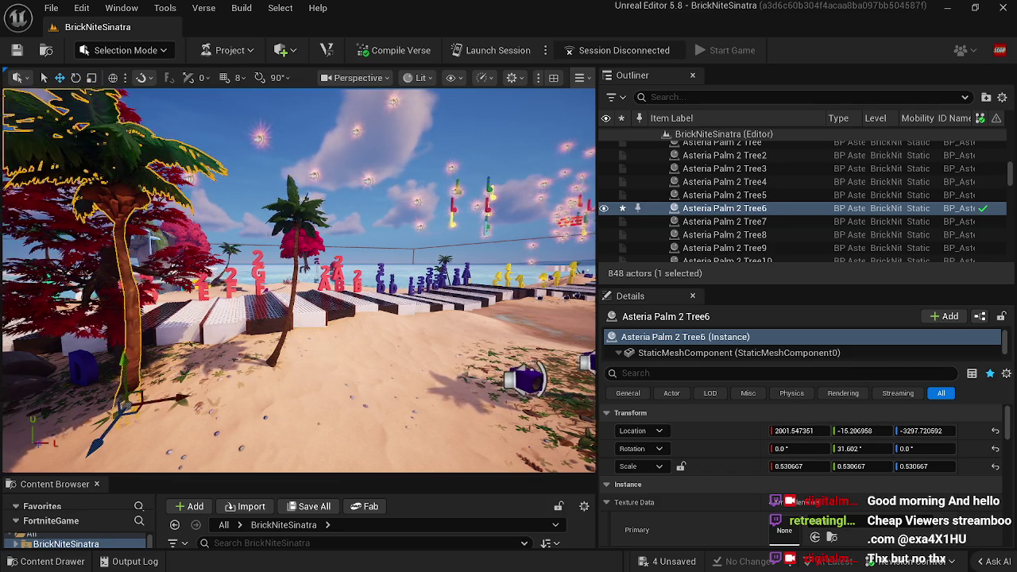
{"action": "key", "text": "f"}
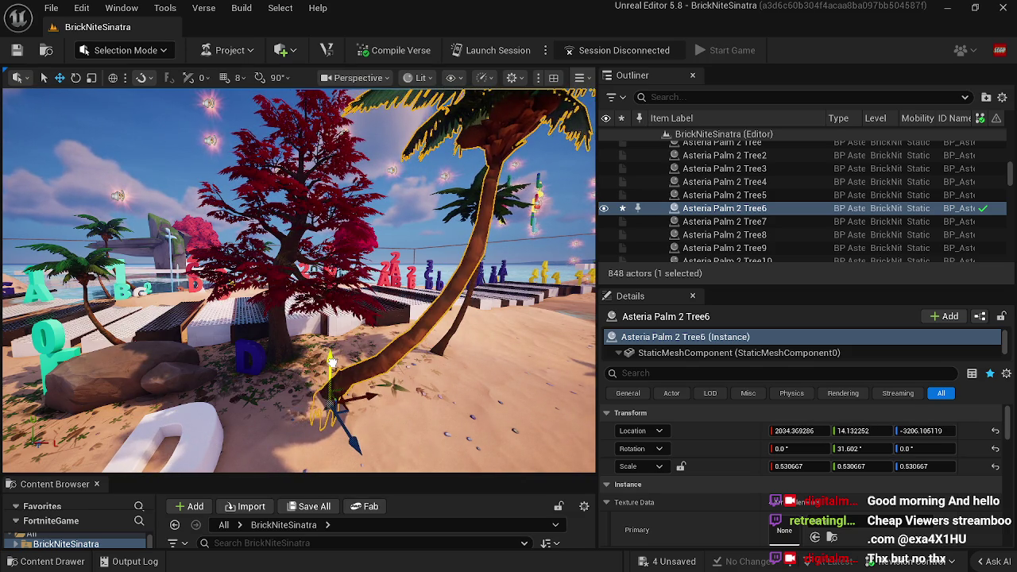
{"action": "left_click", "coordinate": [348, 437]}
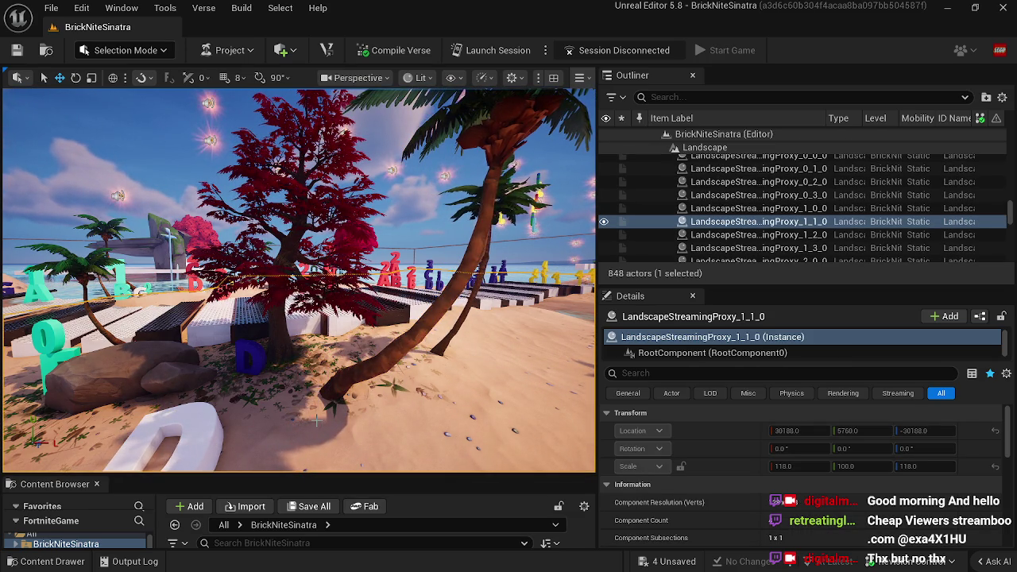
Step: Move the red Hermes WhiteOak Tree B closer along the piano-key slabs
{"action": "left_click", "coordinate": [260, 380]}
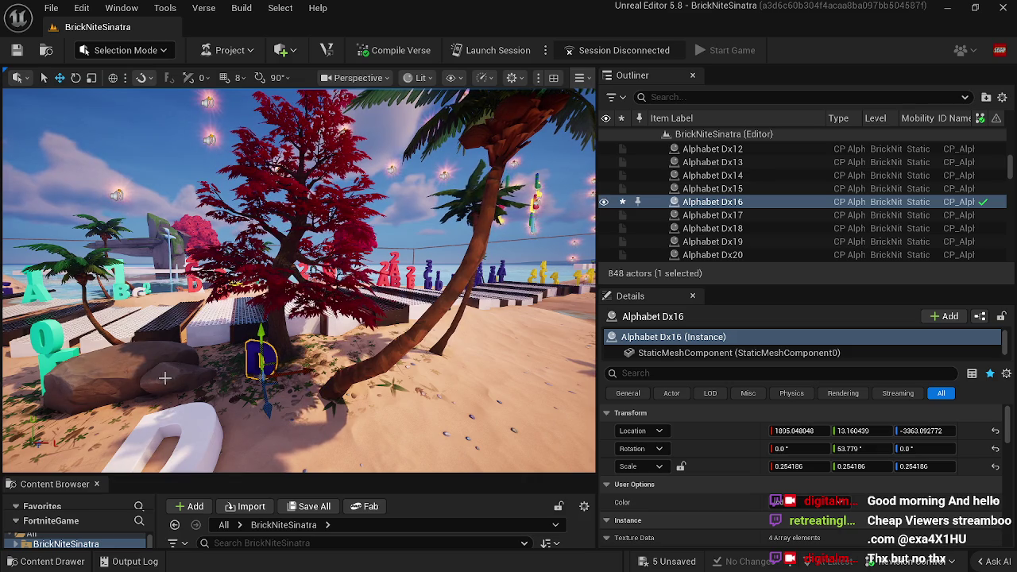
{"action": "left_click", "coordinate": [262, 401]}
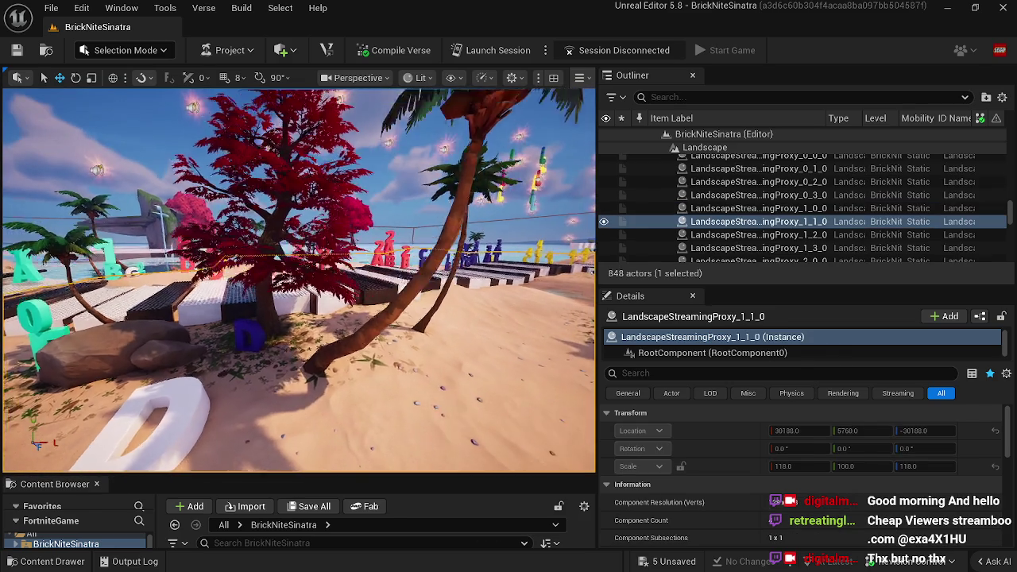
{"action": "key", "text": "w"}
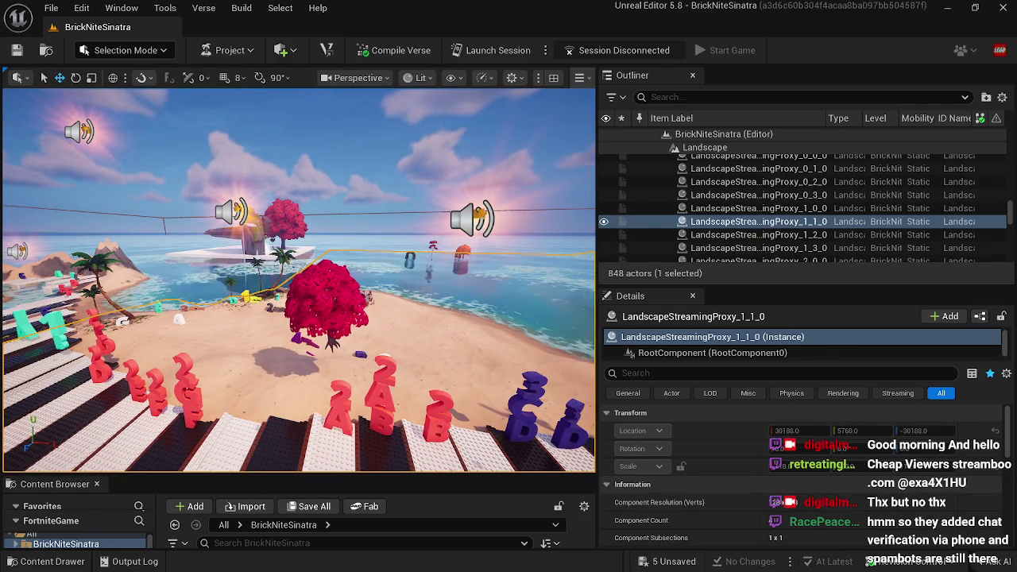
{"action": "left_click", "coordinate": [337, 304]}
{"action": "mouse_move", "coordinate": [384, 349]}
{"action": "left_mouse_down"}
{"action": "mouse_move", "coordinate": [377, 386]}
{"action": "mouse_move", "coordinate": [485, 420]}
{"action": "mouse_move", "coordinate": [488, 461]}
{"action": "mouse_move", "coordinate": [490, 437]}
{"action": "mouse_move", "coordinate": [401, 424]}
{"action": "left_mouse_up"}
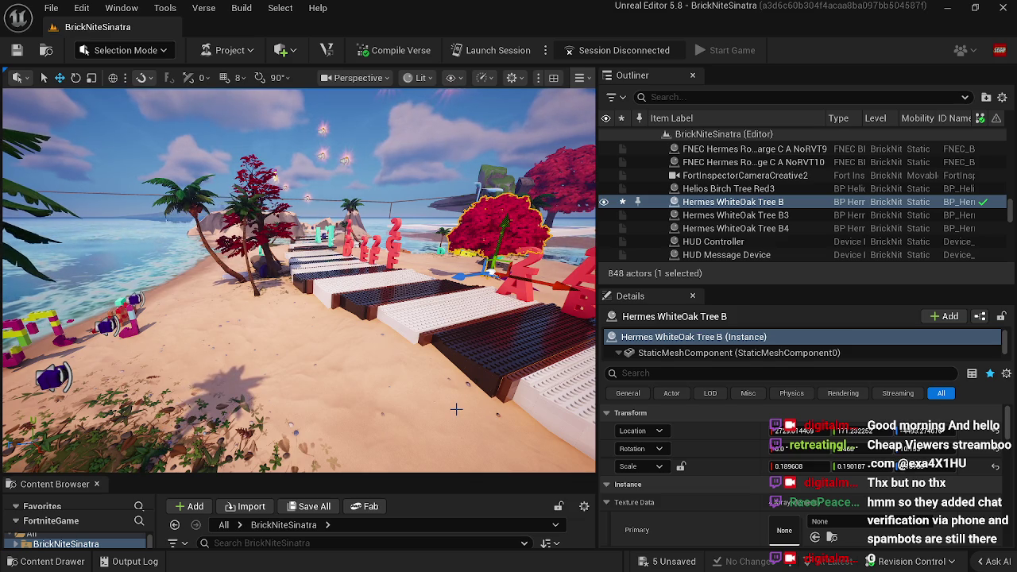
{"action": "mouse_move", "coordinate": [502, 374]}
{"action": "left_mouse_down"}
{"action": "mouse_move", "coordinate": [429, 370]}
{"action": "mouse_move", "coordinate": [477, 358]}
{"action": "left_mouse_up"}
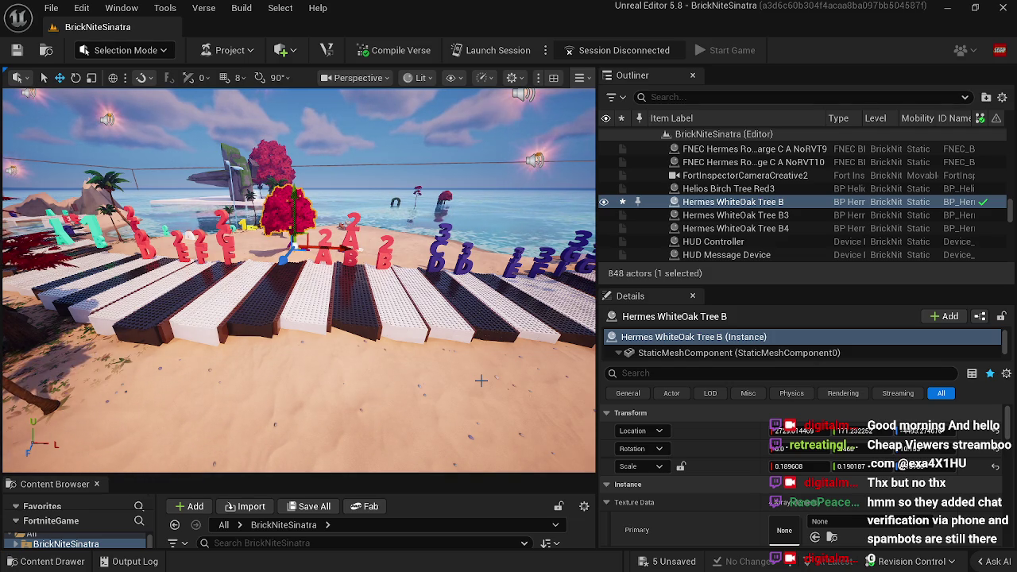
{"action": "left_click_drag", "start_coordinate": [482, 378], "coordinate": [540, 132]}
{"action": "left_click", "coordinate": [539, 133]}
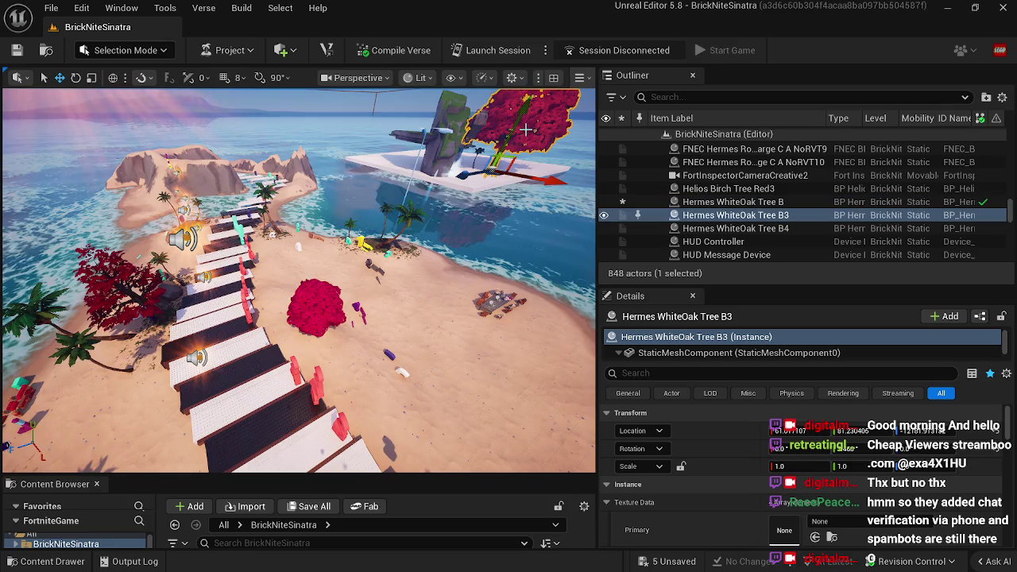
{"action": "left_click", "coordinate": [477, 262]}
{"action": "left_click_drag", "start_coordinate": [477, 262], "coordinate": [572, 243]}
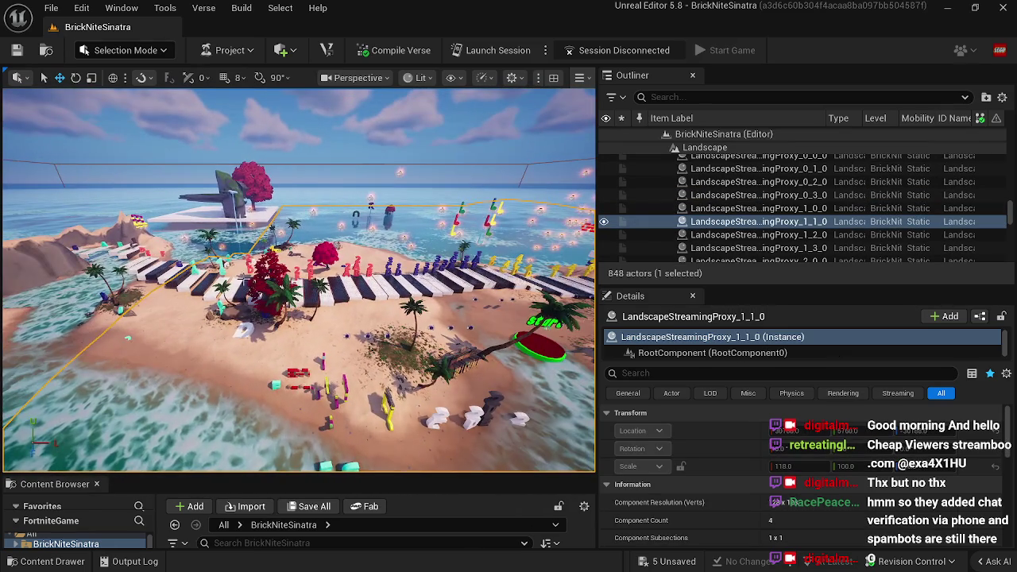
{"action": "left_click", "coordinate": [694, 138]}
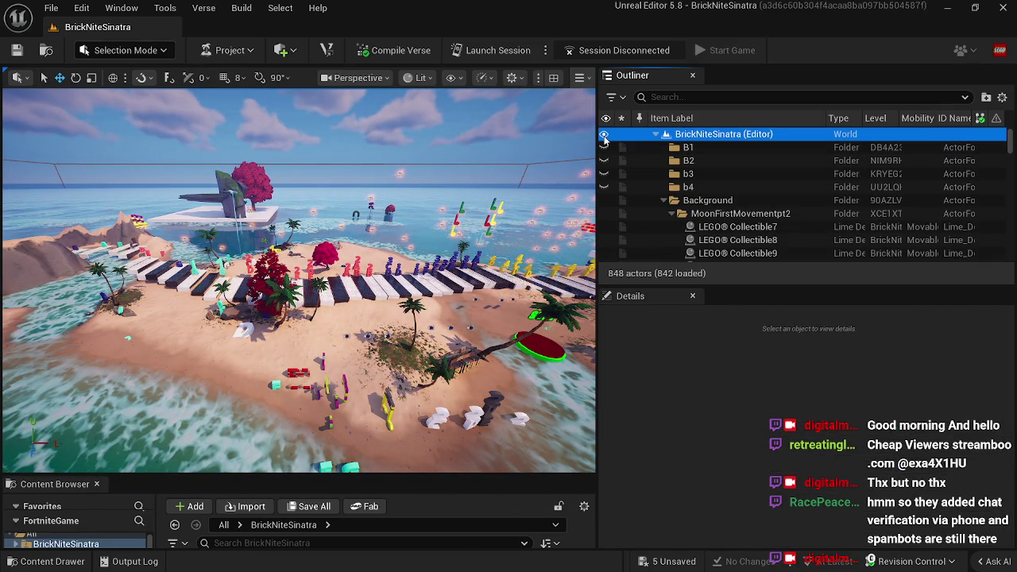
Step: Nudge the Classic Bouncer3 pad slightly sideways
{"action": "left_click", "coordinate": [606, 135]}
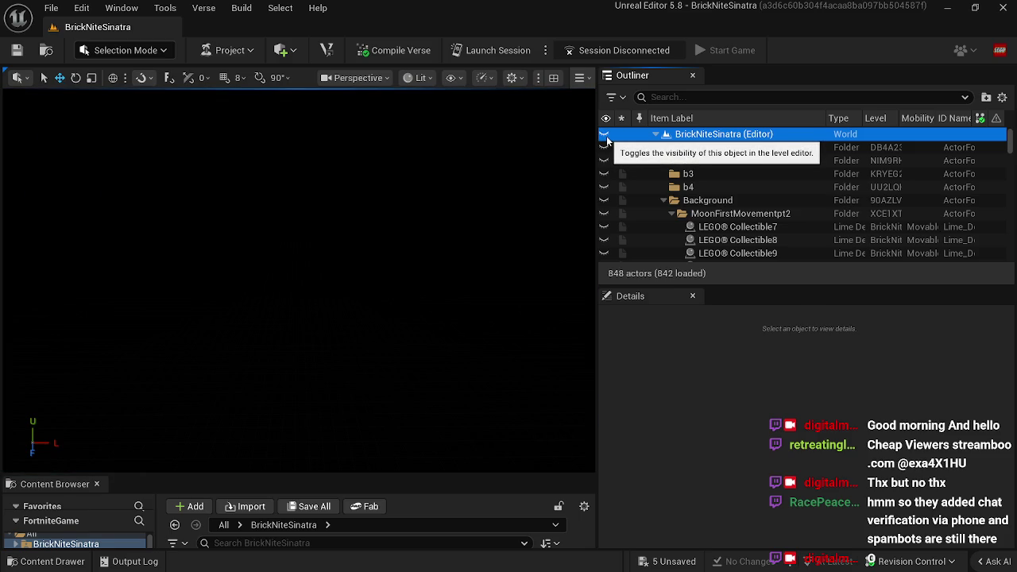
{"action": "left_click", "coordinate": [604, 133]}
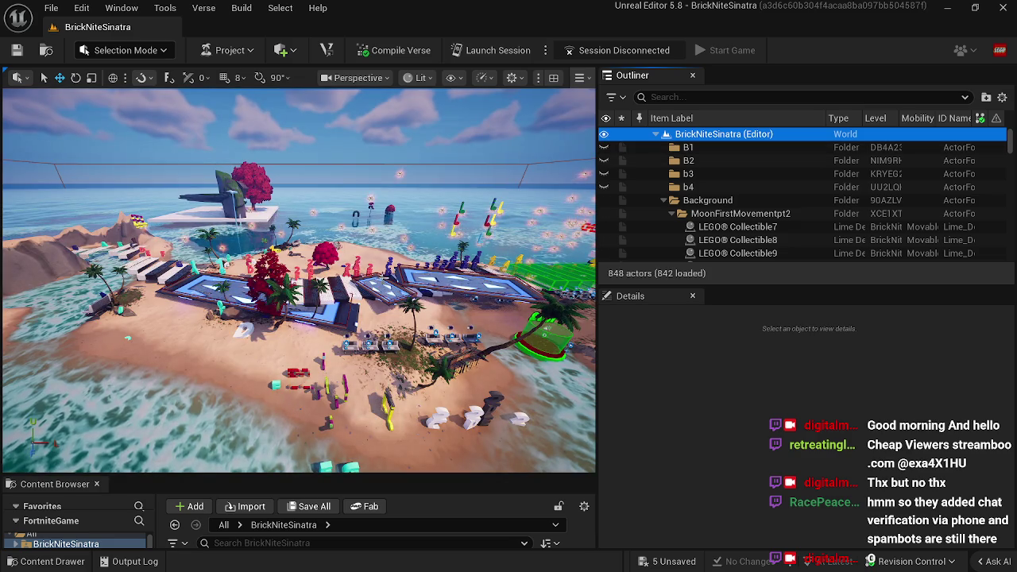
{"action": "key", "text": "w"}
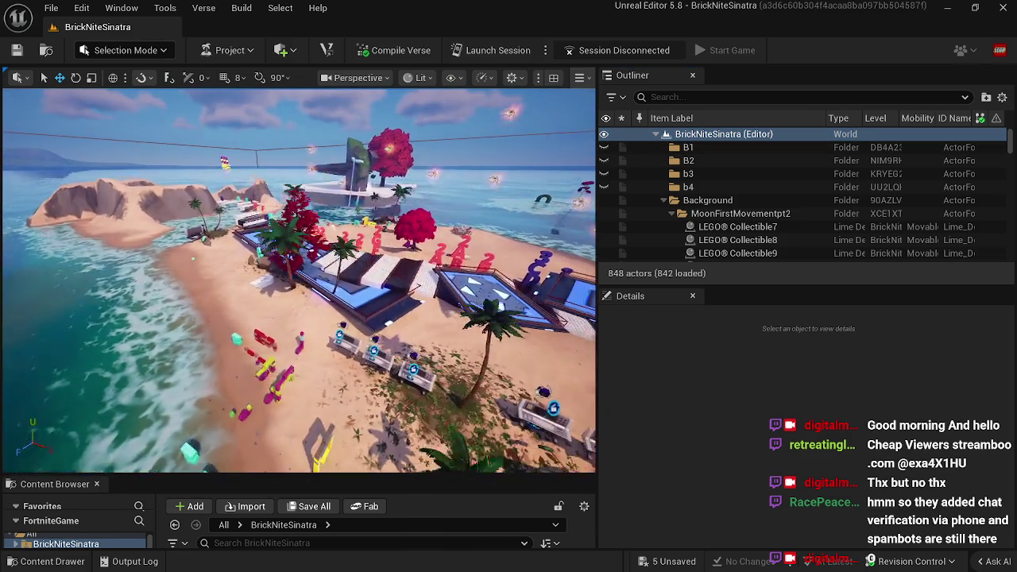
{"action": "left_click", "coordinate": [125, 215]}
{"action": "key", "text": "f"}
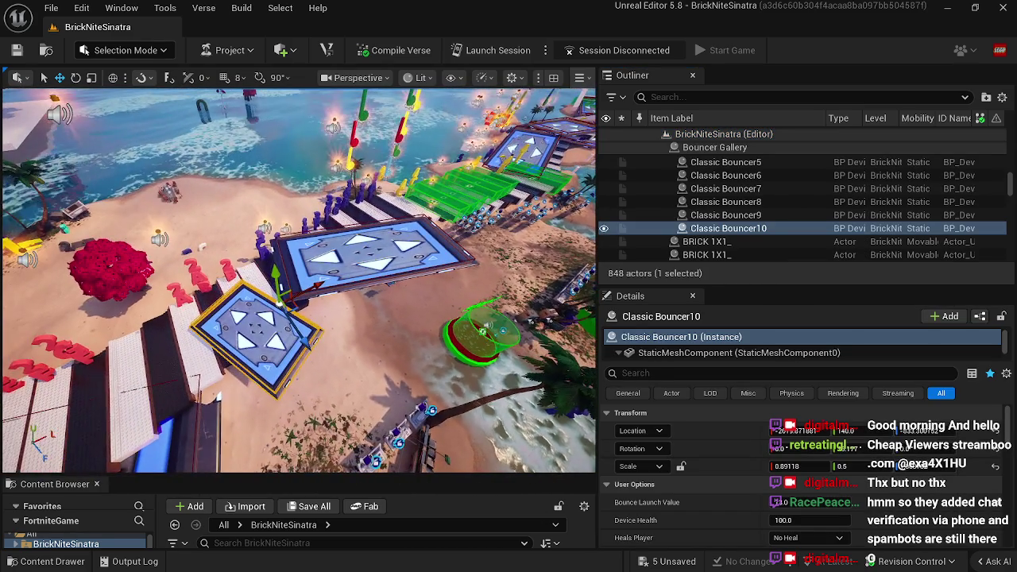
{"action": "key", "text": "d"}
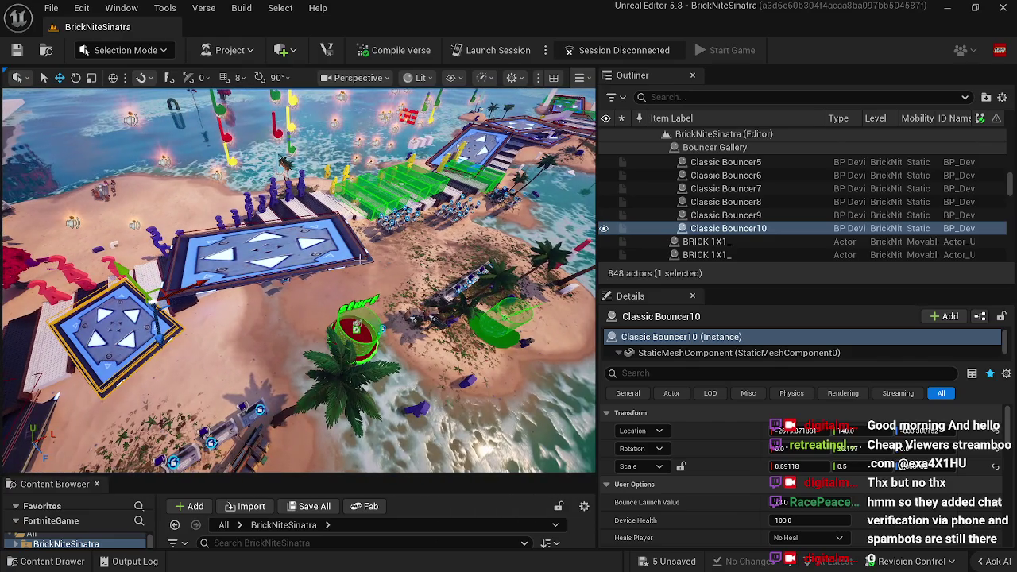
{"action": "left_click", "coordinate": [302, 258]}
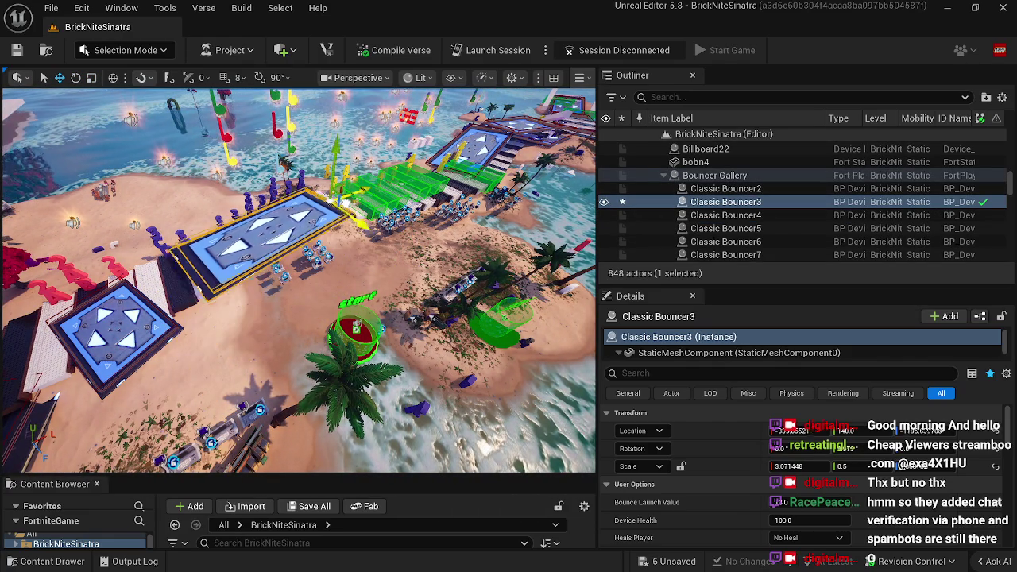
{"action": "mouse_move", "coordinate": [340, 216]}
{"action": "left_mouse_down"}
{"action": "mouse_move", "coordinate": [310, 243]}
{"action": "mouse_move", "coordinate": [332, 264]}
{"action": "left_mouse_up"}
Step: Scale the small Classic Bouncer10 pad up to about 1.82
{"action": "left_click", "coordinate": [270, 254]}
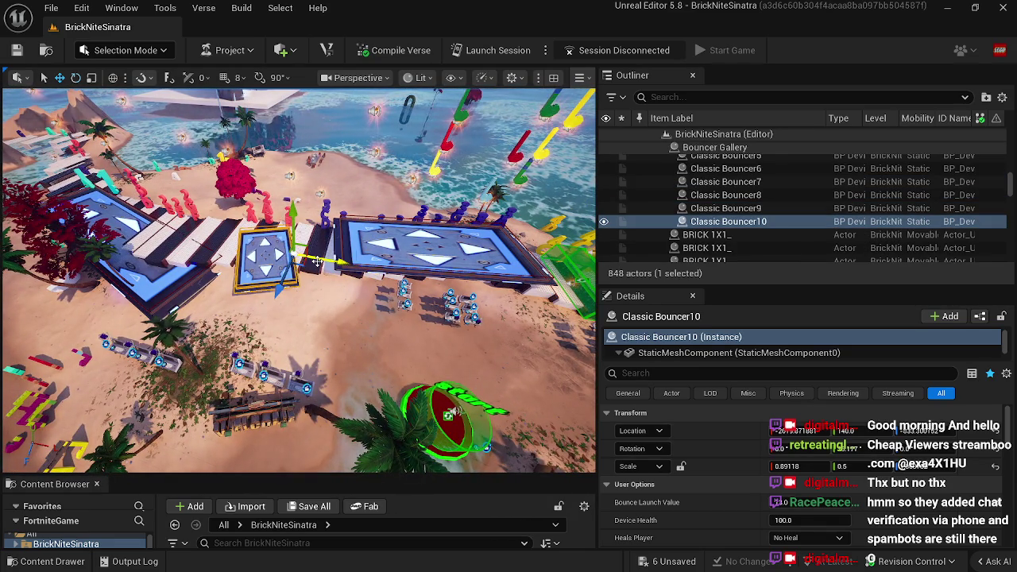
{"action": "key", "text": "r"}
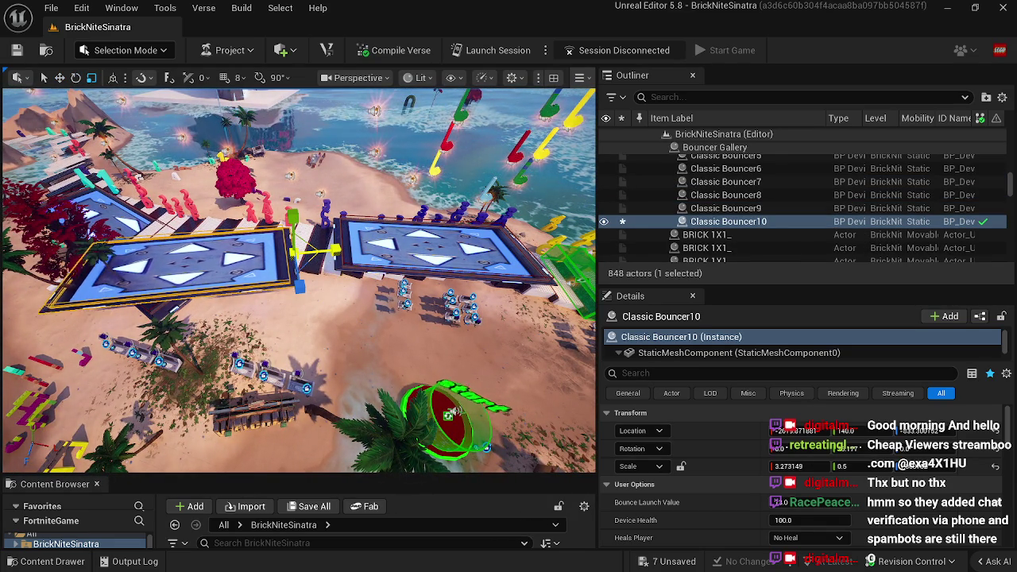
{"action": "left_click_drag", "start_coordinate": [343, 247], "coordinate": [338, 119]}
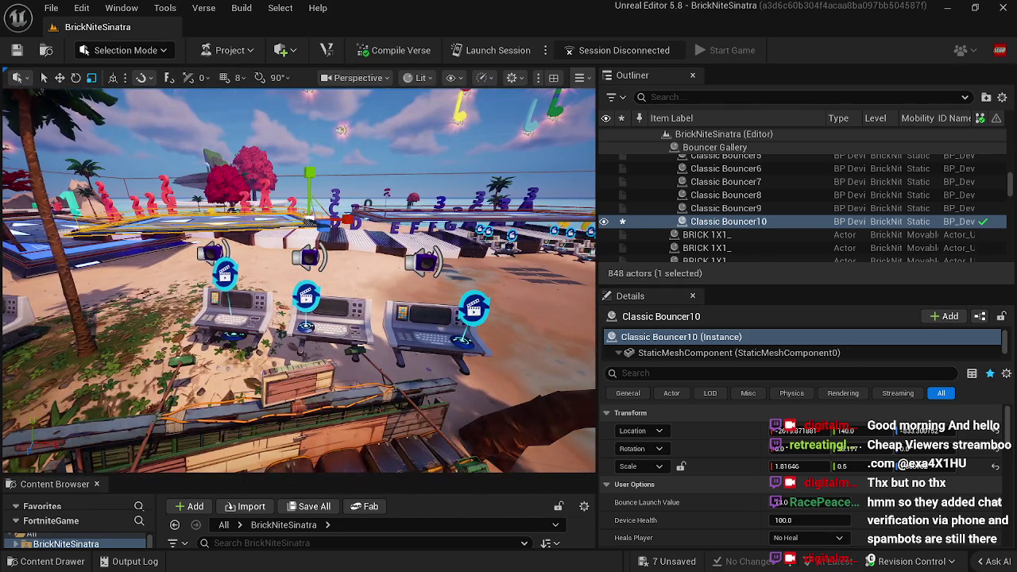
Step: Delete Classic Bouncer10, Classic Bouncer2 and Classic Bouncer4, confirming each removal
{"action": "key", "text": "Delete"}
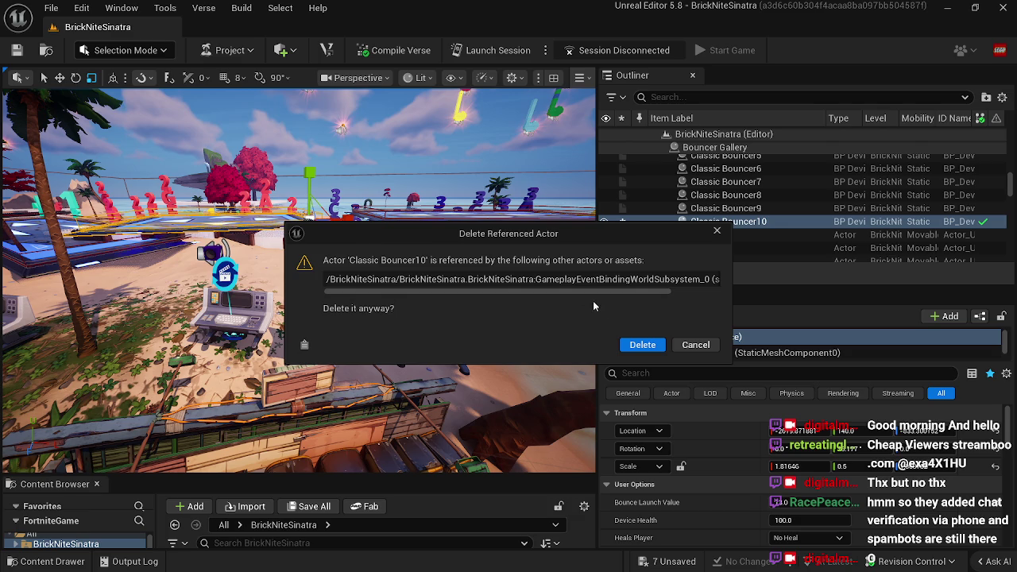
{"action": "left_click", "coordinate": [643, 344]}
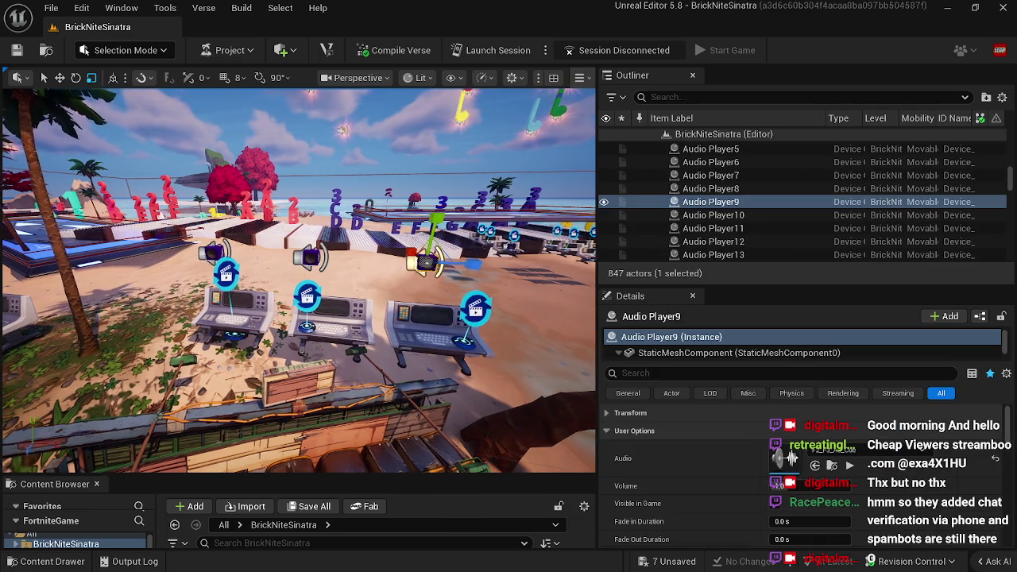
{"action": "left_click_drag", "start_coordinate": [298, 278], "coordinate": [329, 318]}
{"action": "left_click", "coordinate": [231, 254]}
{"action": "key", "text": "Delete"}
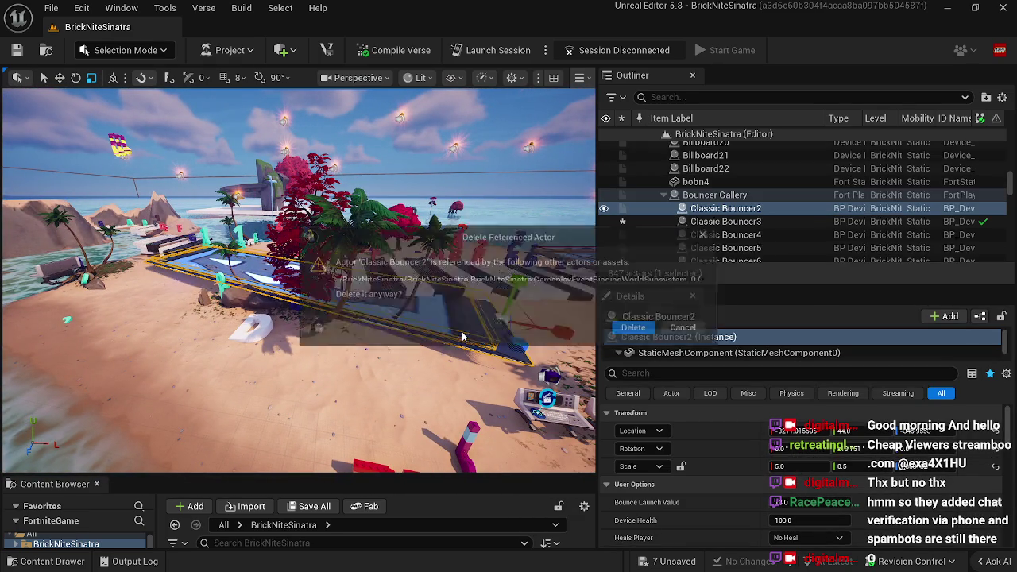
{"action": "left_click", "coordinate": [642, 345]}
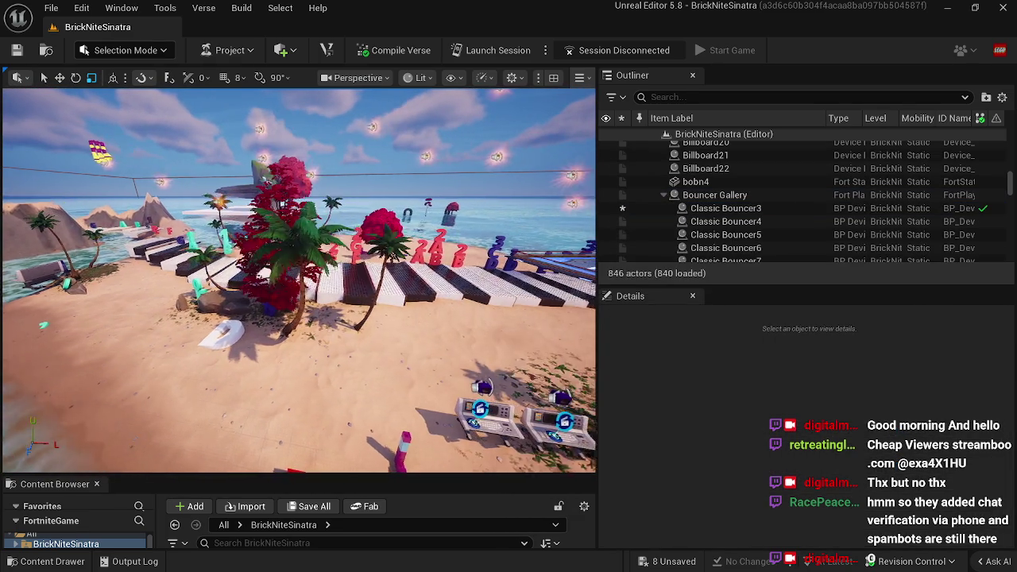
{"action": "mouse_move", "coordinate": [298, 278]}
{"action": "left_mouse_down"}
{"action": "mouse_move", "coordinate": [266, 285]}
{"action": "mouse_move", "coordinate": [317, 278]}
{"action": "mouse_move", "coordinate": [285, 278]}
{"action": "mouse_move", "coordinate": [301, 278]}
{"action": "left_mouse_up"}
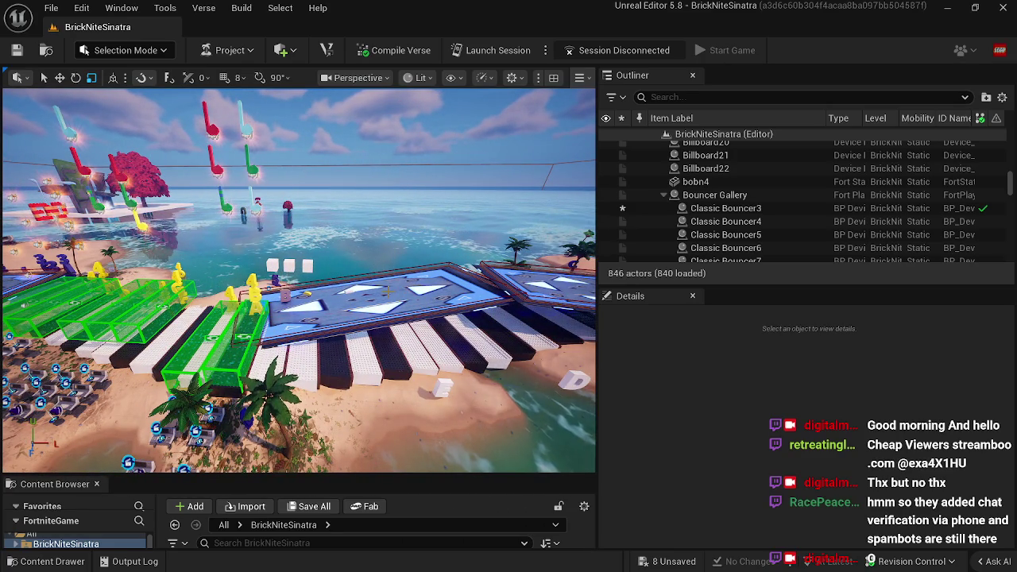
{"action": "left_click", "coordinate": [465, 285]}
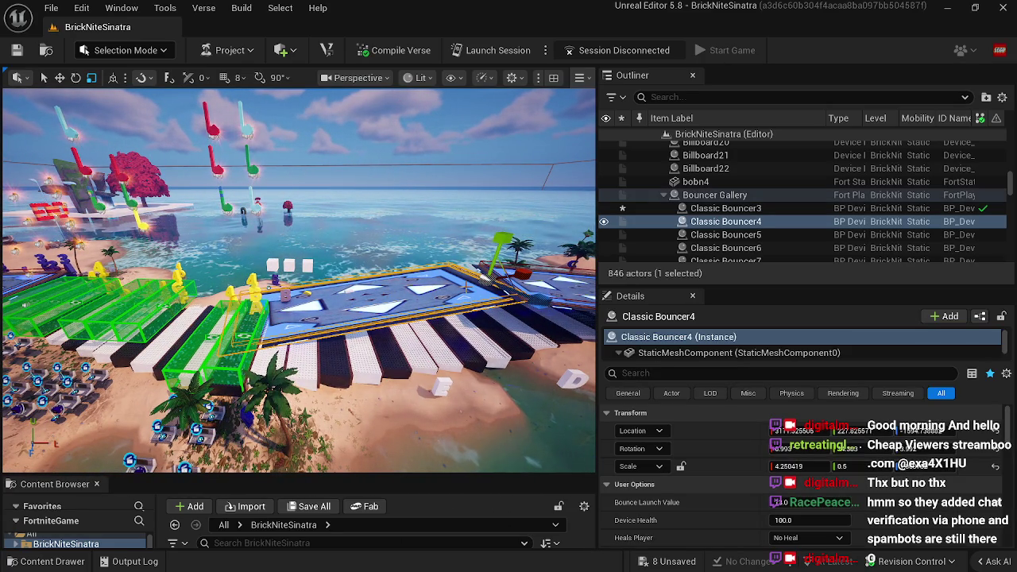
{"action": "key", "text": "Delete"}
{"action": "left_click", "coordinate": [650, 344]}
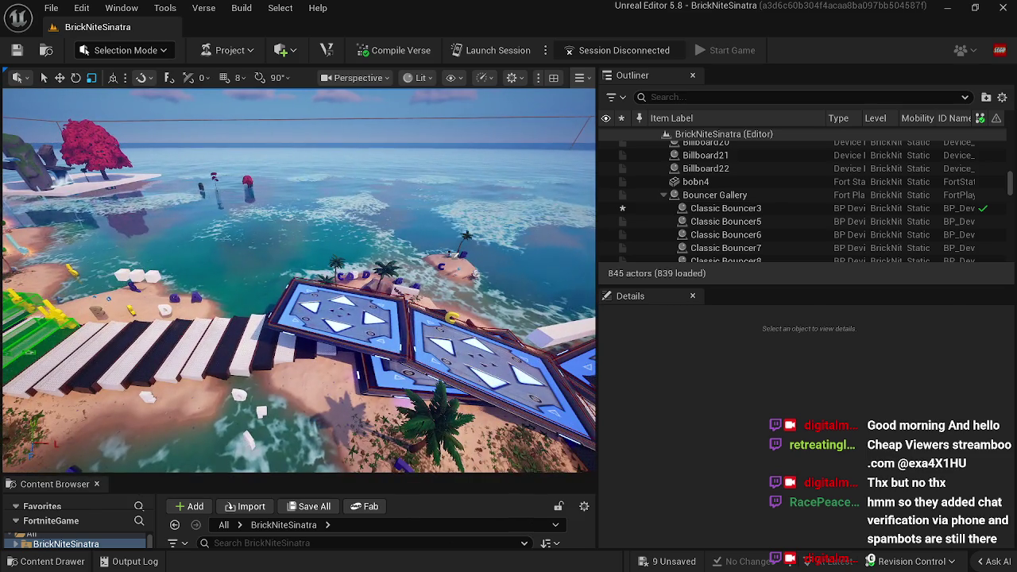
Step: Delete Classic Bouncer9, 8, 6 and 7, keeping Bouncer3 and Bouncer5
{"action": "left_click", "coordinate": [382, 334]}
{"action": "key", "text": "Delete"}
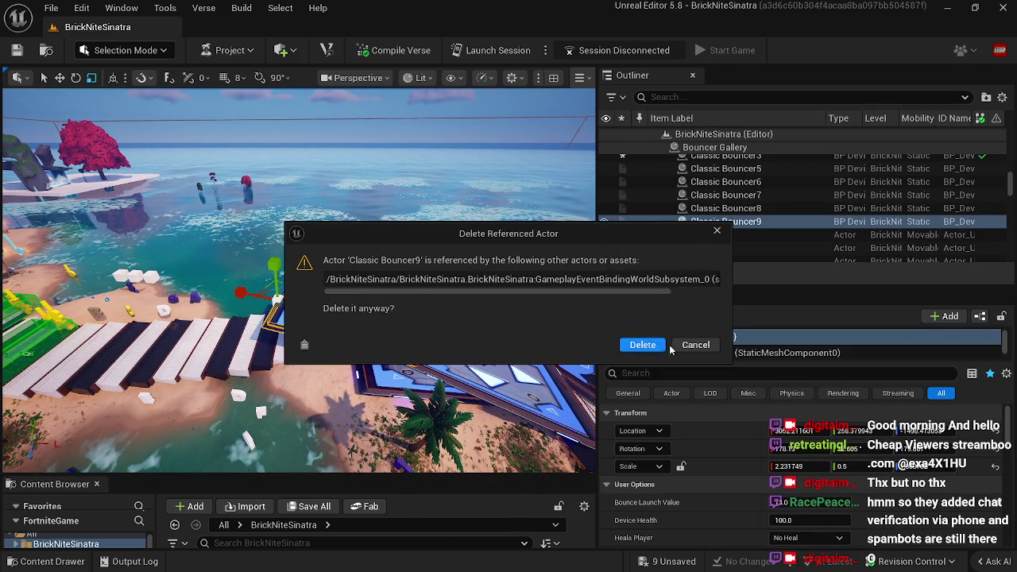
{"action": "left_click", "coordinate": [642, 345]}
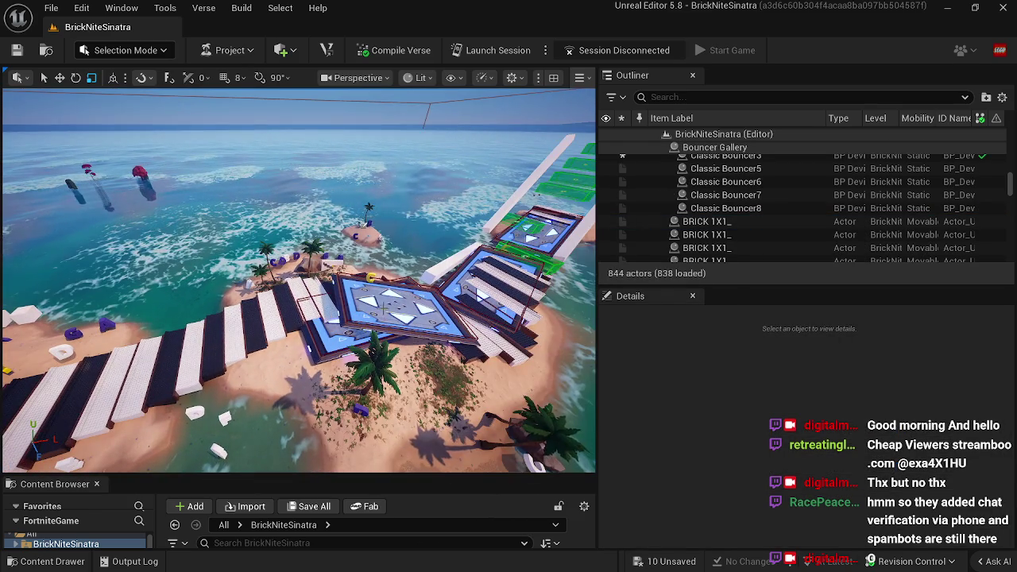
{"action": "left_click", "coordinate": [382, 314]}
{"action": "key", "text": "Delete"}
{"action": "left_click", "coordinate": [643, 345]}
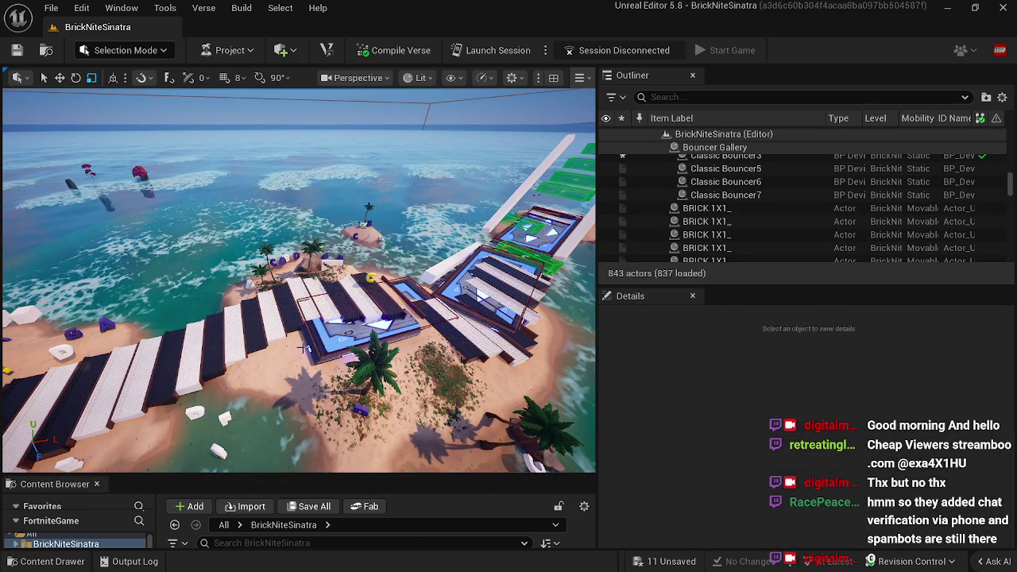
{"action": "left_click", "coordinate": [473, 334]}
{"action": "key", "text": "Delete"}
{"action": "left_click", "coordinate": [642, 345]}
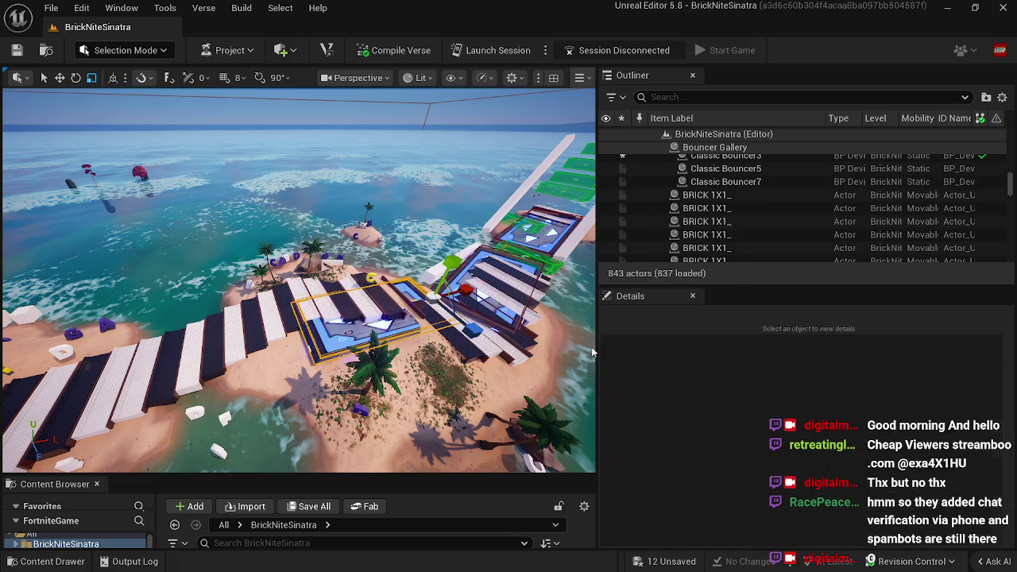
{"action": "left_click", "coordinate": [455, 292]}
{"action": "key", "text": "Delete"}
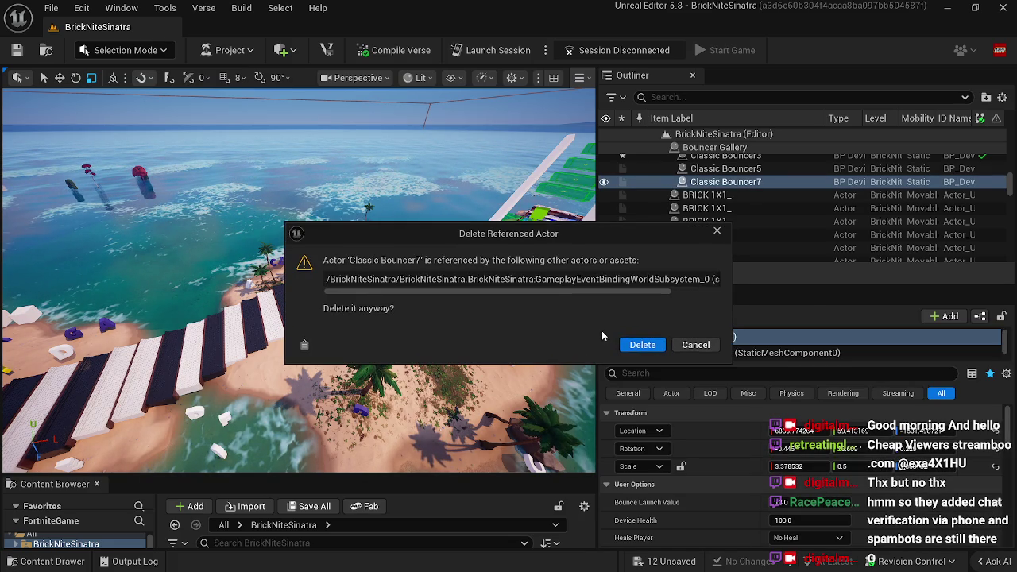
{"action": "left_click", "coordinate": [642, 344]}
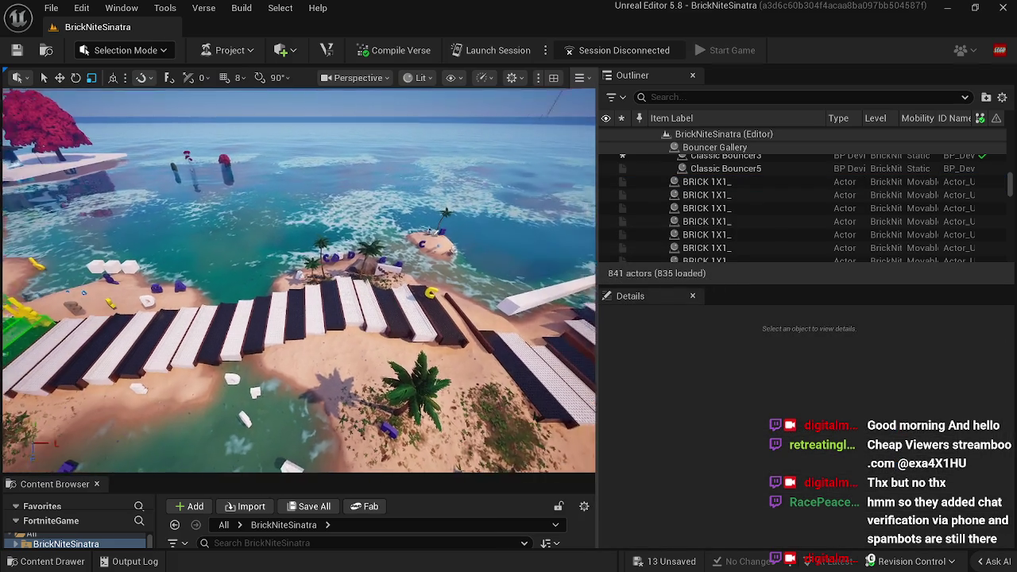
{"action": "key", "text": "d"}
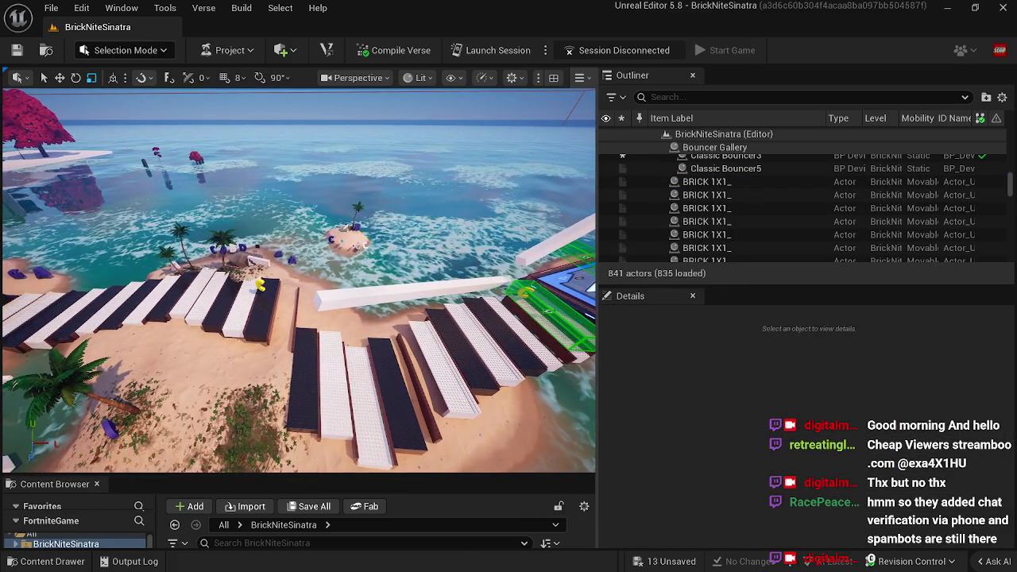
{"action": "left_click", "coordinate": [468, 280]}
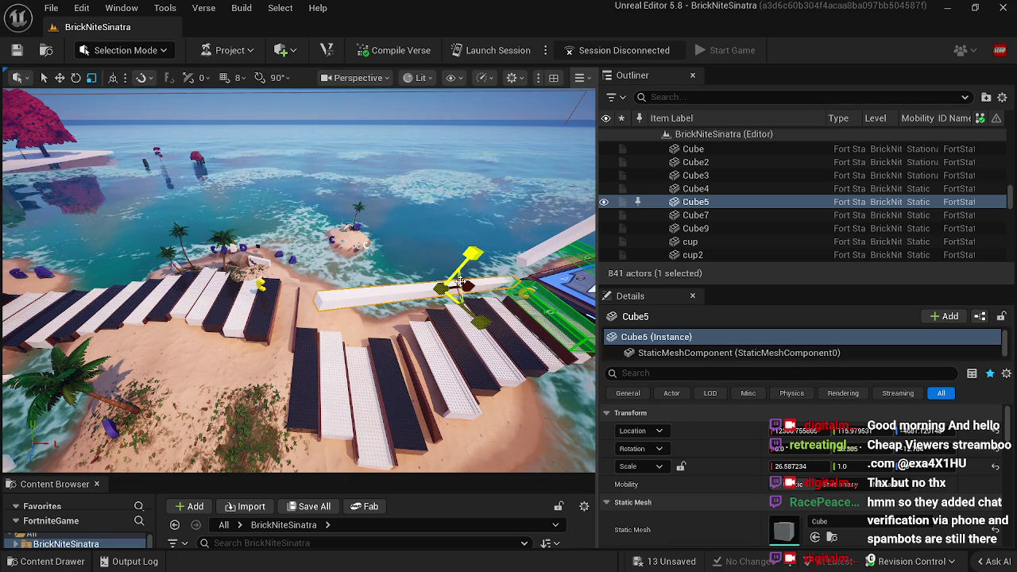
Step: Remove the white beams Cube5, Cube4 and Cube9, leaving 838 actors in the level
{"action": "key", "text": "Delete"}
{"action": "left_click", "coordinate": [460, 281]}
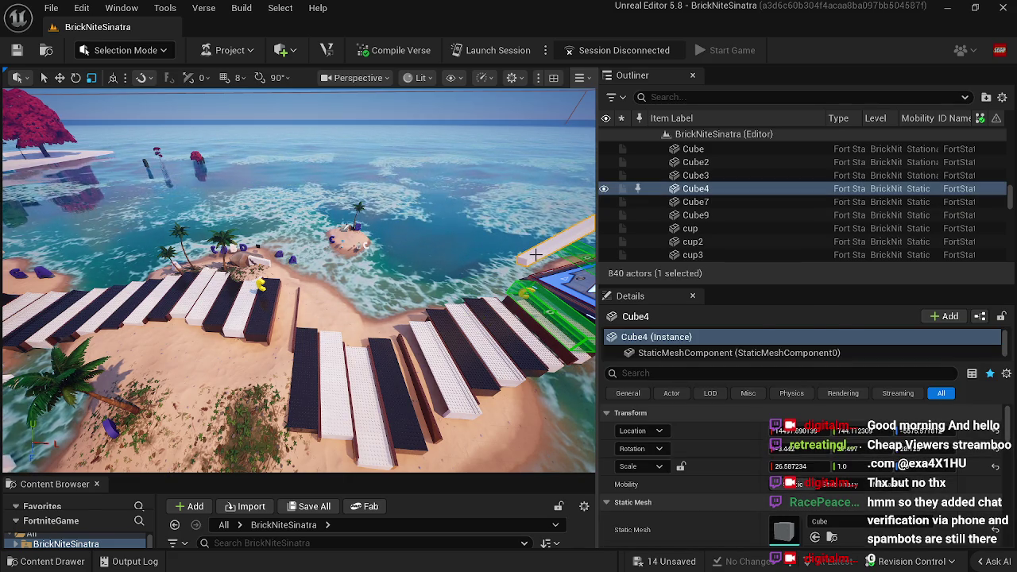
{"action": "key", "text": "Delete"}
{"action": "key", "text": "d"}
{"action": "left_click", "coordinate": [473, 182]}
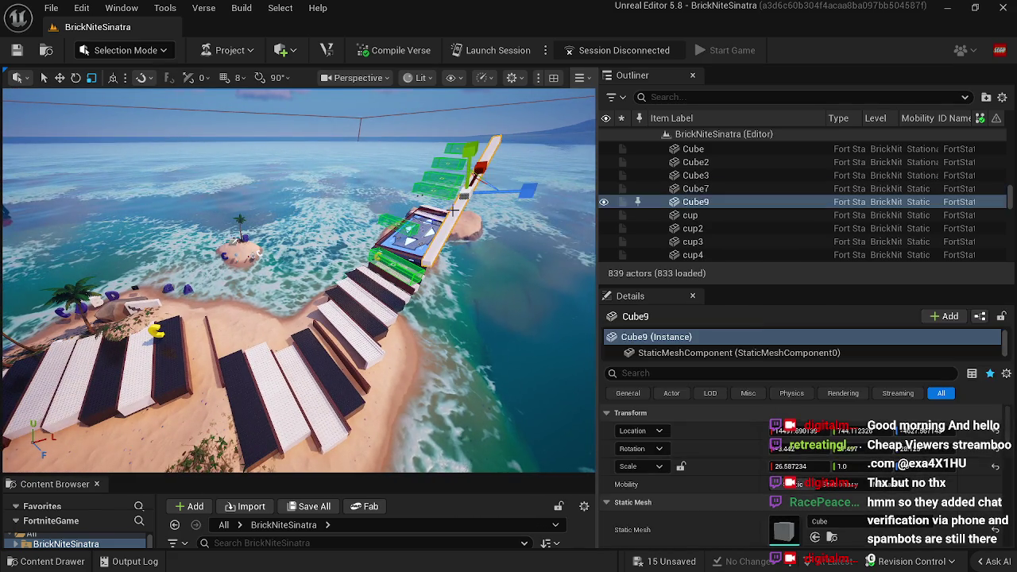
{"action": "key", "text": "Delete"}
{"action": "key", "text": "a"}
{"action": "key", "text": "w"}
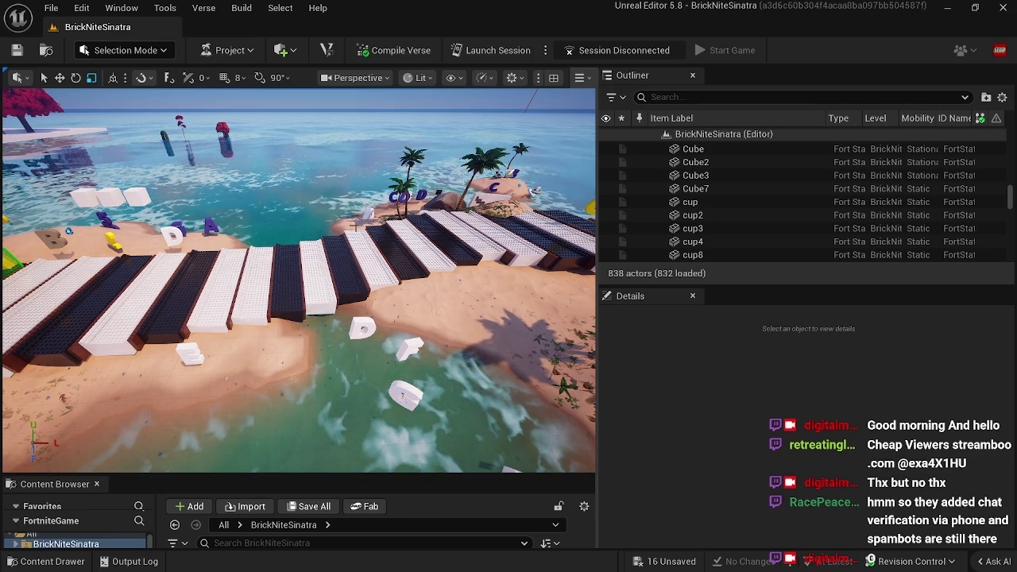
{"action": "left_click_drag", "start_coordinate": [325, 236], "coordinate": [298, 204]}
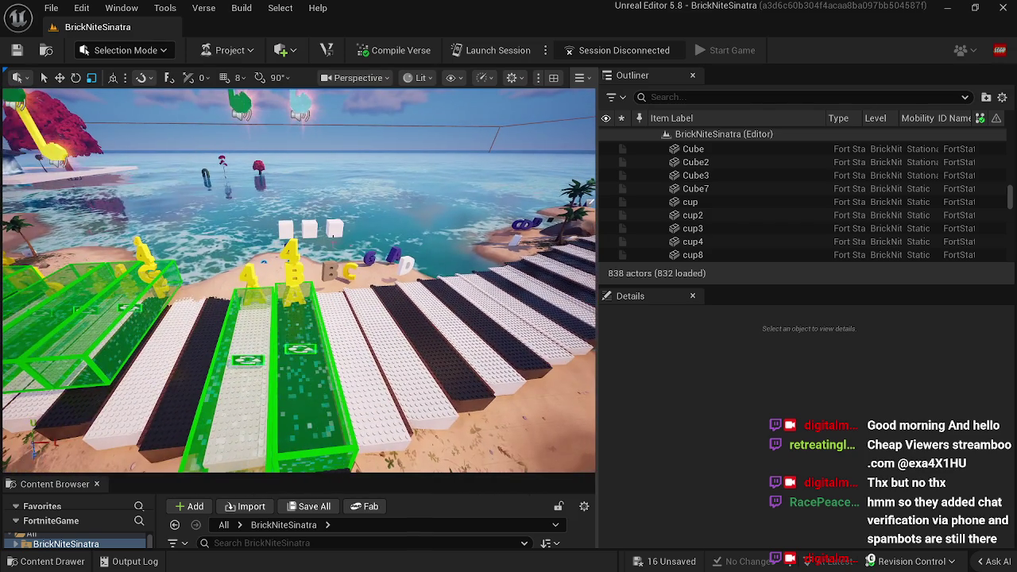
Step: Hide all 16 Mutator Zones over the piano keys
{"action": "left_click", "coordinate": [298, 346]}
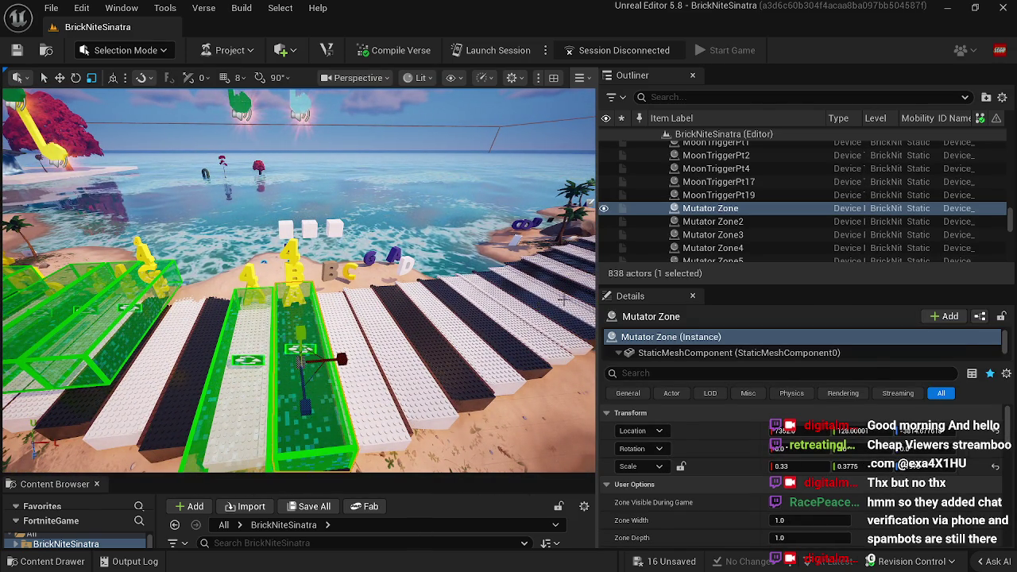
{"action": "left_click", "coordinate": [616, 237], "text": "shift"}
{"action": "left_click", "coordinate": [604, 208]}
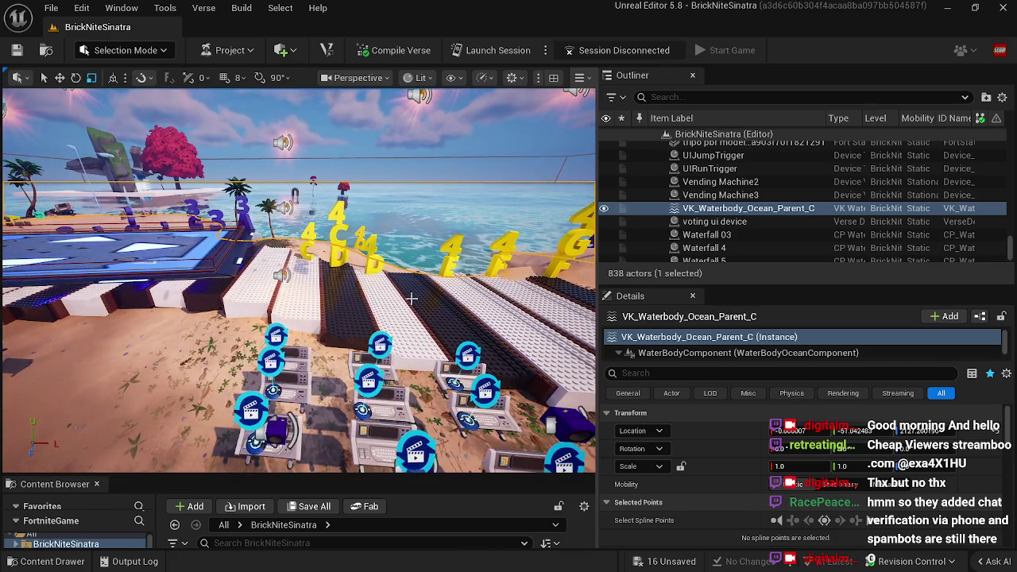
Step: Select Cinematic Sequence Device49 and locate its sequence in the SERPT4 folder
{"action": "left_click", "coordinate": [290, 368]}
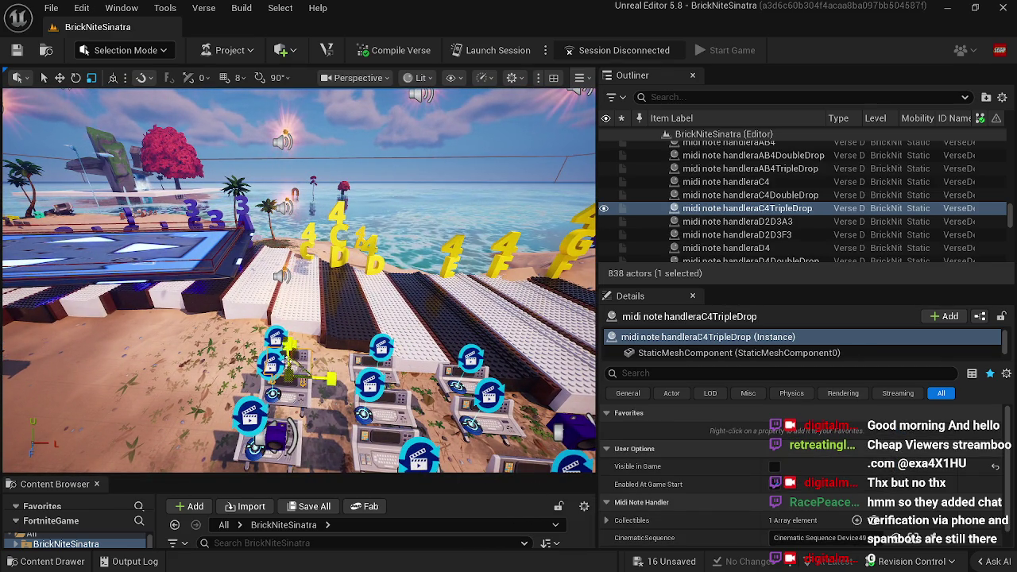
{"action": "left_click", "coordinate": [288, 356]}
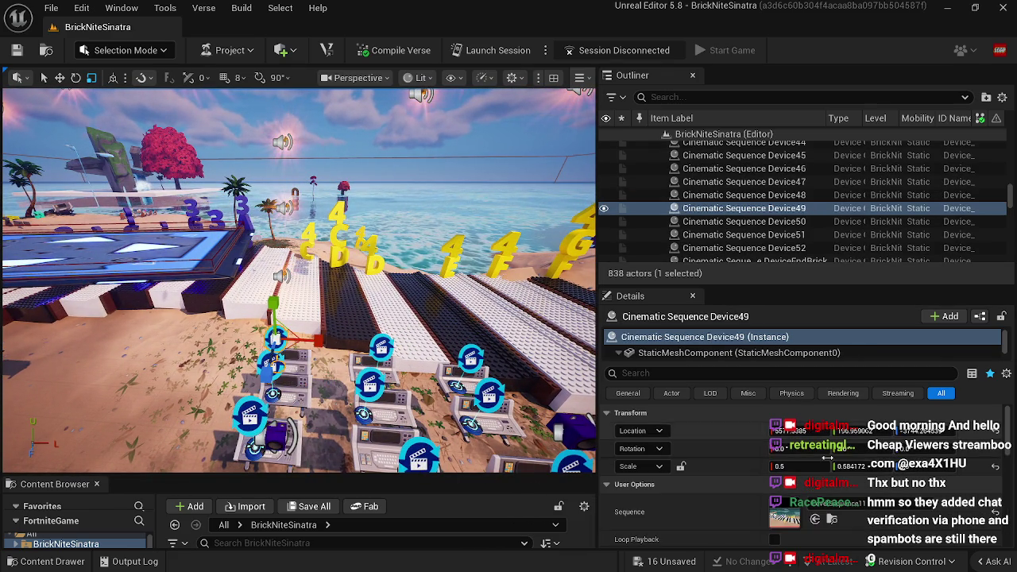
{"action": "left_click", "coordinate": [832, 518]}
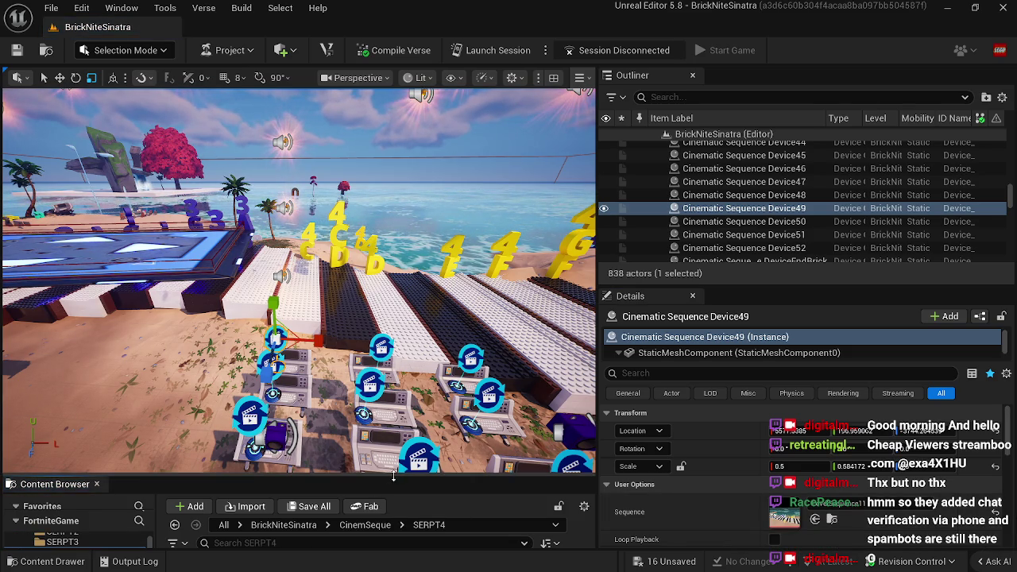
Step: Open LevelSequence11 in Sequencer and scrub through LEGO Collectible63's animation
{"action": "left_click_drag", "start_coordinate": [389, 475], "coordinate": [388, 372]}
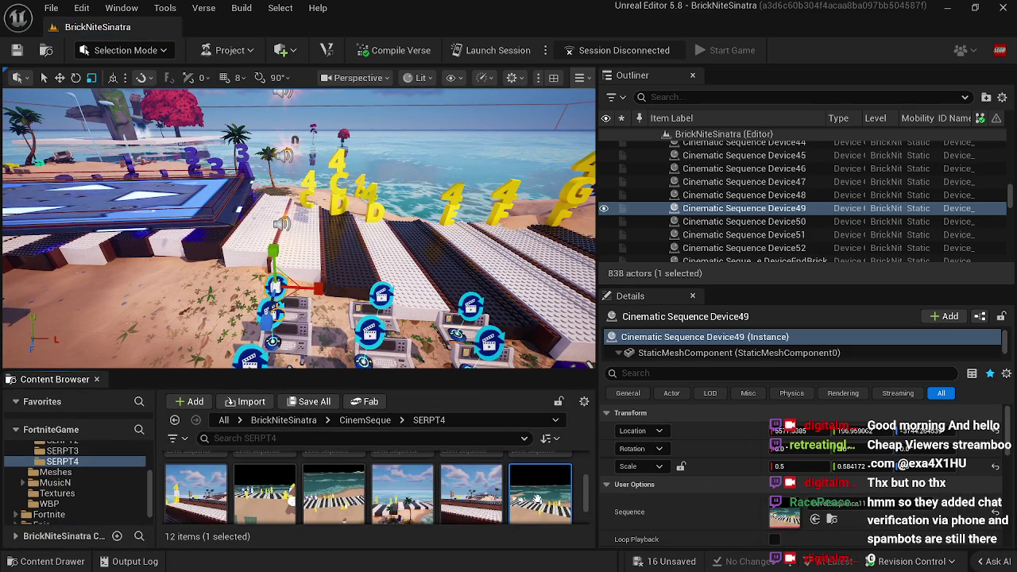
{"action": "double_click", "coordinate": [537, 498]}
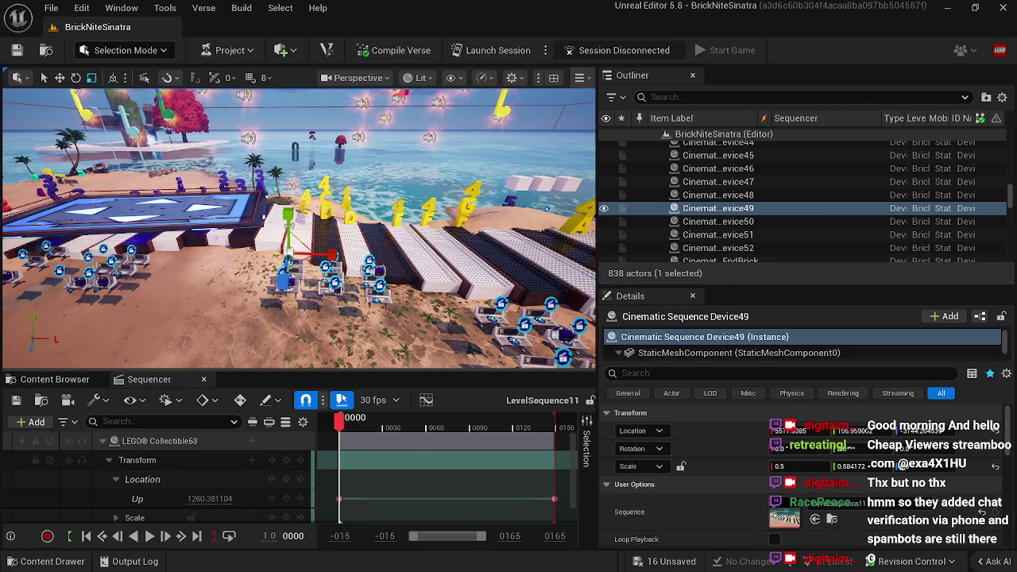
{"action": "left_click_drag", "start_coordinate": [340, 420], "coordinate": [579, 429]}
{"action": "left_click_drag", "start_coordinate": [347, 292], "coordinate": [346, 293]}
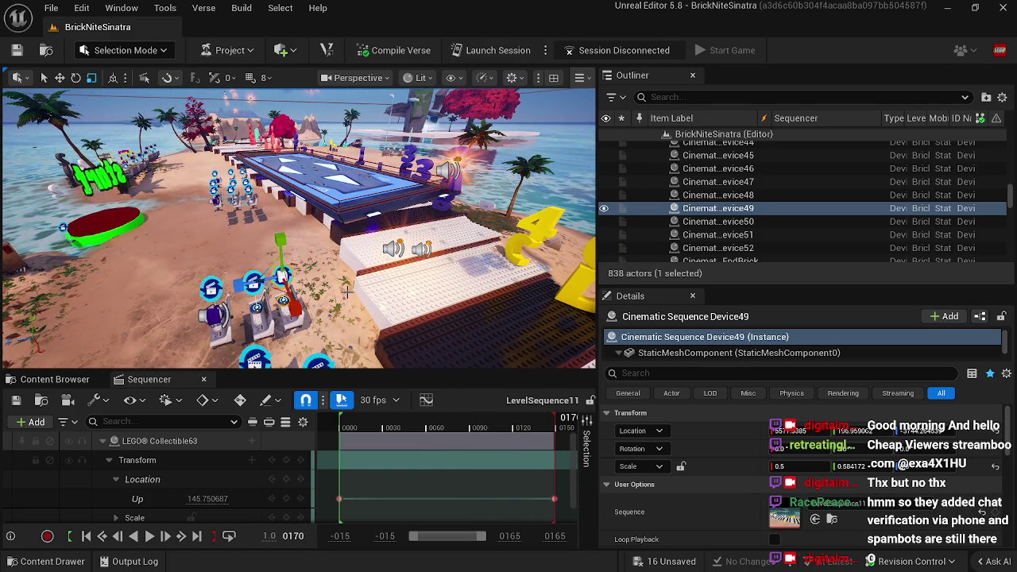
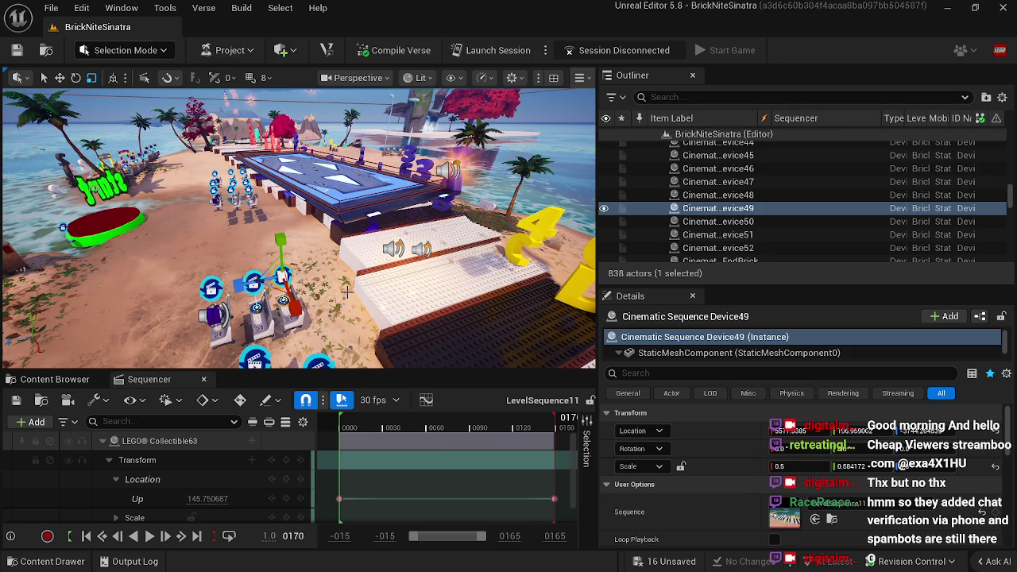
Step: Select the Classic Bouncer3 platform over the piano keys and set its Scale X to 0.33
{"action": "scroll", "coordinate": [347, 292], "scroll_direction": "up", "scroll_amount": 3}
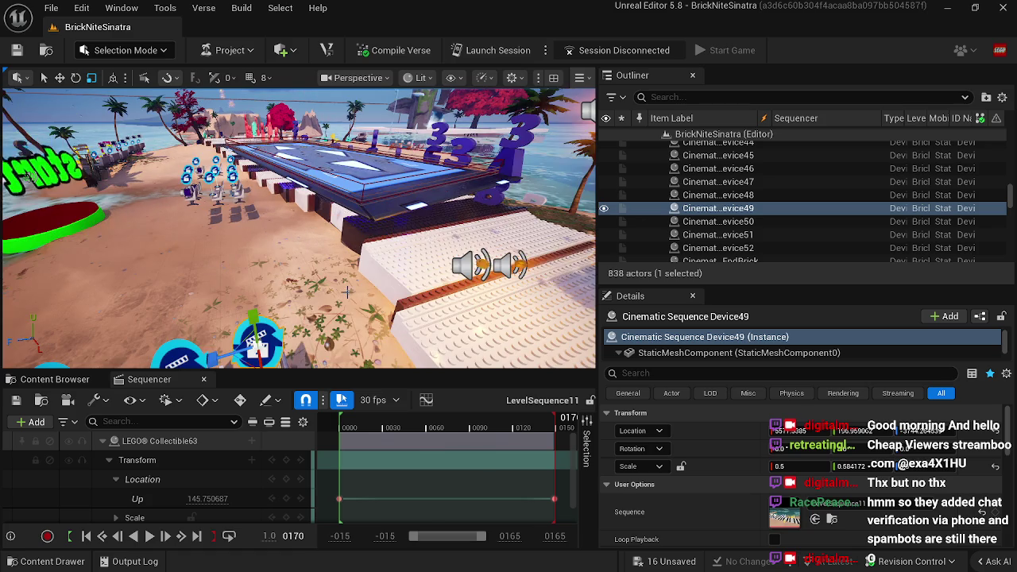
{"action": "left_click", "coordinate": [332, 181]}
{"action": "left_click_drag", "start_coordinate": [783, 466], "coordinate": [747, 466]}
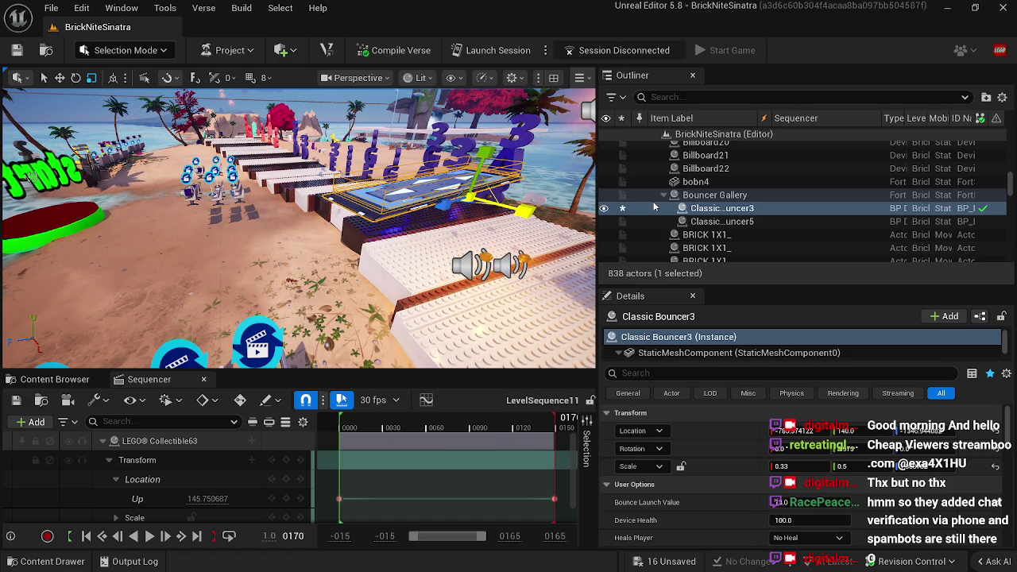
Step: Scrub the Sequencer to preview the collectible's rise, stepping back to frame 91
{"action": "key", "text": "d"}
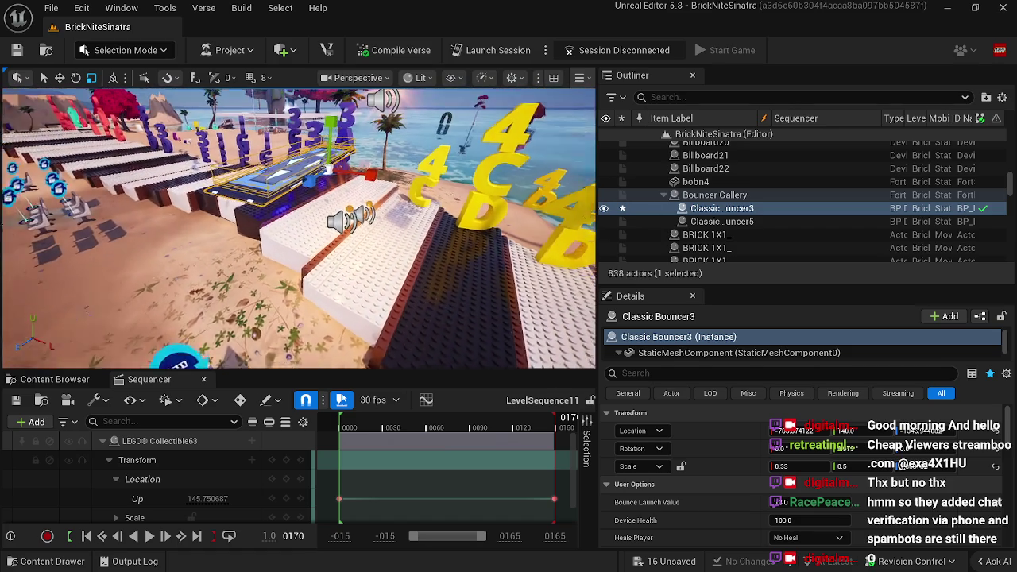
{"action": "mouse_move", "coordinate": [445, 421]}
{"action": "left_mouse_down"}
{"action": "mouse_move", "coordinate": [423, 421]}
{"action": "mouse_move", "coordinate": [507, 423]}
{"action": "left_mouse_up"}
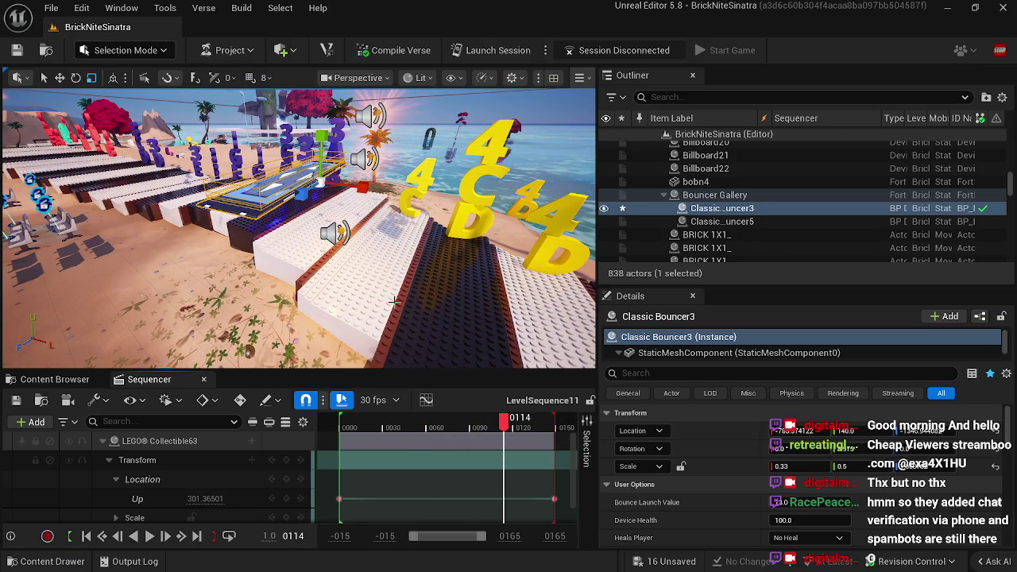
{"action": "key", "text": "s"}
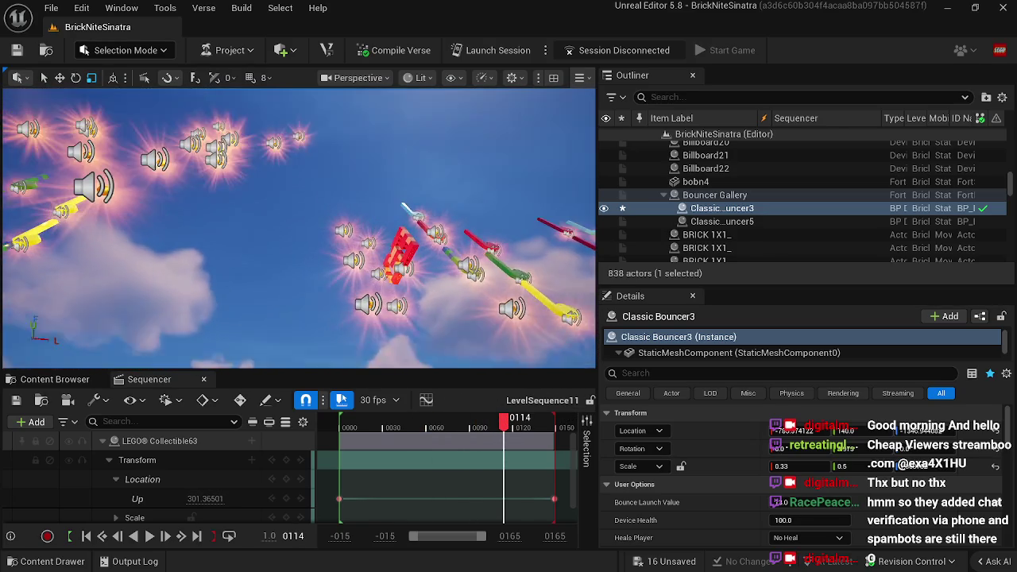
{"action": "key", "text": "s"}
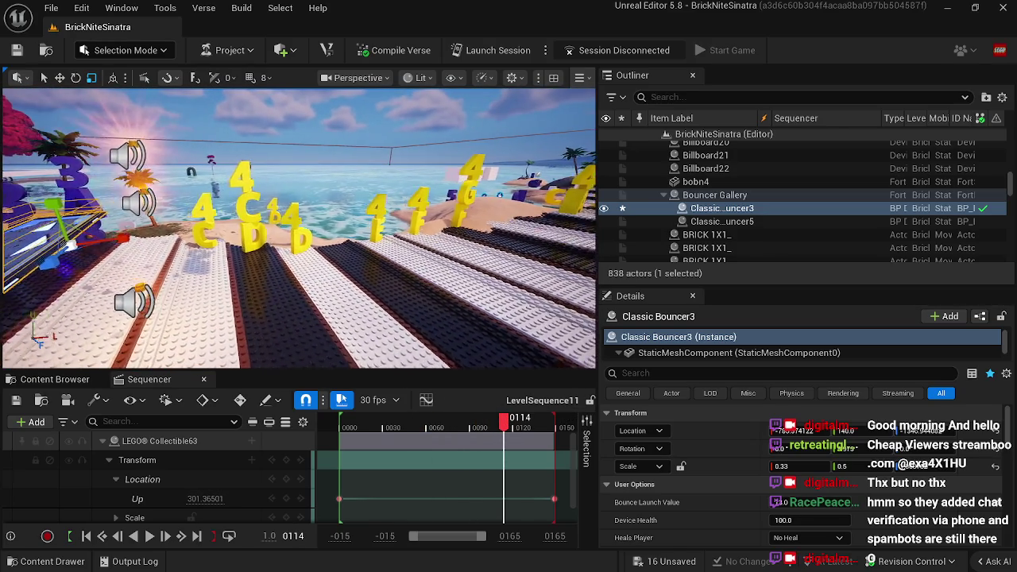
{"action": "key", "text": "s"}
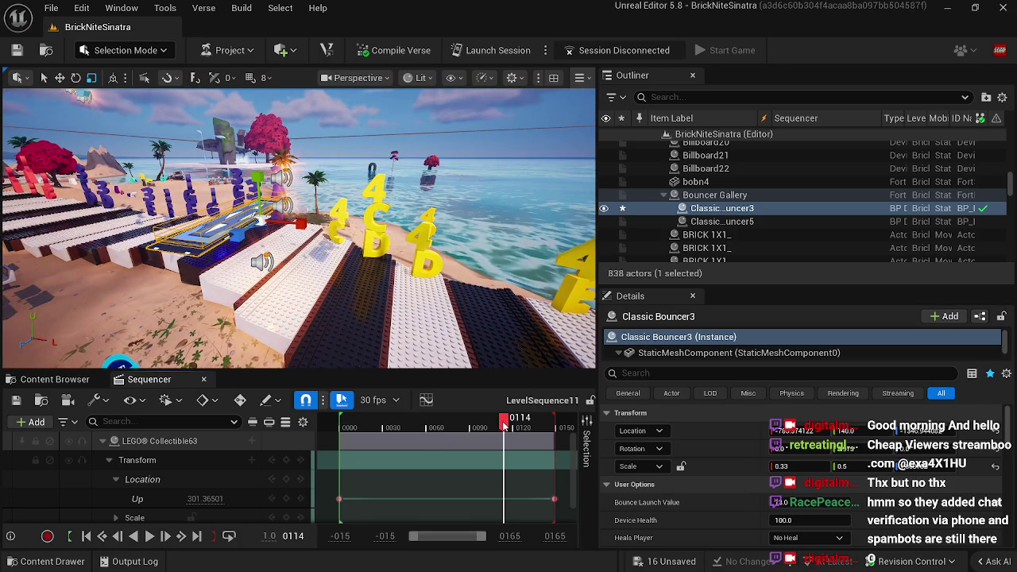
{"action": "scroll", "coordinate": [487, 429], "scroll_direction": "right", "scroll_amount": 1}
{"action": "mouse_move", "coordinate": [501, 421]}
{"action": "left_mouse_down"}
{"action": "mouse_move", "coordinate": [510, 423]}
{"action": "mouse_move", "coordinate": [438, 422]}
{"action": "mouse_move", "coordinate": [485, 422]}
{"action": "left_mouse_up"}
{"action": "scroll", "coordinate": [804, 491], "scroll_direction": "down", "scroll_amount": 5}
{"action": "scroll", "coordinate": [804, 491], "scroll_direction": "down", "scroll_amount": 6}
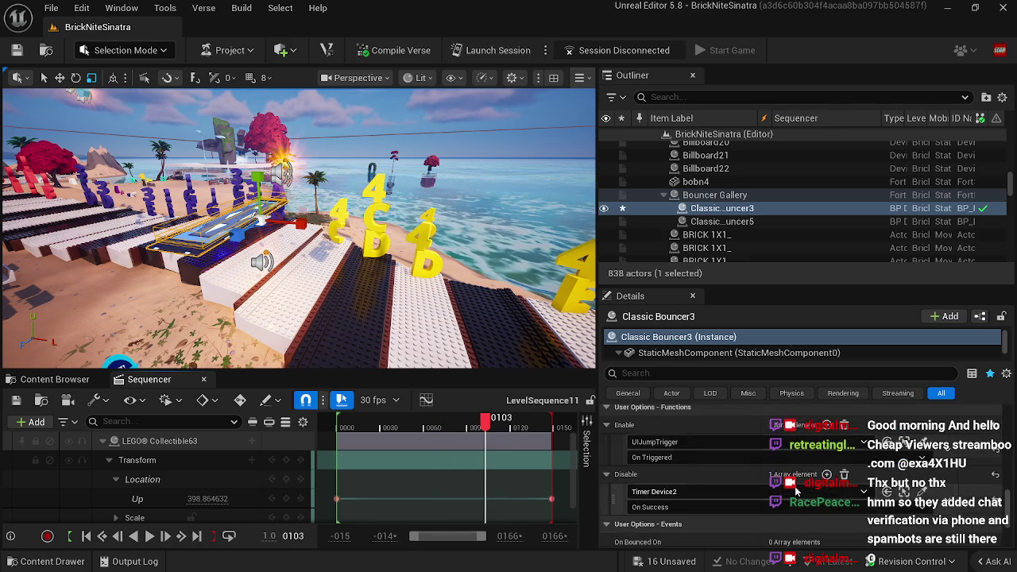
{"action": "scroll", "coordinate": [792, 491], "scroll_direction": "up", "scroll_amount": 10}
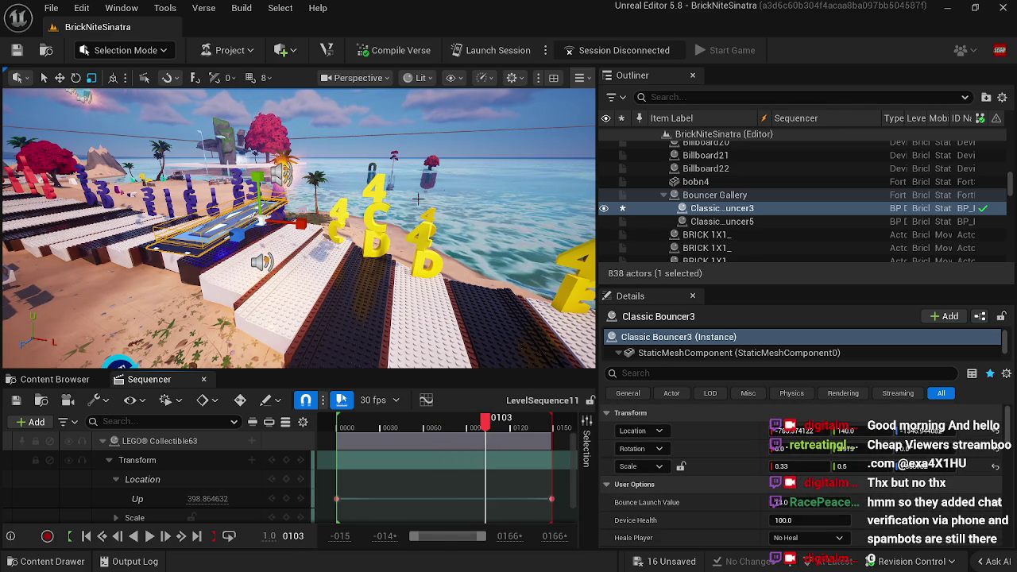
{"action": "key", "text": "Left"}
{"action": "key", "text": "Left"}
{"action": "key", "text": "Left"}
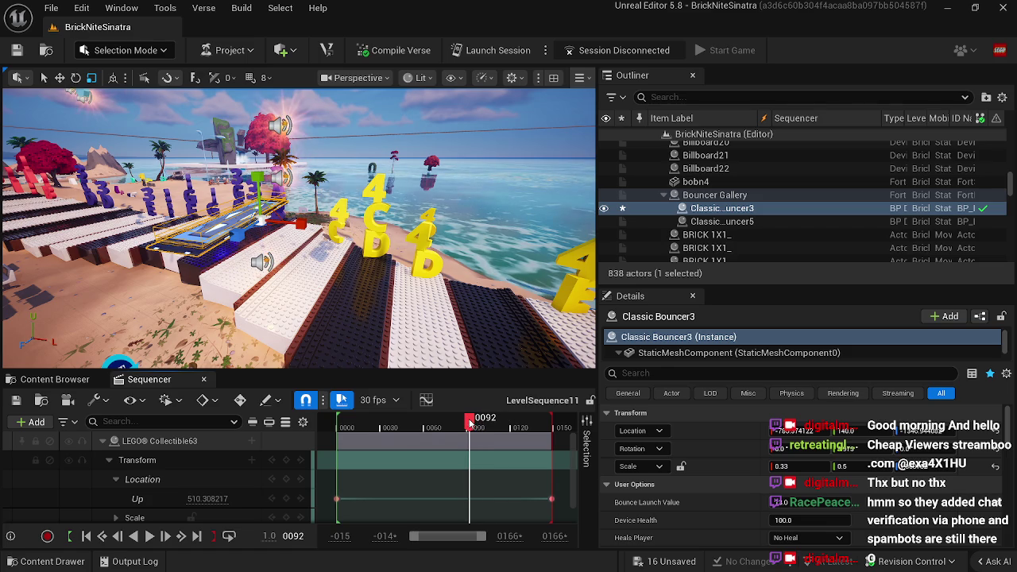
Step: Enable Custom Mesh on LEGO Collectible63 and drag ghgy from the BrickNiteSinatra folder into it
{"action": "left_click", "coordinate": [278, 121]}
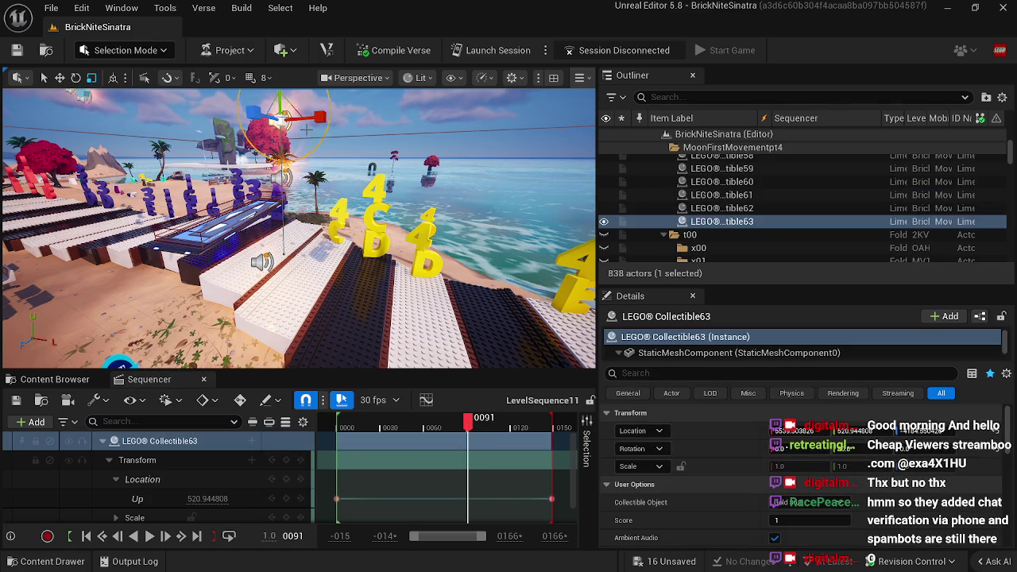
{"action": "scroll", "coordinate": [755, 483], "scroll_direction": "down", "scroll_amount": 8}
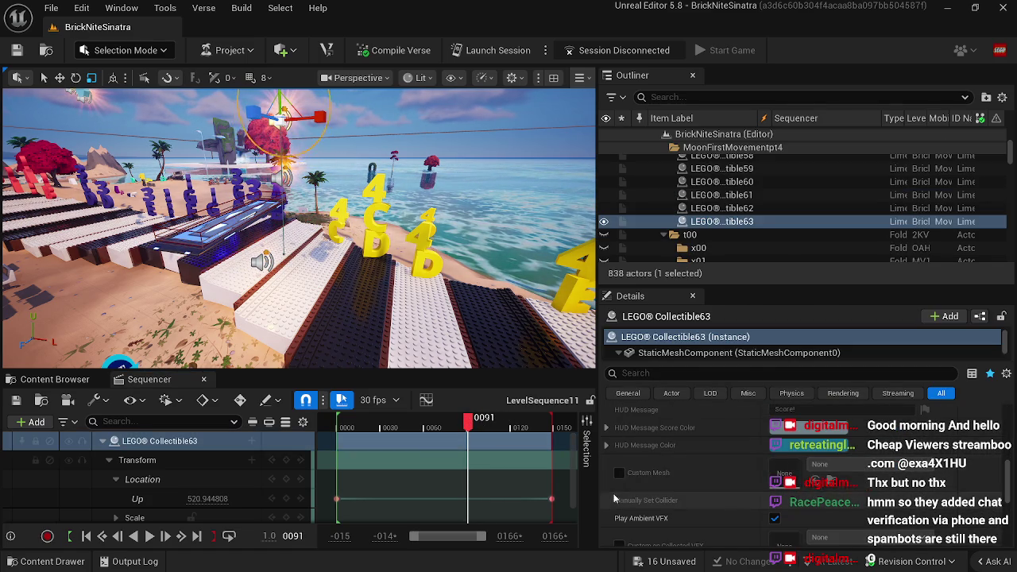
{"action": "left_click", "coordinate": [619, 473]}
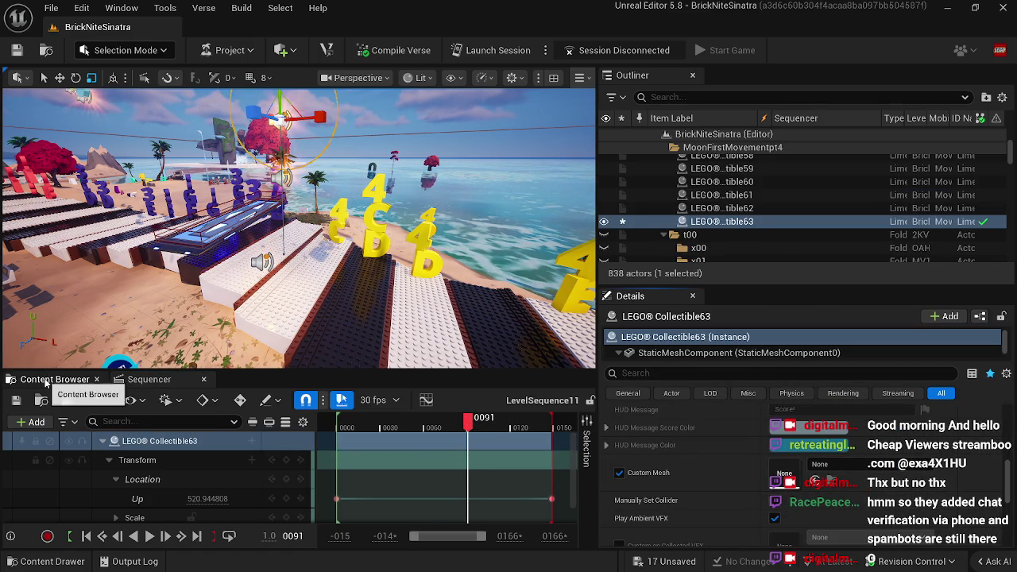
{"action": "left_click", "coordinate": [52, 379]}
{"action": "scroll", "coordinate": [79, 451], "scroll_direction": "up", "scroll_amount": 5}
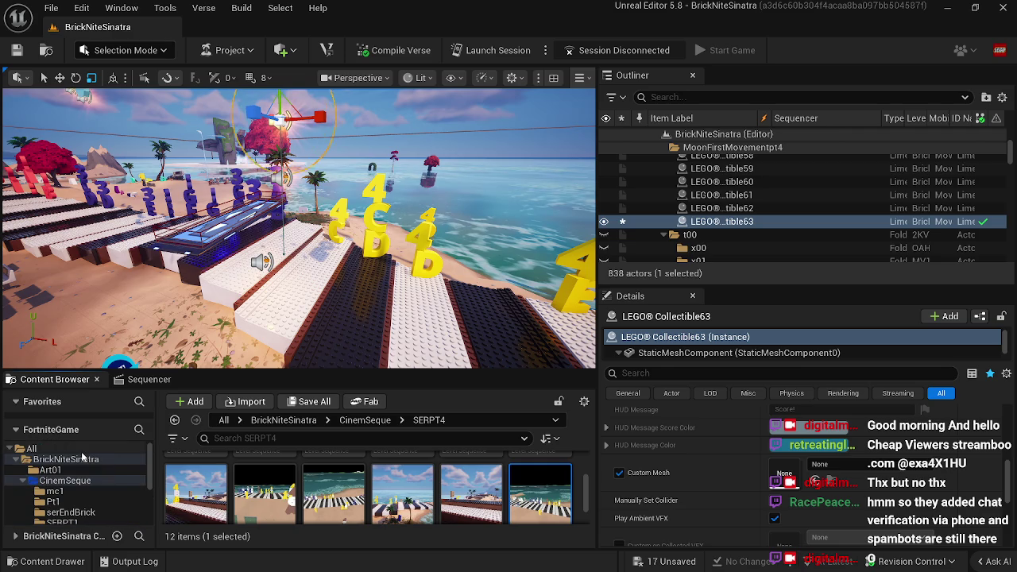
{"action": "left_click", "coordinate": [66, 459]}
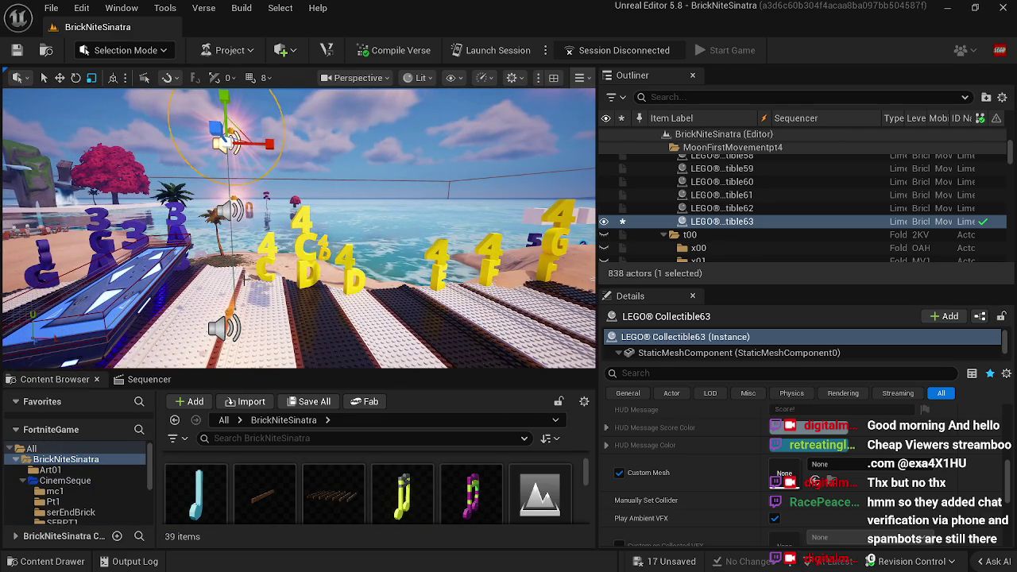
{"action": "scroll", "coordinate": [406, 490], "scroll_direction": "down", "scroll_amount": 2}
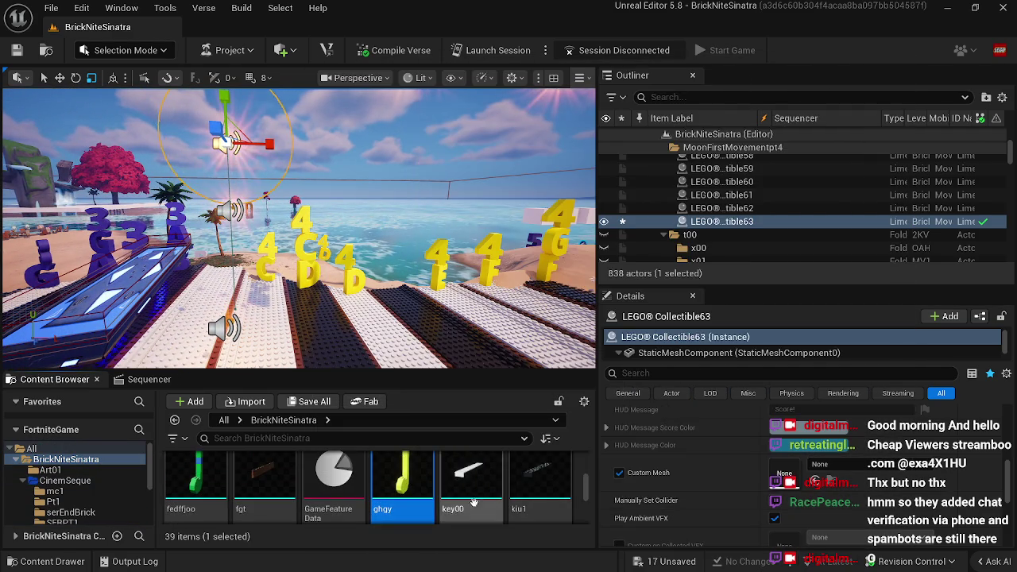
{"action": "left_click", "coordinate": [404, 486]}
{"action": "left_click_drag", "start_coordinate": [440, 506], "coordinate": [819, 469]}
Step: Close the Sequencer, reselect Collectible63 to inspect it, then select Cinematic Sequence Device45
{"action": "mouse_move", "coordinate": [302, 143]}
{"action": "left_mouse_down"}
{"action": "mouse_move", "coordinate": [163, 90]}
{"action": "mouse_move", "coordinate": [294, 100]}
{"action": "left_mouse_up"}
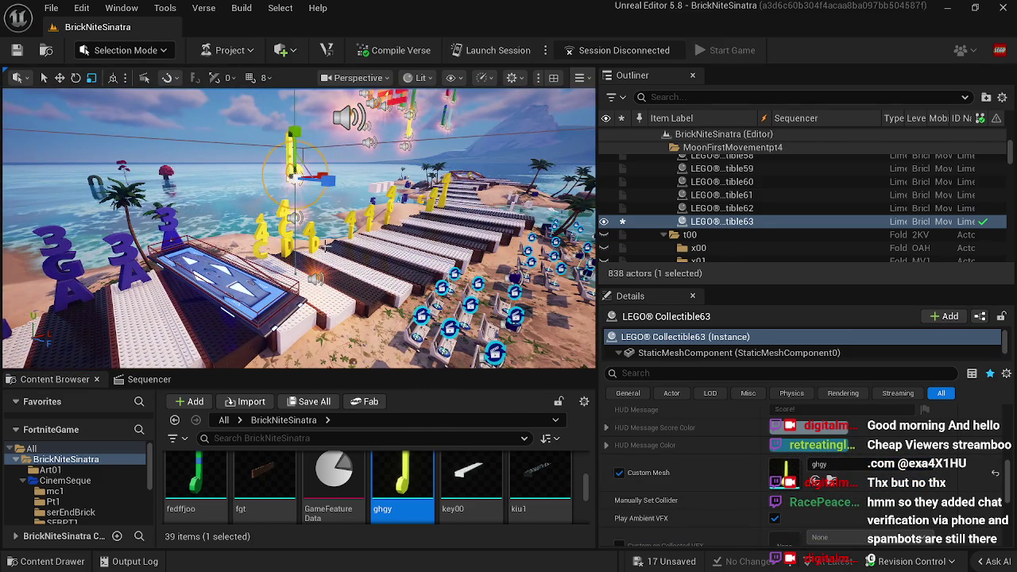
{"action": "left_click", "coordinate": [204, 379]}
{"action": "left_click", "coordinate": [316, 278]}
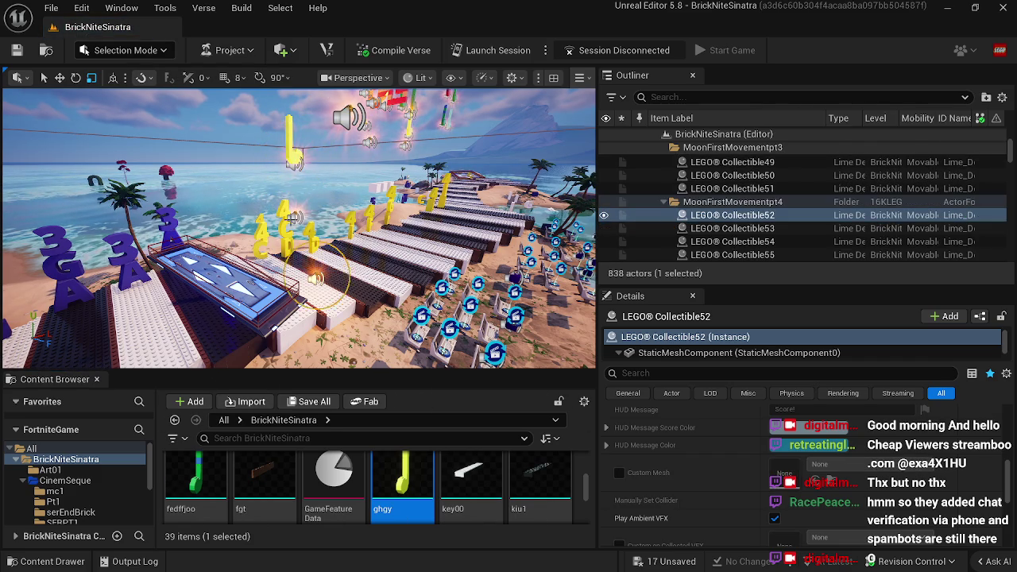
{"action": "left_click", "coordinate": [298, 161]}
{"action": "mouse_move", "coordinate": [298, 159]}
{"action": "left_mouse_down"}
{"action": "mouse_move", "coordinate": [252, 199]}
{"action": "mouse_move", "coordinate": [216, 199]}
{"action": "mouse_move", "coordinate": [159, 171]}
{"action": "left_mouse_up"}
{"action": "key", "text": "w"}
{"action": "mouse_move", "coordinate": [340, 278]}
{"action": "left_mouse_down"}
{"action": "mouse_move", "coordinate": [344, 322]}
{"action": "mouse_move", "coordinate": [341, 136]}
{"action": "mouse_move", "coordinate": [280, 118]}
{"action": "mouse_move", "coordinate": [276, 175]}
{"action": "mouse_move", "coordinate": [239, 172]}
{"action": "left_mouse_up"}
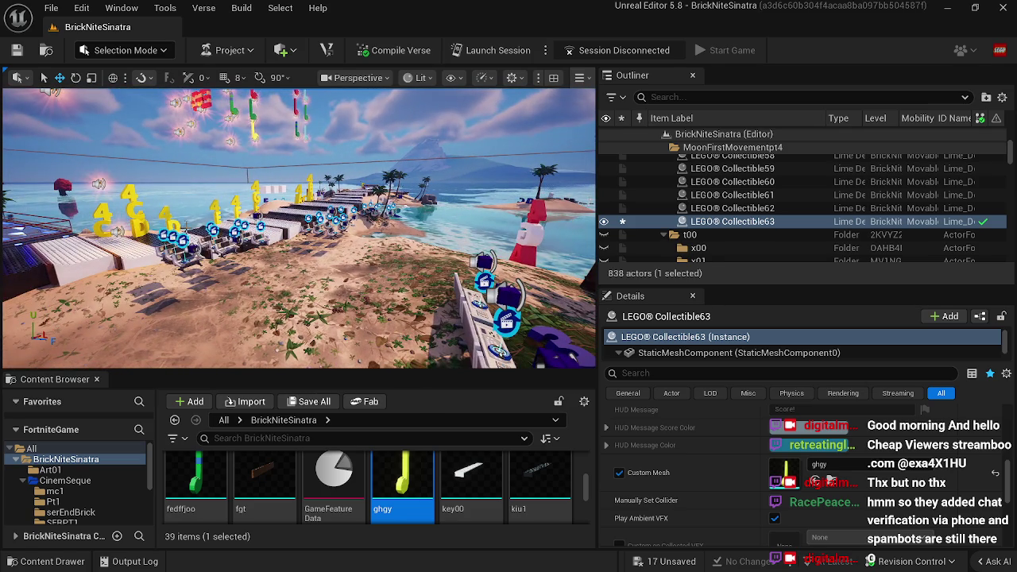
{"action": "left_click", "coordinate": [168, 233]}
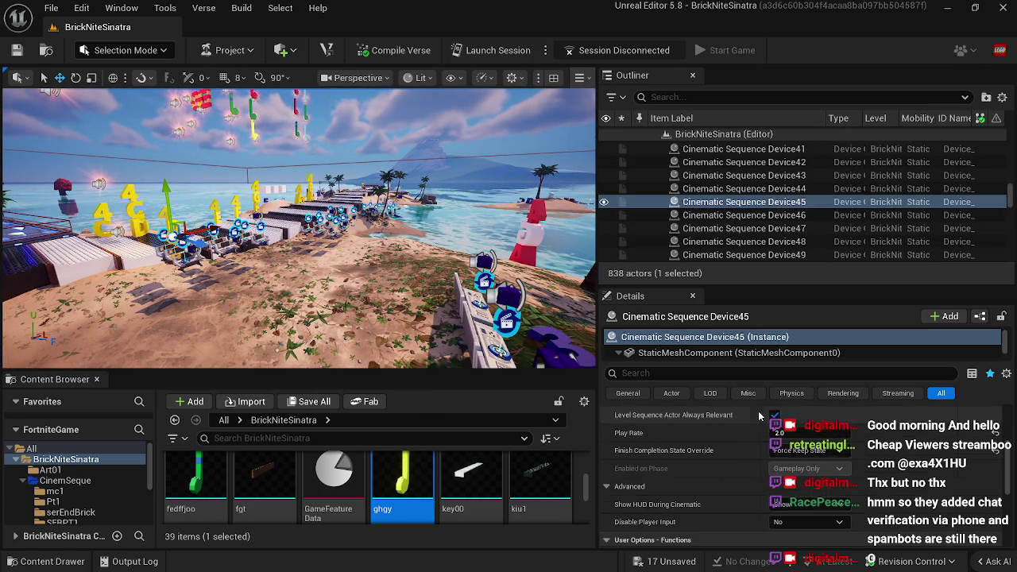
Step: Open the device's LevelSequence7 and preview the collectible's rise around frame 90
{"action": "left_click", "coordinate": [815, 510]}
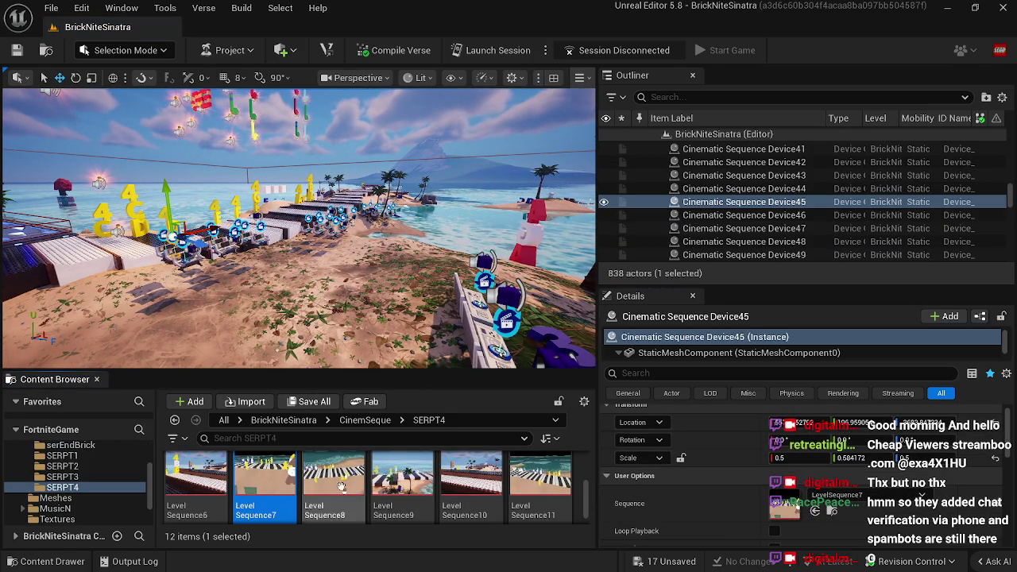
{"action": "double_click", "coordinate": [272, 477]}
{"action": "left_click", "coordinate": [353, 425]}
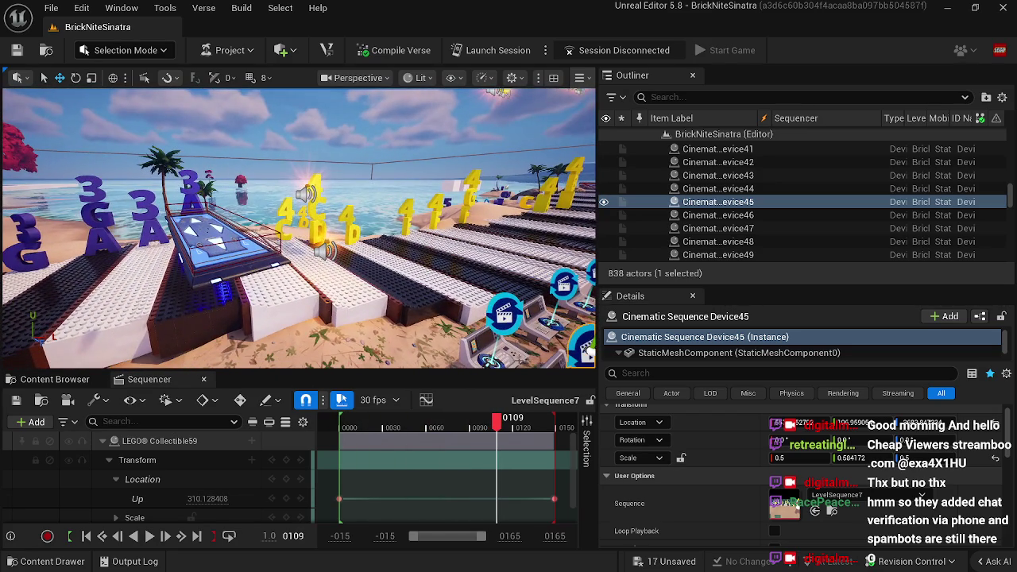
{"action": "left_click_drag", "start_coordinate": [495, 427], "coordinate": [471, 427]}
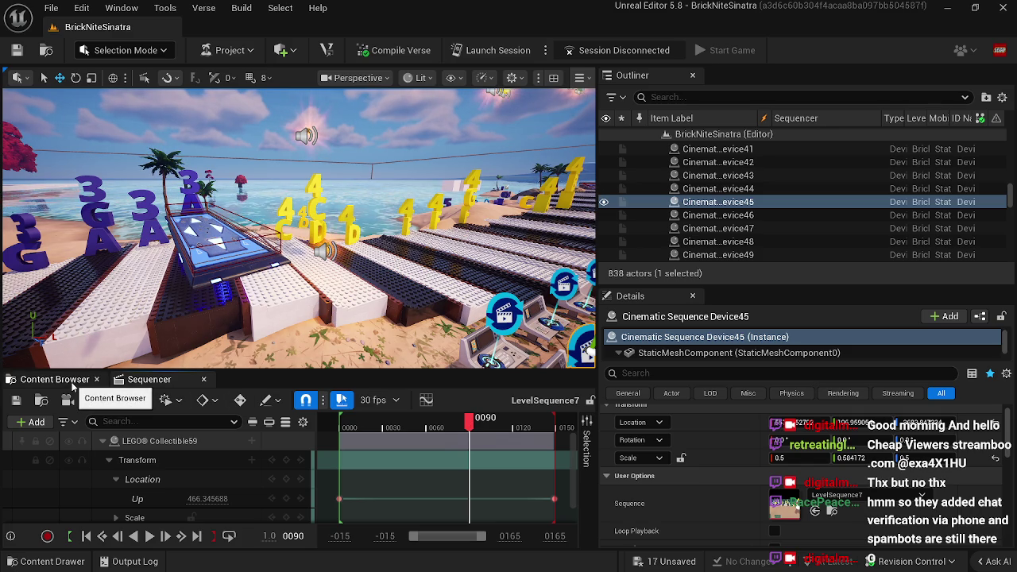
Step: Browse the Content Browser to Art01's BrickNiteSinatra folder, scrubbing the timeline once more
{"action": "left_click", "coordinate": [73, 386]}
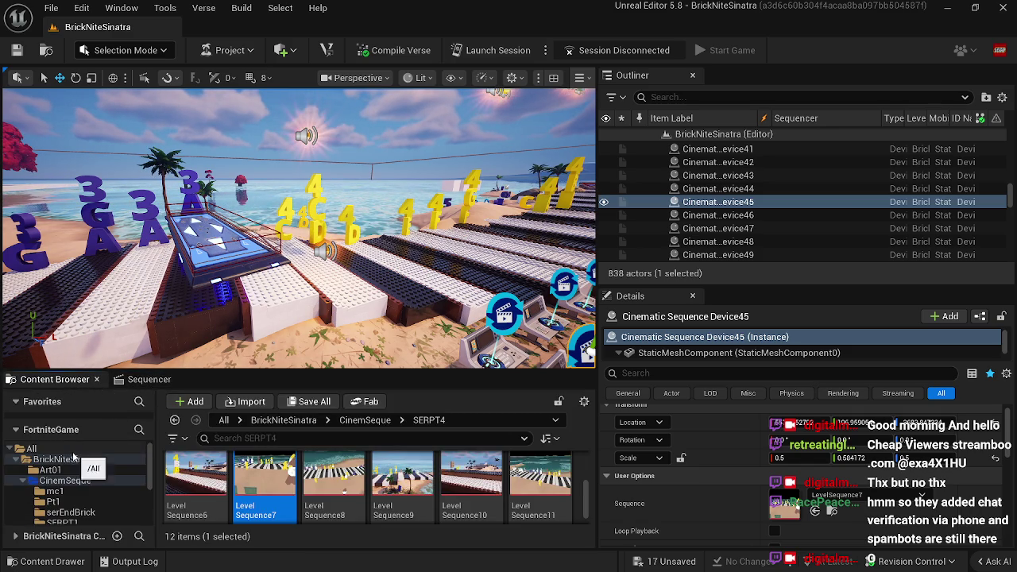
{"action": "left_click", "coordinate": [80, 470]}
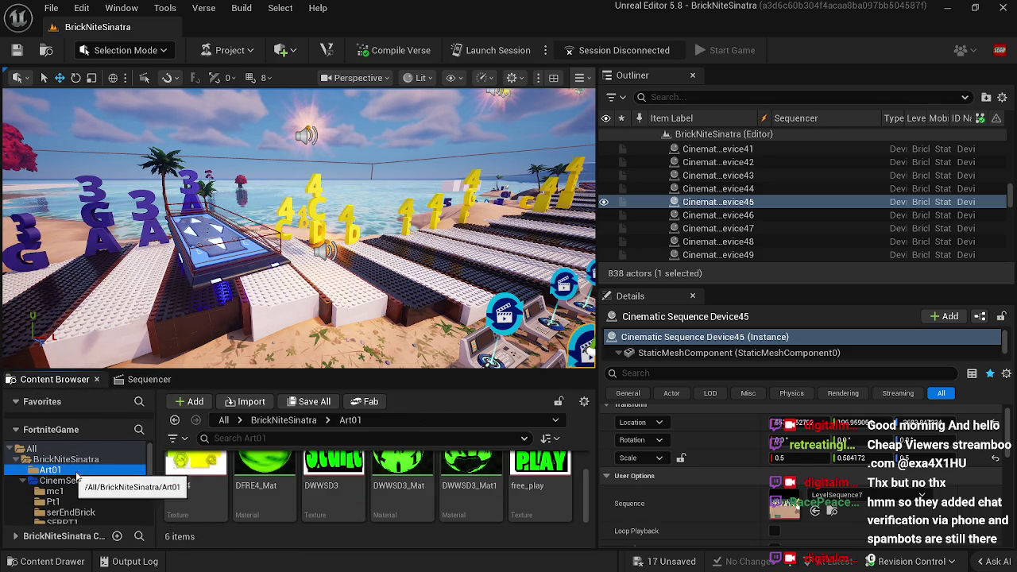
{"action": "left_click", "coordinate": [86, 459]}
{"action": "scroll", "coordinate": [374, 504], "scroll_direction": "down", "scroll_amount": 2}
{"action": "scroll", "coordinate": [373, 504], "scroll_direction": "down", "scroll_amount": 3}
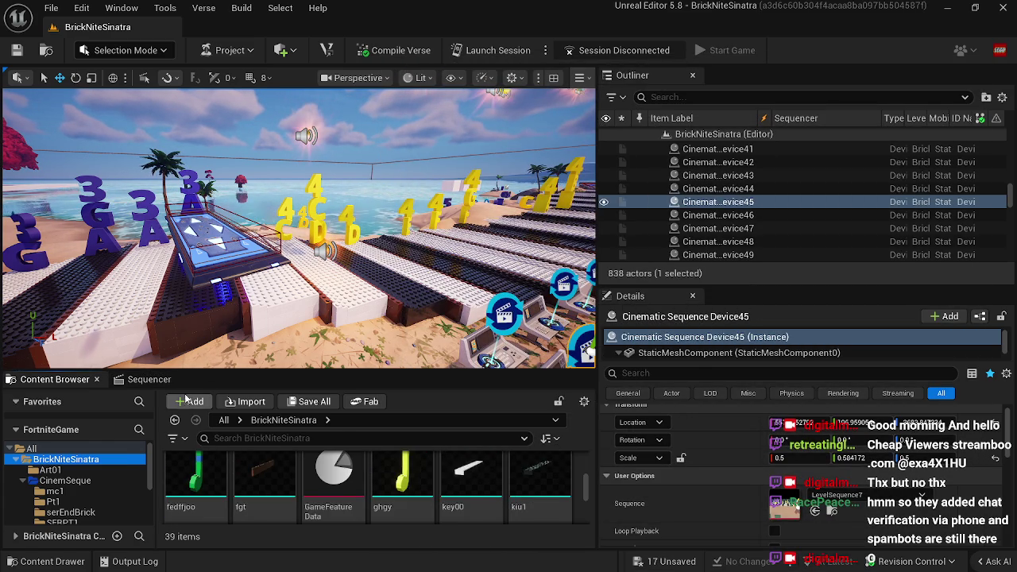
{"action": "left_click", "coordinate": [149, 380]}
{"action": "left_click", "coordinate": [453, 425]}
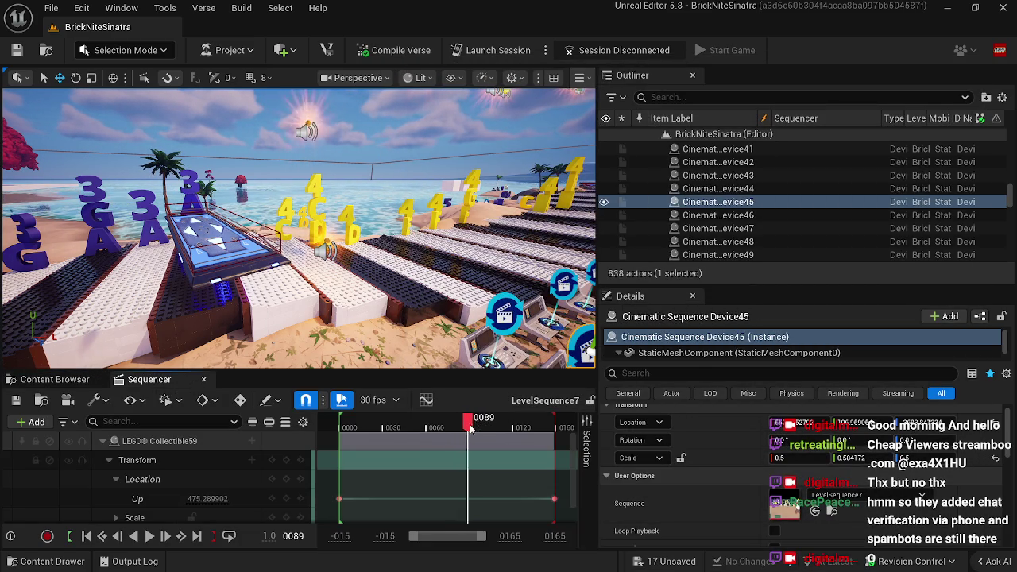
{"action": "left_click", "coordinate": [55, 379]}
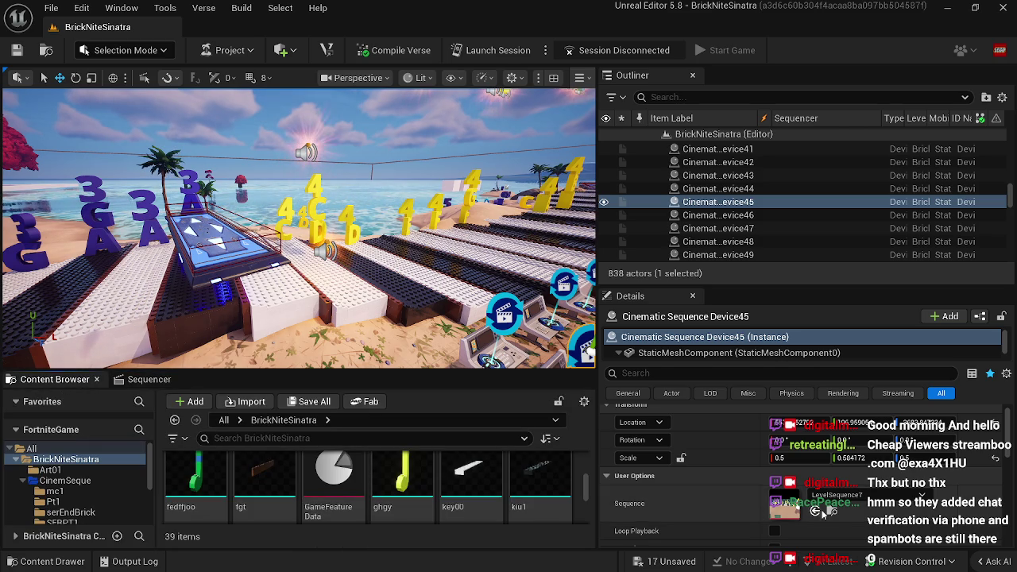
Step: Enable Custom Mesh on LEGO Collectible59, assign ghgy, frame it, and close the Sequencer
{"action": "left_click", "coordinate": [307, 152]}
{"action": "scroll", "coordinate": [730, 524], "scroll_direction": "down", "scroll_amount": 5}
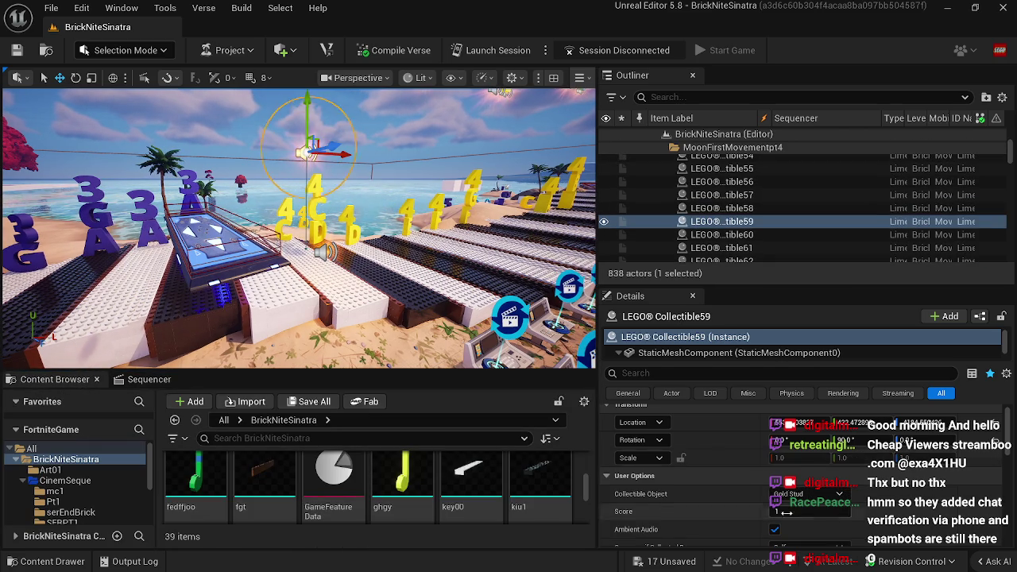
{"action": "scroll", "coordinate": [729, 524], "scroll_direction": "down", "scroll_amount": 2}
{"action": "left_click", "coordinate": [619, 454]}
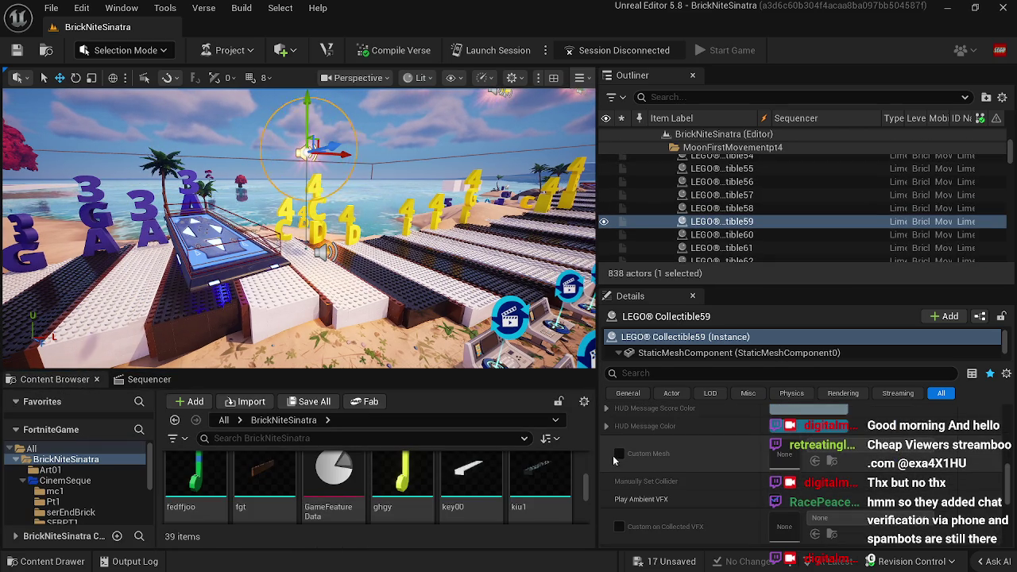
{"action": "mouse_move", "coordinate": [395, 477]}
{"action": "left_mouse_down"}
{"action": "mouse_move", "coordinate": [716, 469]}
{"action": "mouse_move", "coordinate": [811, 454]}
{"action": "left_mouse_up"}
{"action": "key", "text": "f"}
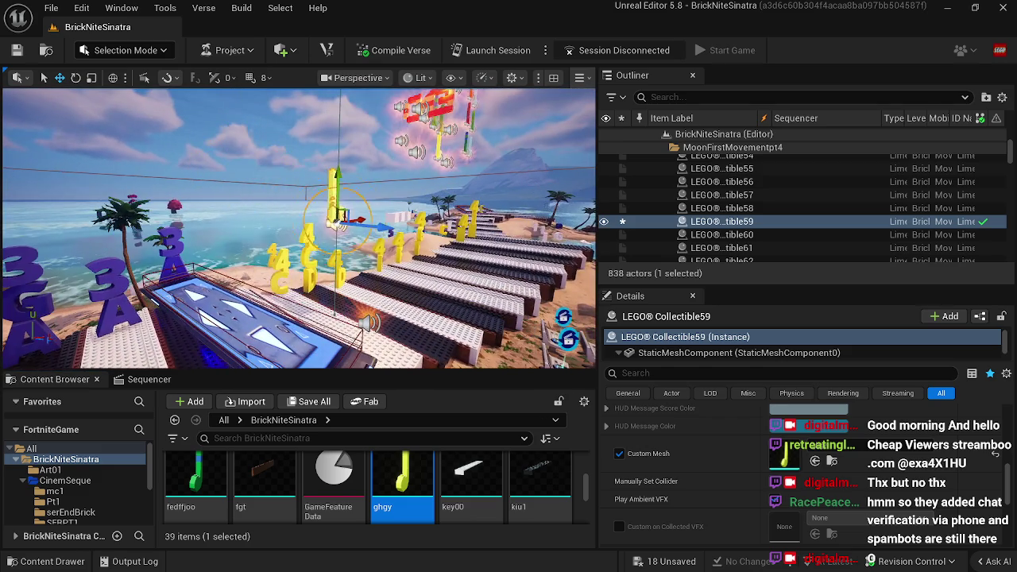
{"action": "left_click", "coordinate": [204, 380]}
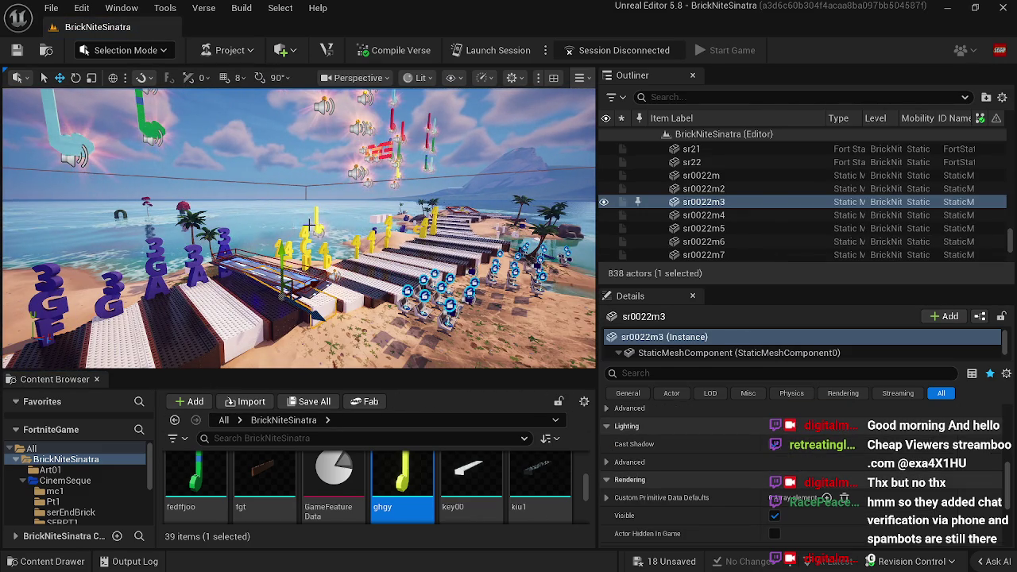
Step: Reselect LEGO Collectible59 and slide it sideways, then select Cinematic Sequence Device41
{"action": "key", "text": "ctrl+z"}
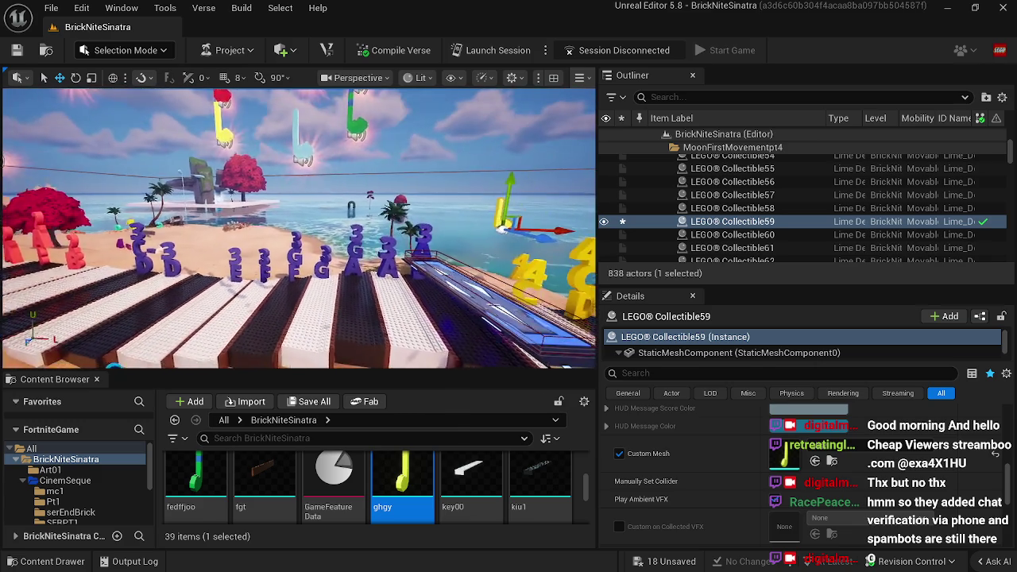
{"action": "left_click_drag", "start_coordinate": [382, 190], "coordinate": [403, 191]}
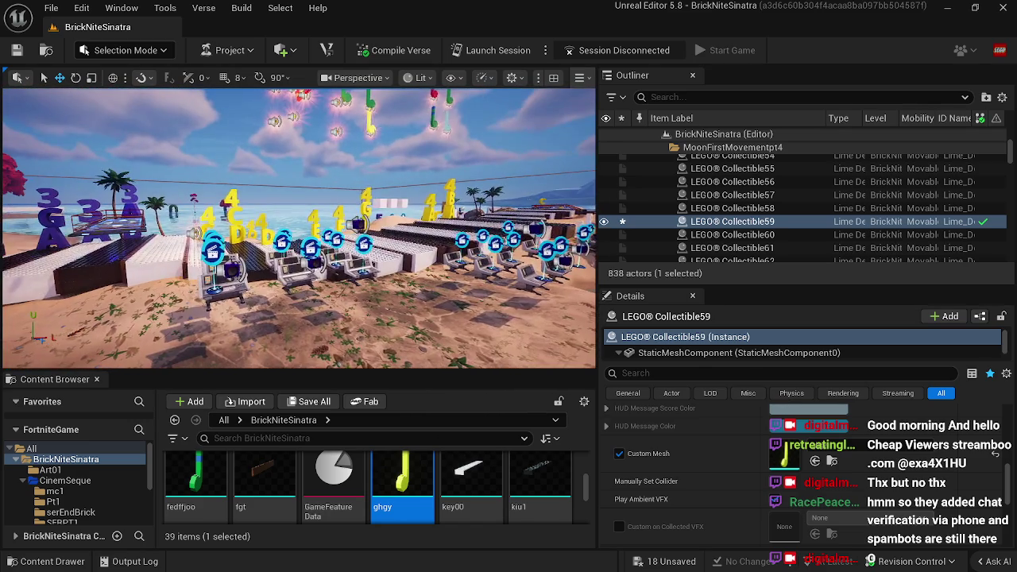
{"action": "left_click", "coordinate": [271, 229]}
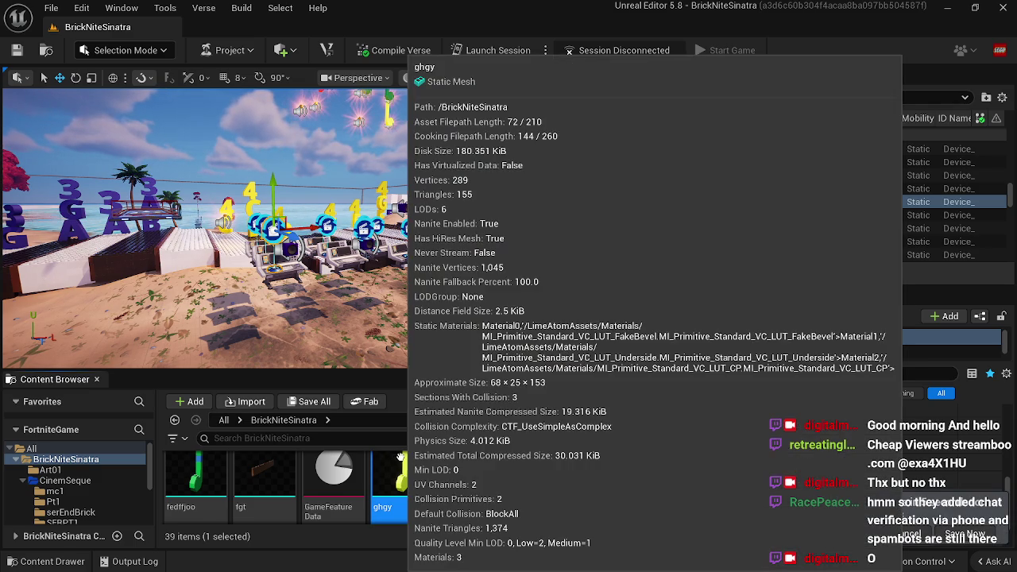
{"action": "right_click", "coordinate": [398, 458]}
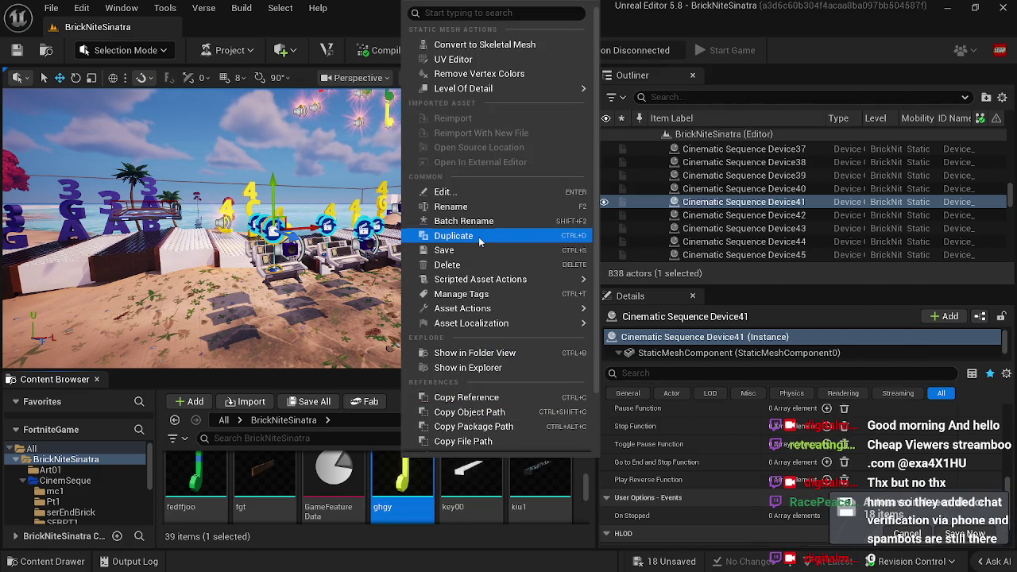
Step: Save all 18 pending level changes, then turn the view toward the devices and ocean
{"action": "left_click", "coordinate": [397, 481]}
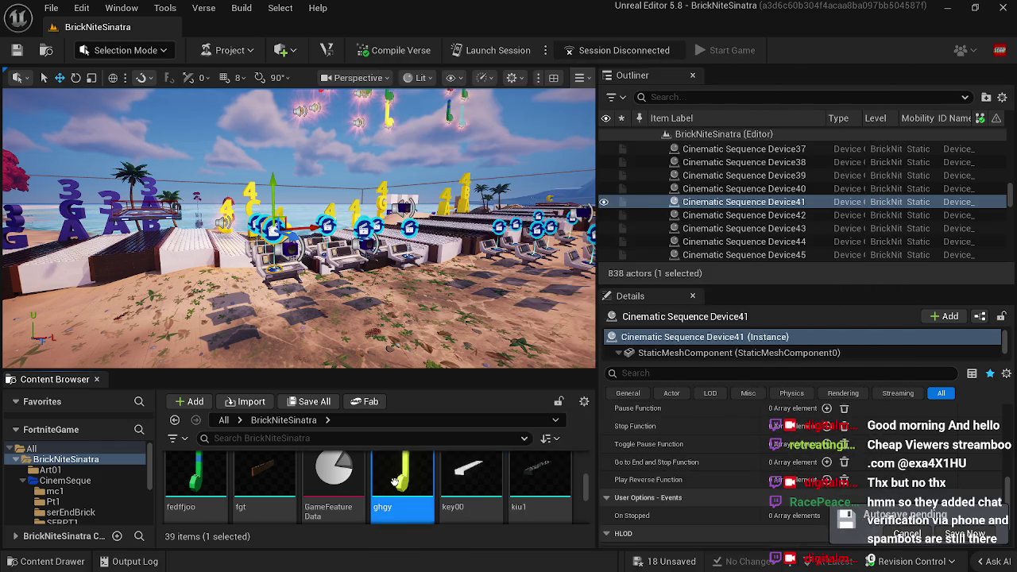
{"action": "mouse_move", "coordinate": [396, 481]}
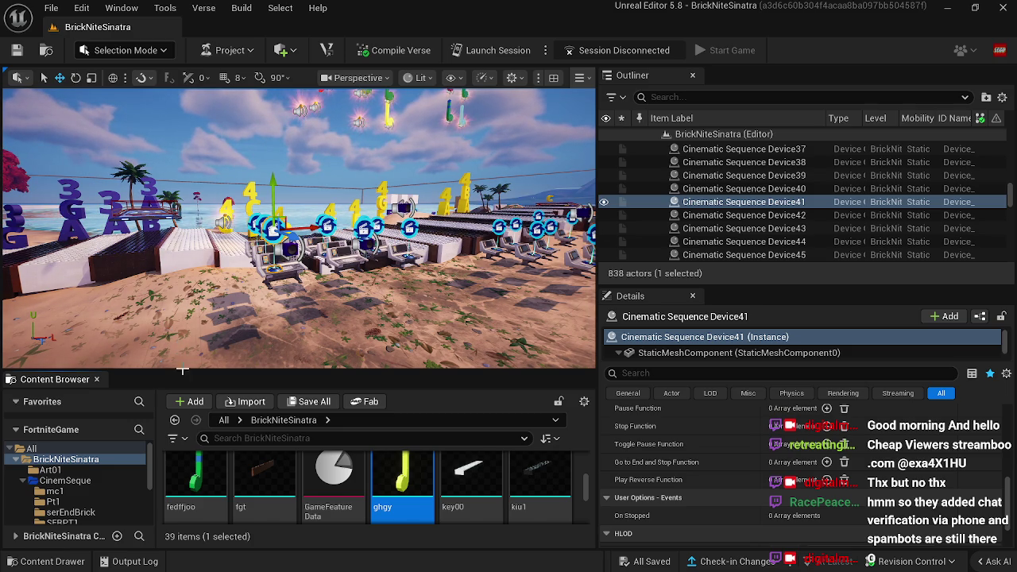
{"action": "mouse_move", "coordinate": [321, 314]}
{"action": "left_mouse_down"}
{"action": "mouse_move", "coordinate": [414, 314]}
{"action": "mouse_move", "coordinate": [350, 282]}
{"action": "left_mouse_up"}
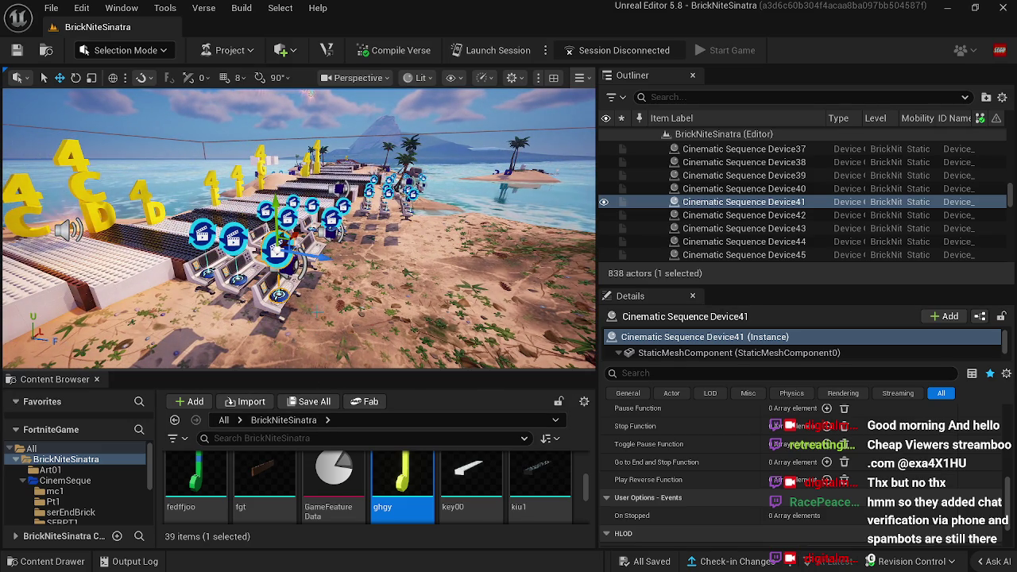
Step: Open the device's LevelSequence3 and scrub it to frame 0109
{"action": "scroll", "coordinate": [753, 501], "scroll_direction": "up", "scroll_amount": 1}
{"action": "scroll", "coordinate": [753, 500], "scroll_direction": "up", "scroll_amount": 5}
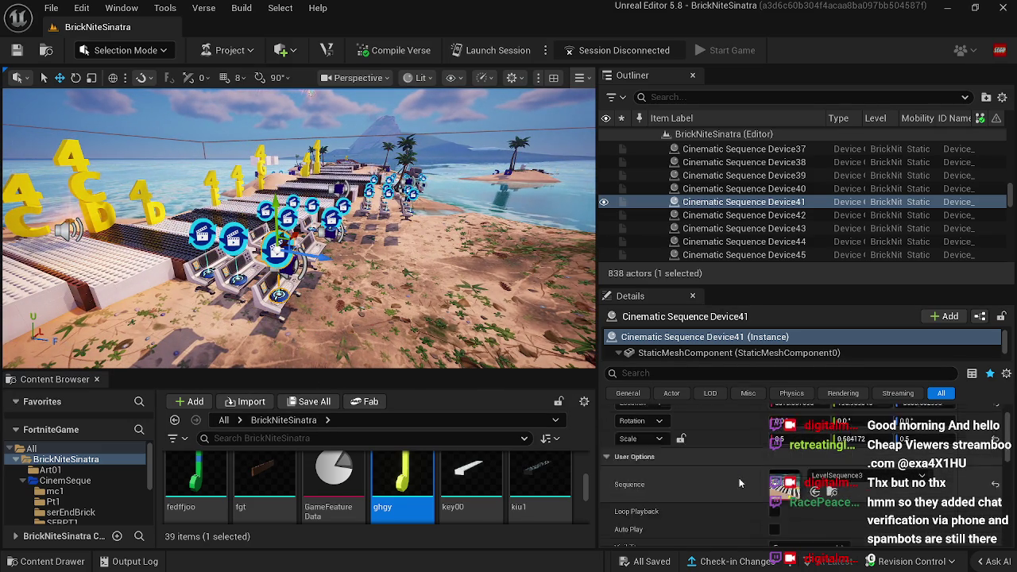
{"action": "left_click", "coordinate": [831, 515]}
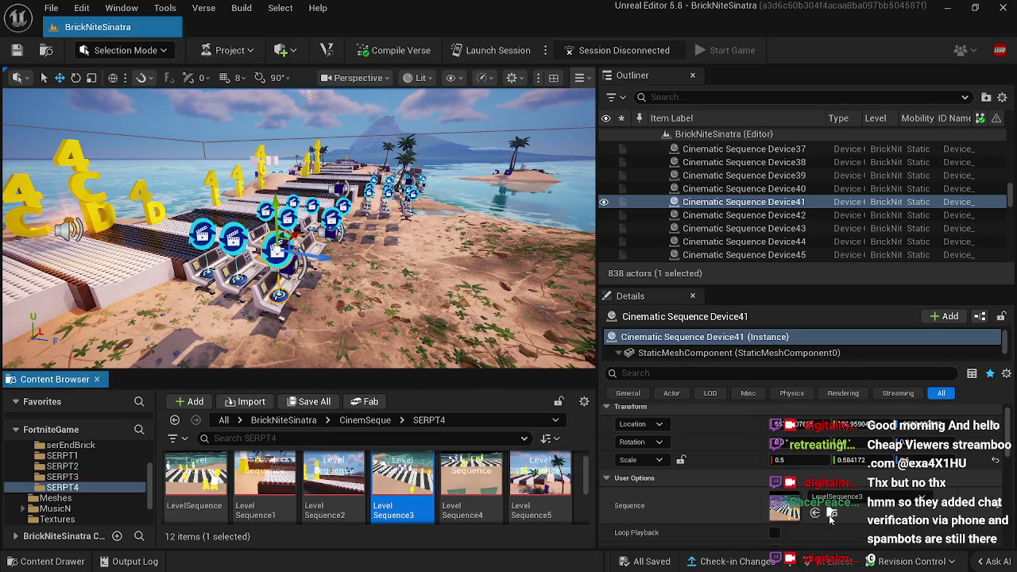
{"action": "double_click", "coordinate": [405, 478]}
{"action": "left_click_drag", "start_coordinate": [340, 421], "coordinate": [499, 427]}
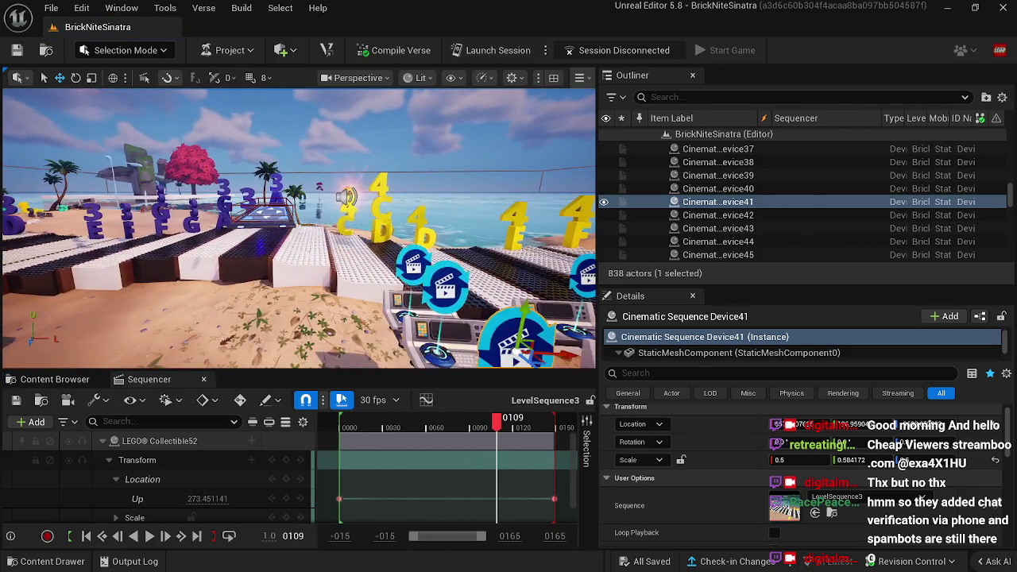
Step: Set LEGO Collectible52's Custom Mesh to ghgy and close the Sequencer
{"action": "left_click", "coordinate": [336, 193]}
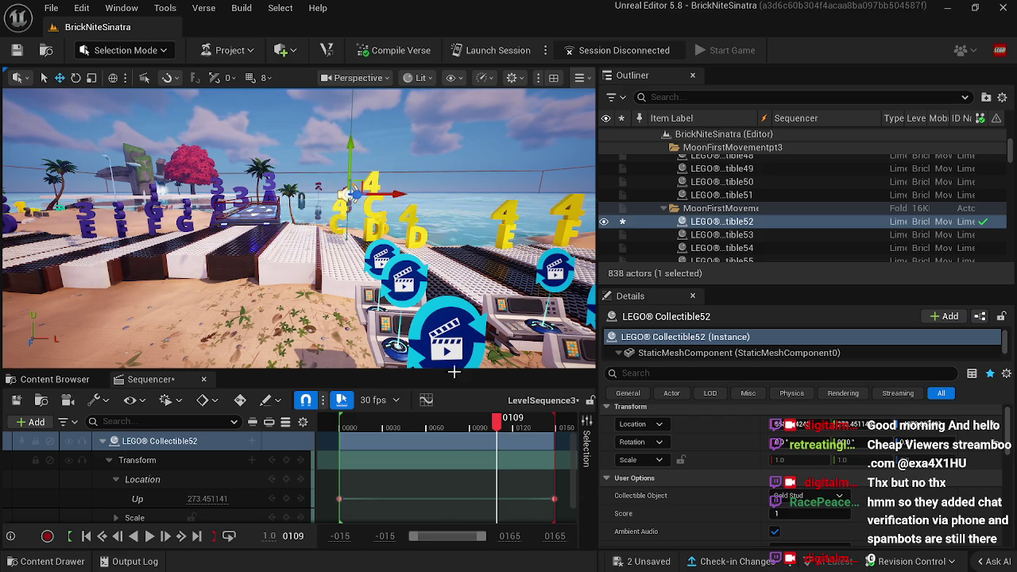
{"action": "scroll", "coordinate": [666, 507], "scroll_direction": "down", "scroll_amount": 3}
{"action": "scroll", "coordinate": [666, 507], "scroll_direction": "down", "scroll_amount": 5}
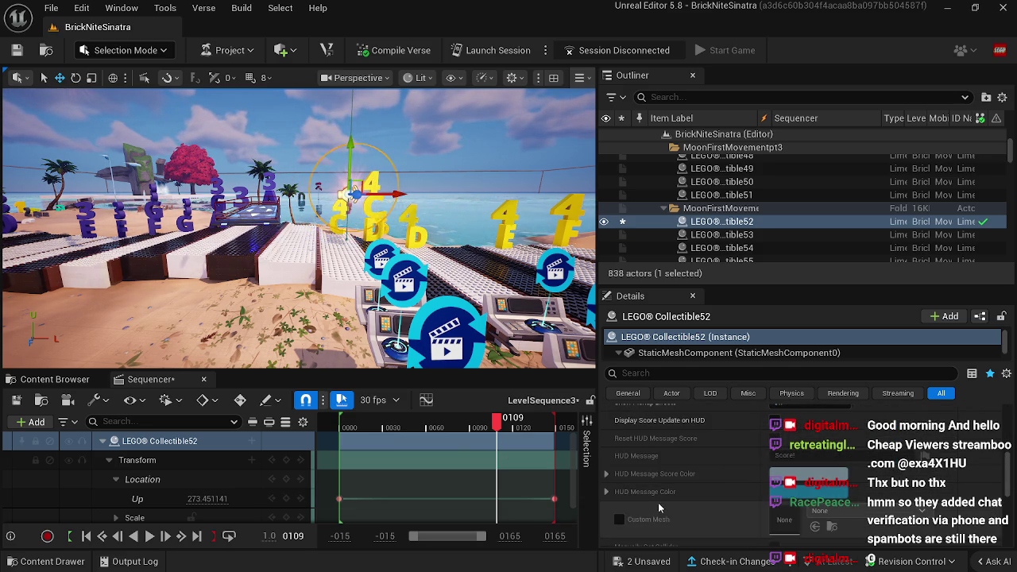
{"action": "left_click", "coordinate": [803, 521]}
{"action": "left_click", "coordinate": [837, 472]}
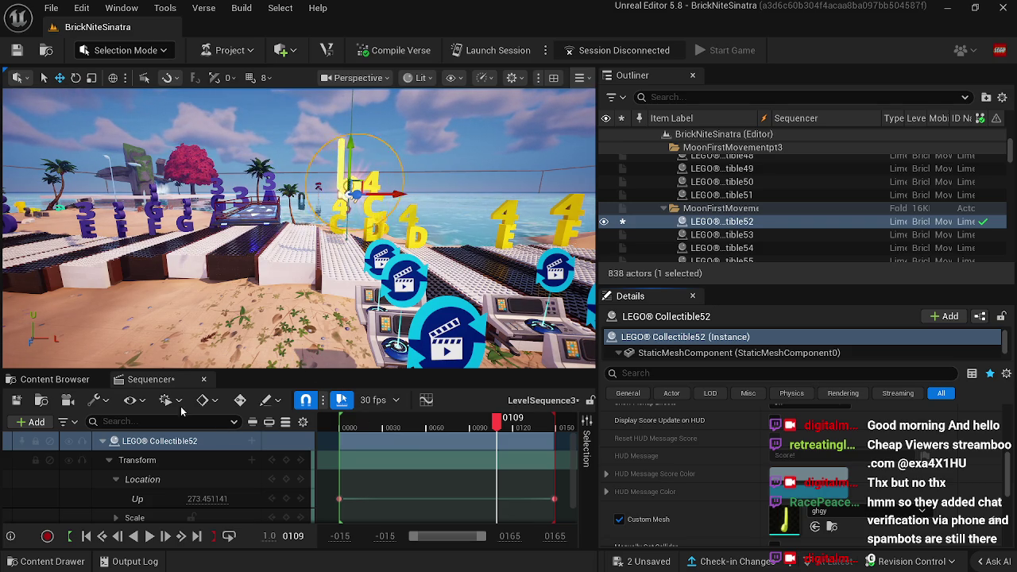
{"action": "left_click", "coordinate": [204, 382]}
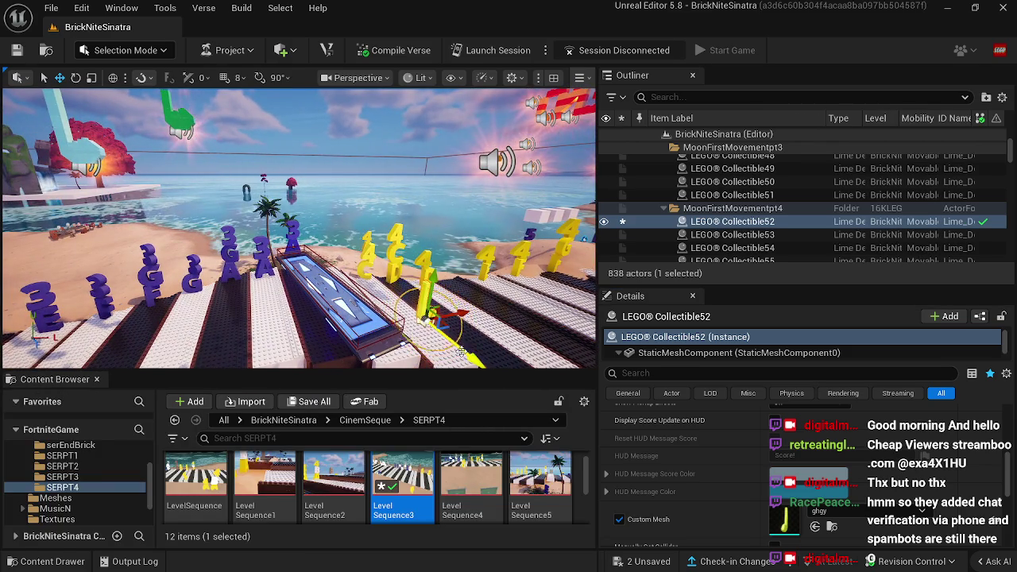
Step: Raise LEGO Collectible63 higher above the beach, then frame Collectible52
{"action": "key", "text": "ctrl+z"}
{"action": "left_click_drag", "start_coordinate": [334, 322], "coordinate": [334, 266]}
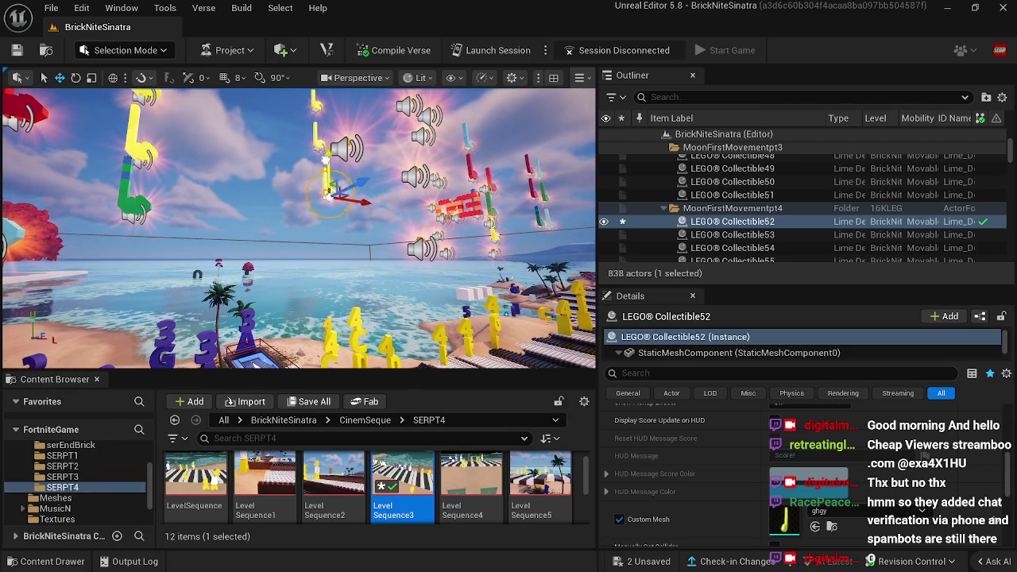
{"action": "left_click_drag", "start_coordinate": [335, 322], "coordinate": [302, 314]}
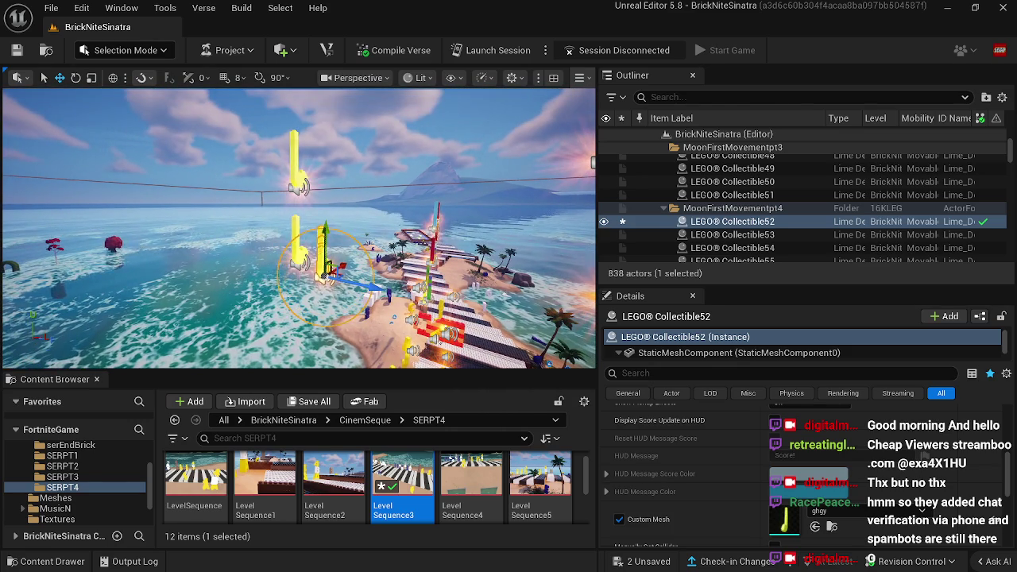
{"action": "left_click", "coordinate": [294, 230]}
{"action": "left_click_drag", "start_coordinate": [301, 215], "coordinate": [301, 127]}
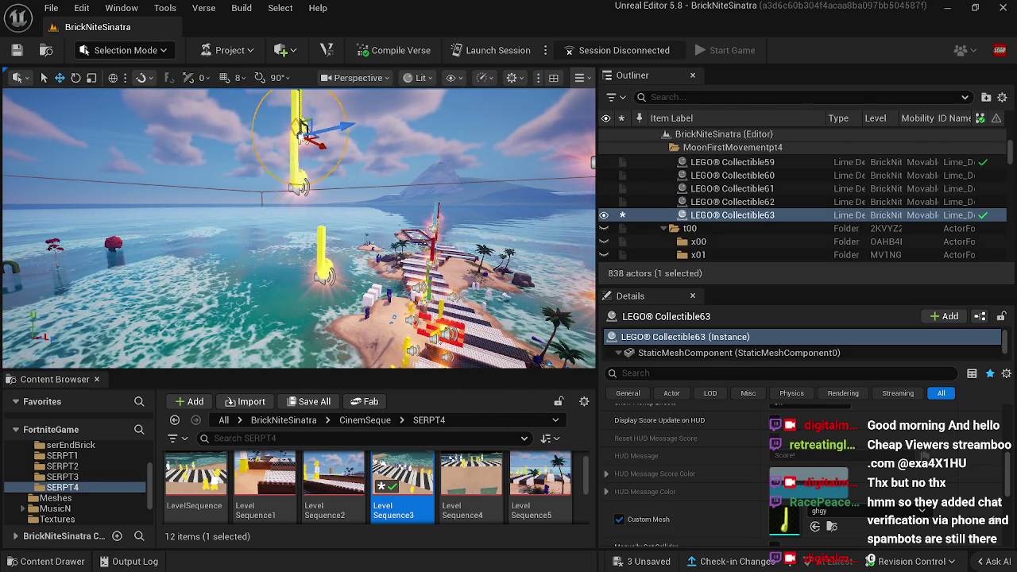
{"action": "left_click_drag", "start_coordinate": [285, 190], "coordinate": [285, 196]}
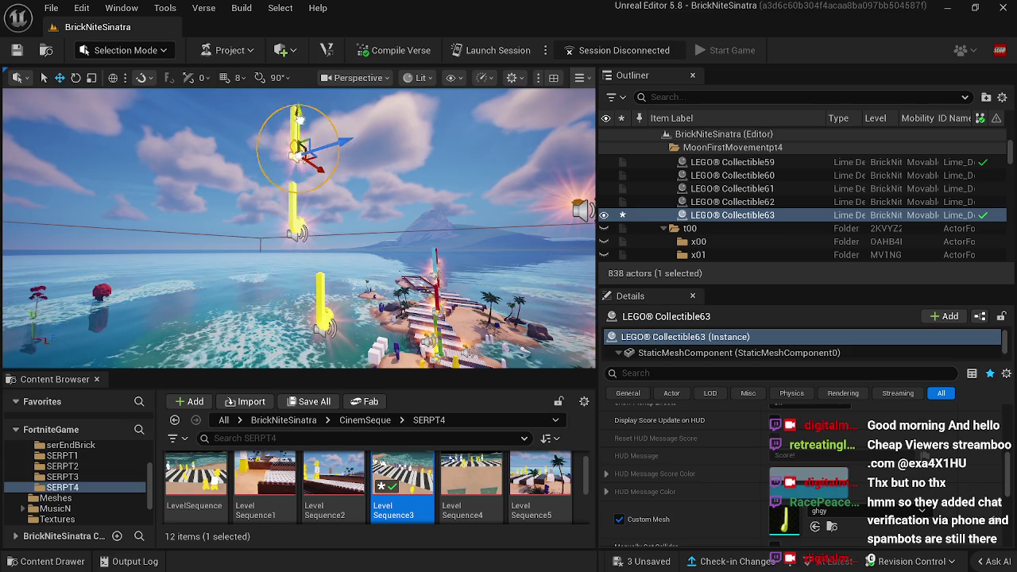
{"action": "left_click", "coordinate": [322, 314]}
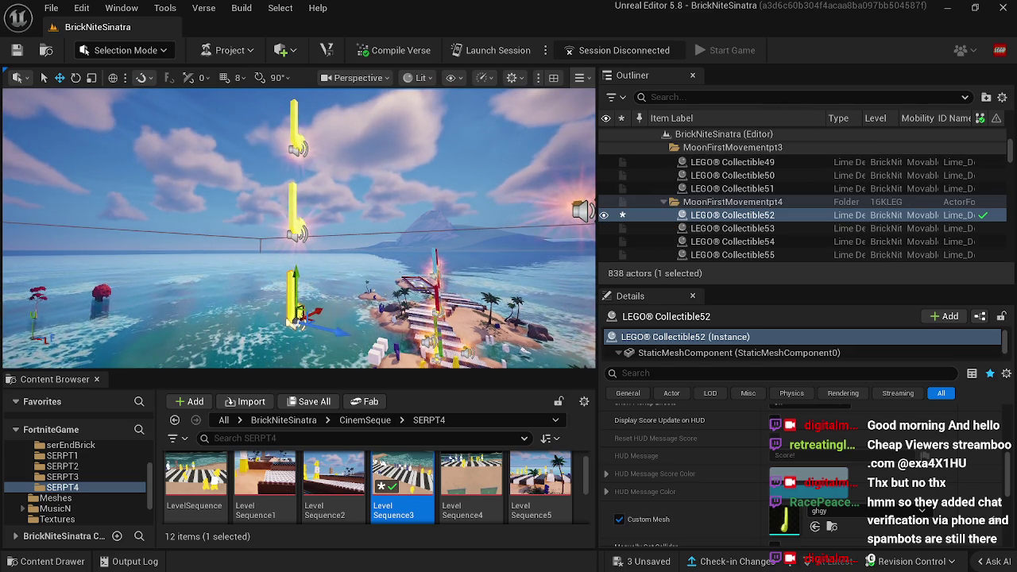
{"action": "key", "text": "f"}
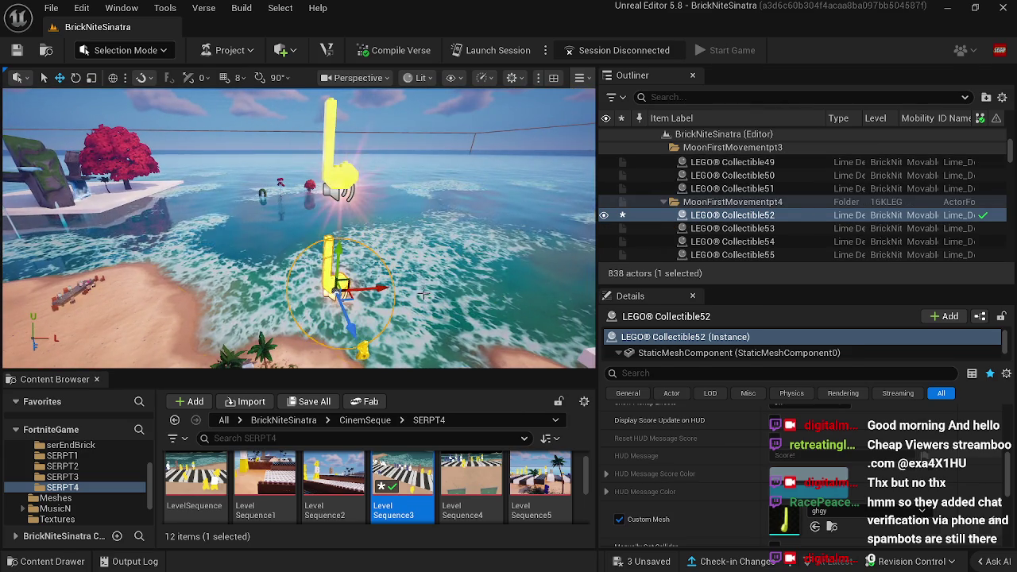
{"action": "left_click", "coordinate": [422, 294]}
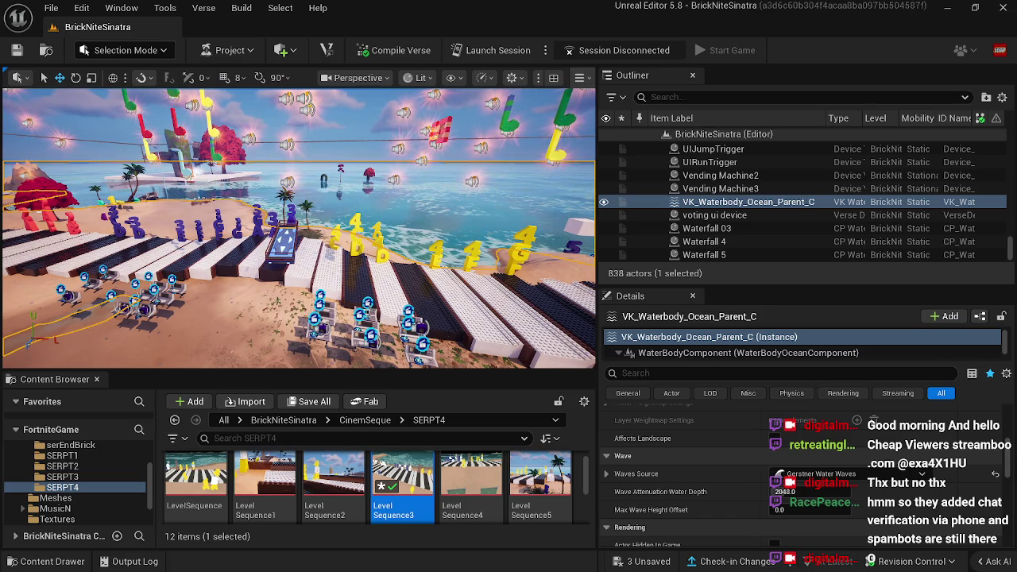
Step: Paste the ghgy Custom Mesh onto LEGO Collectibles 30, 34 and 58
{"action": "left_click", "coordinate": [352, 313]}
{"action": "scroll", "coordinate": [352, 314], "scroll_direction": "up", "scroll_amount": 3}
{"action": "scroll", "coordinate": [353, 313], "scroll_direction": "up", "scroll_amount": 2}
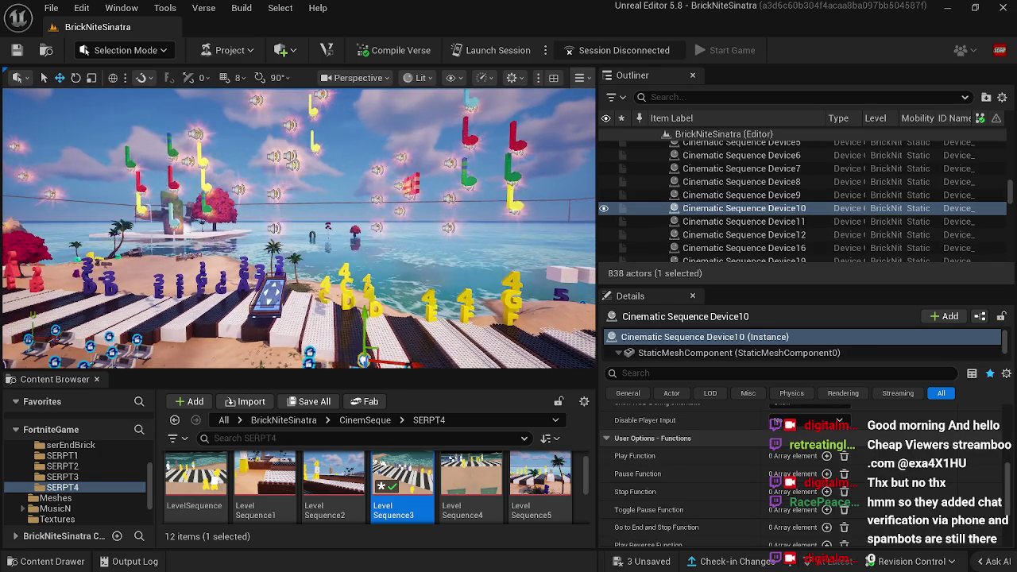
{"action": "scroll", "coordinate": [415, 256], "scroll_direction": "up", "scroll_amount": 3}
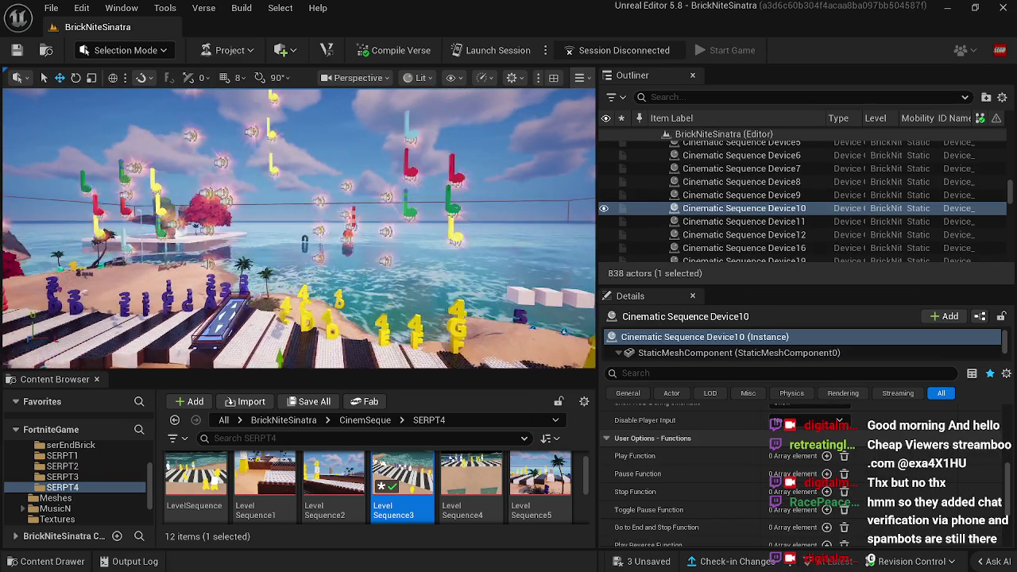
{"action": "left_click", "coordinate": [403, 253]}
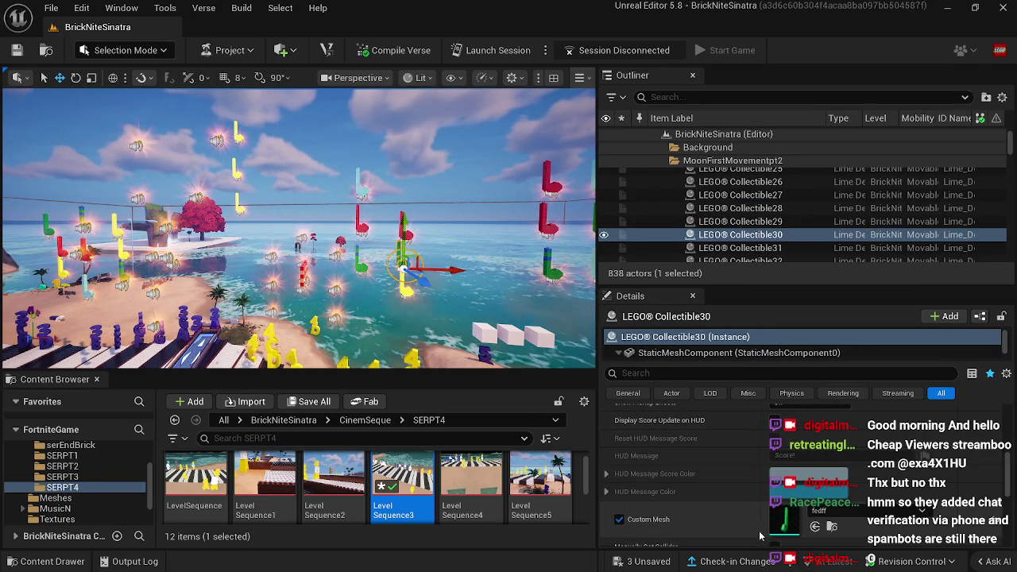
{"action": "right_click", "coordinate": [796, 528]}
{"action": "left_click", "coordinate": [835, 471]}
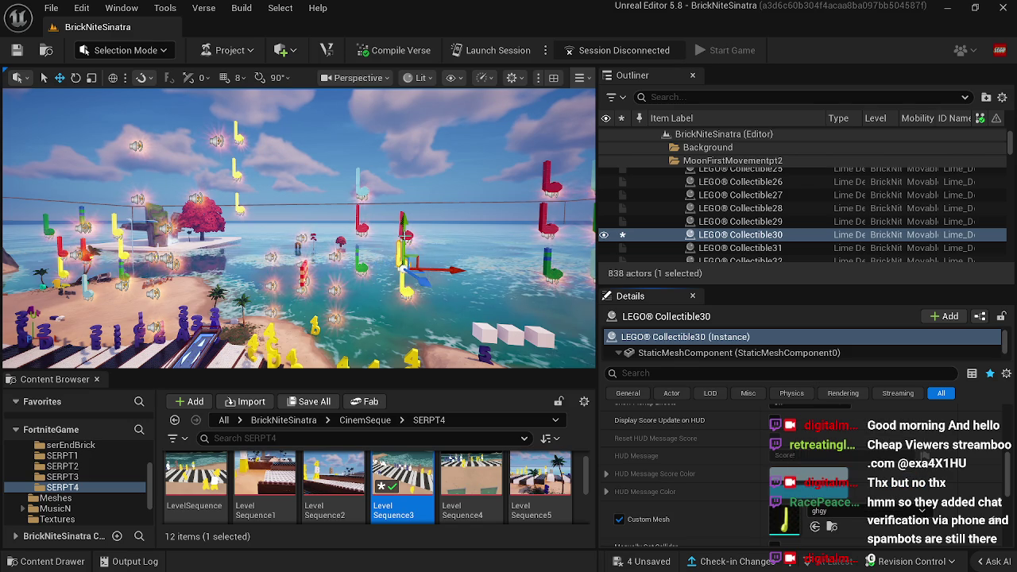
{"action": "left_click", "coordinate": [403, 230]}
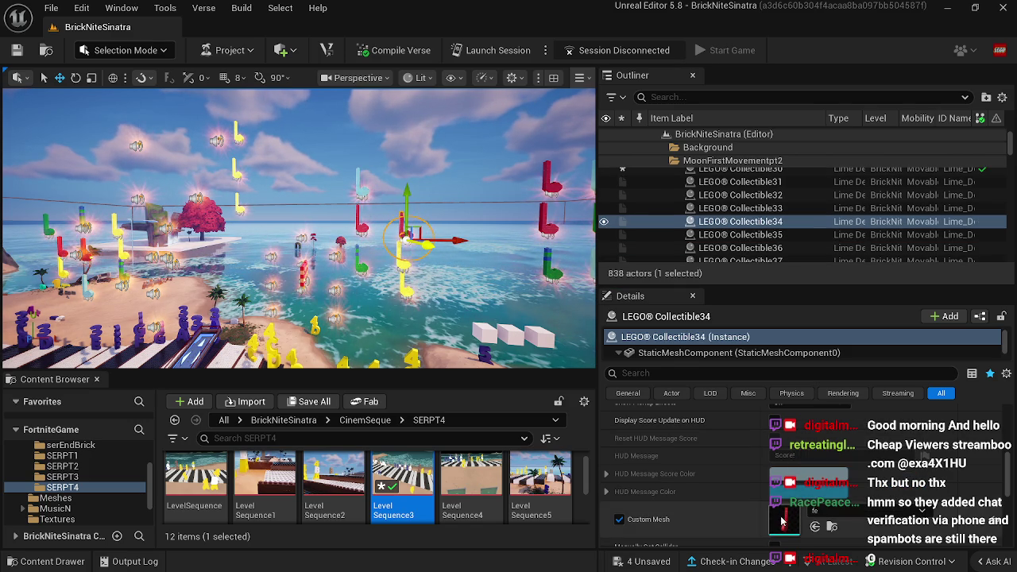
{"action": "right_click", "coordinate": [790, 516]}
{"action": "left_click", "coordinate": [826, 460]}
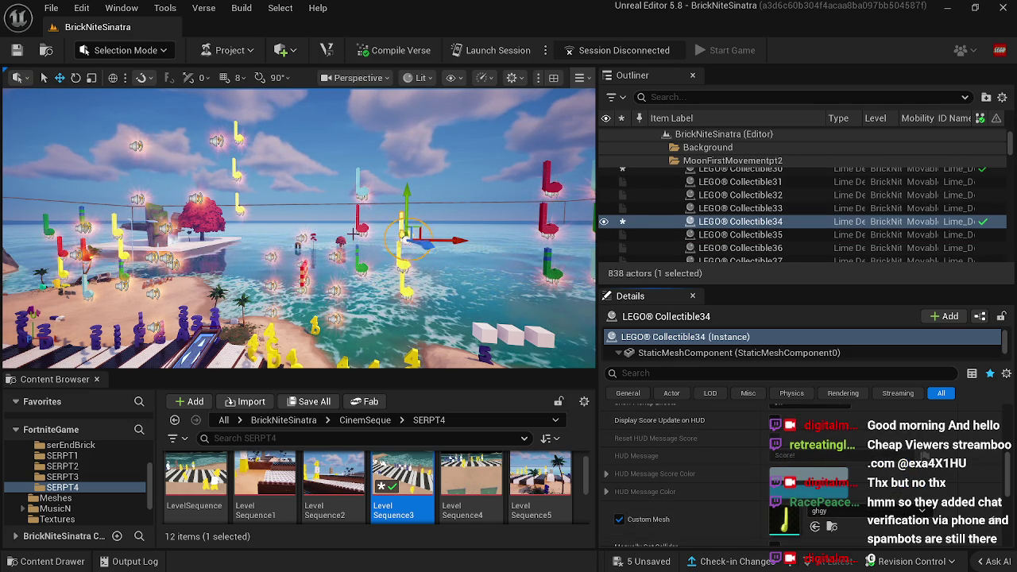
{"action": "left_click", "coordinate": [362, 228]}
{"action": "right_click", "coordinate": [791, 517]}
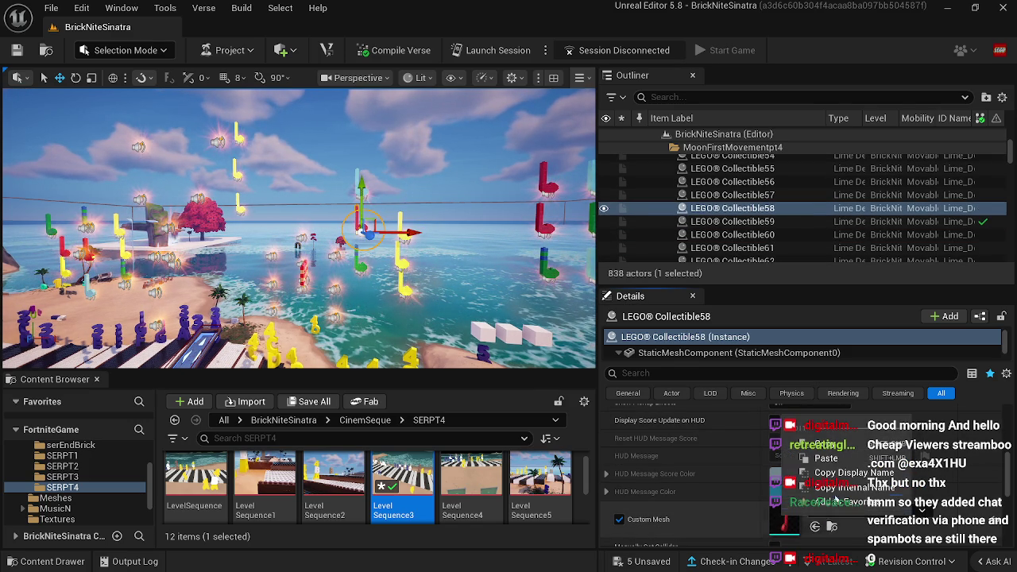
{"action": "left_click", "coordinate": [827, 458]}
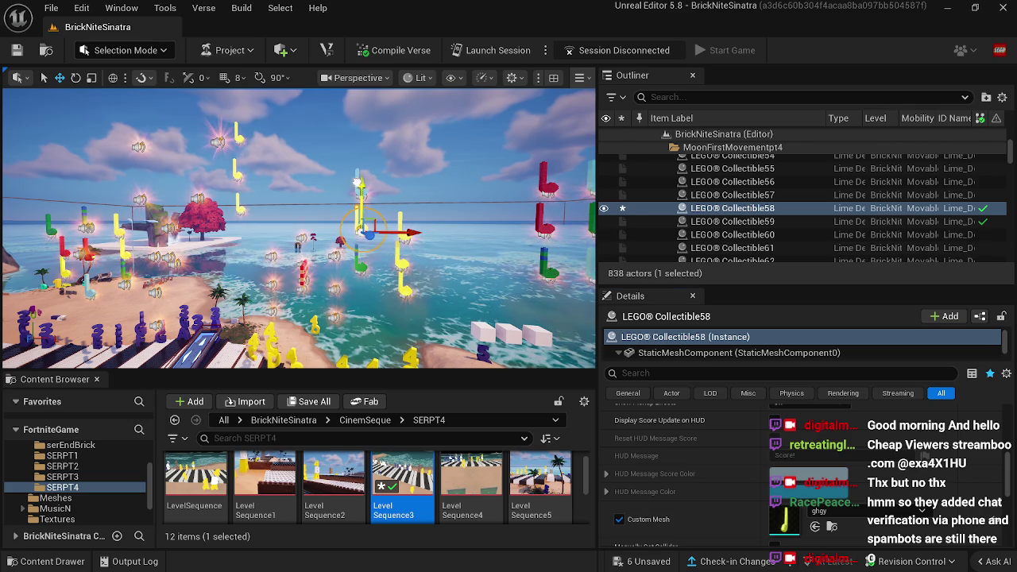
Step: Paste the custom note mesh onto Collectibles 53 and 61
{"action": "left_click", "coordinate": [359, 190]}
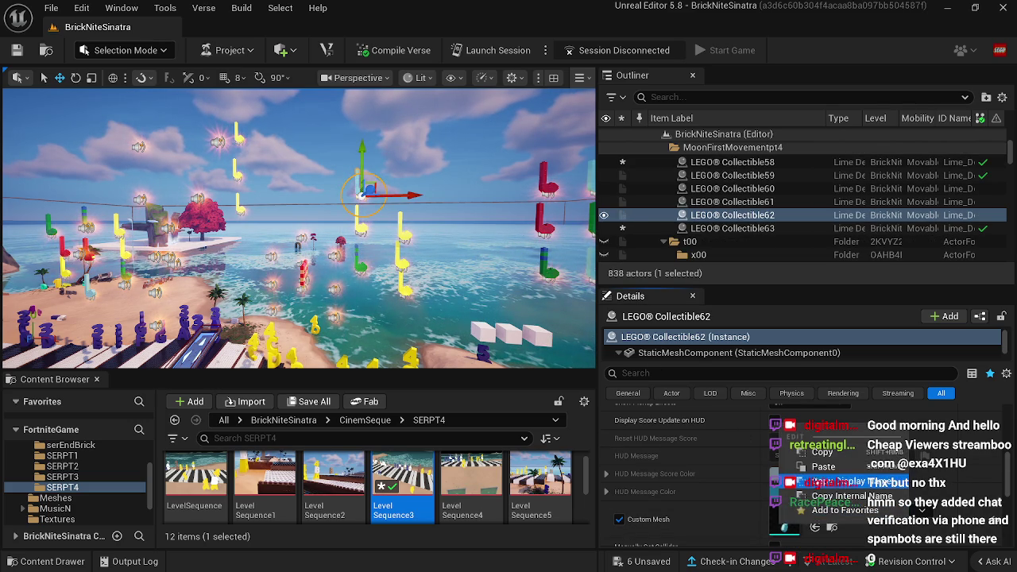
{"action": "left_click", "coordinate": [361, 264]}
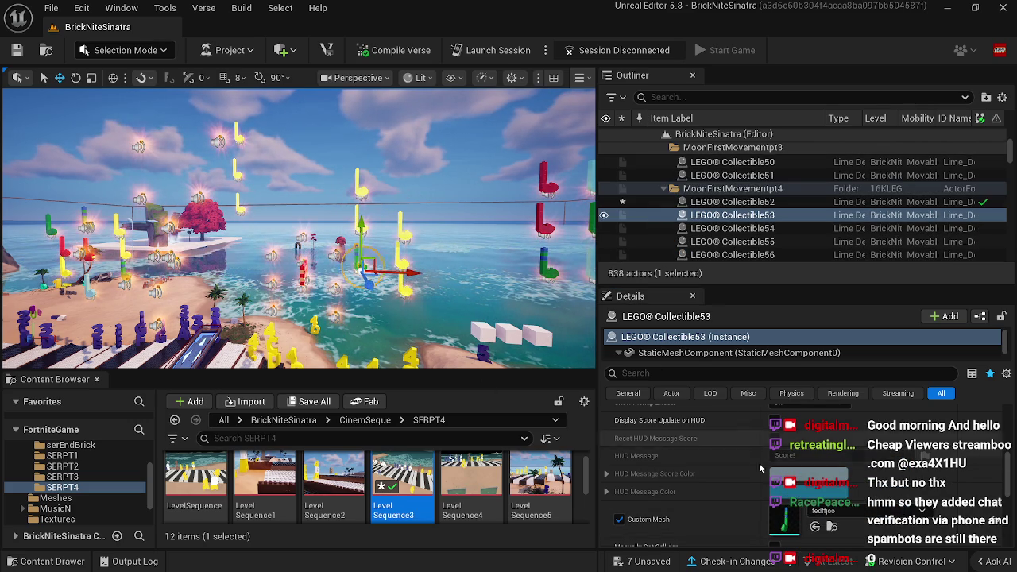
{"action": "right_click", "coordinate": [789, 429]}
{"action": "left_click", "coordinate": [830, 468]}
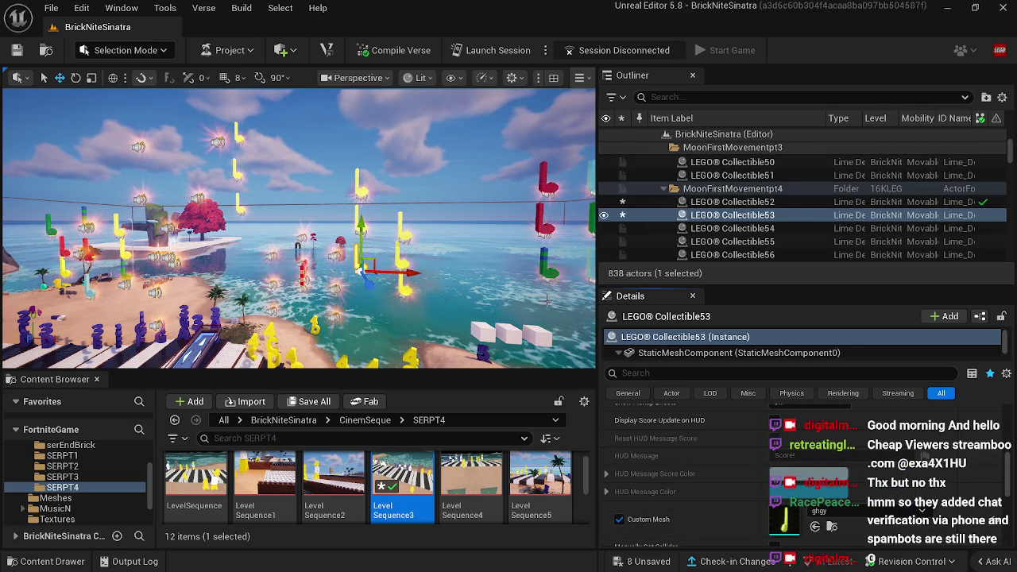
{"action": "left_click", "coordinate": [530, 291]}
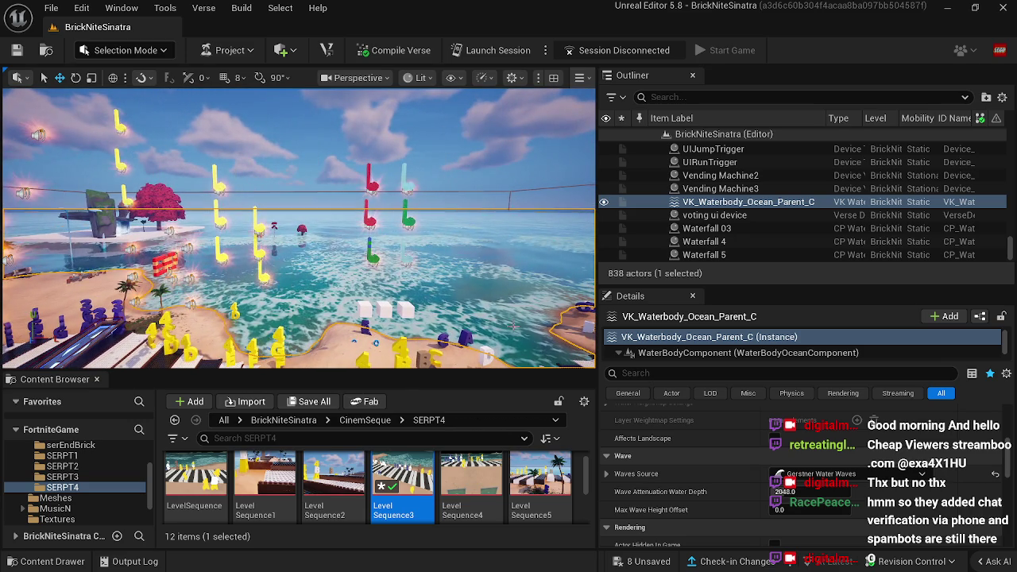
{"action": "left_click", "coordinate": [372, 256]}
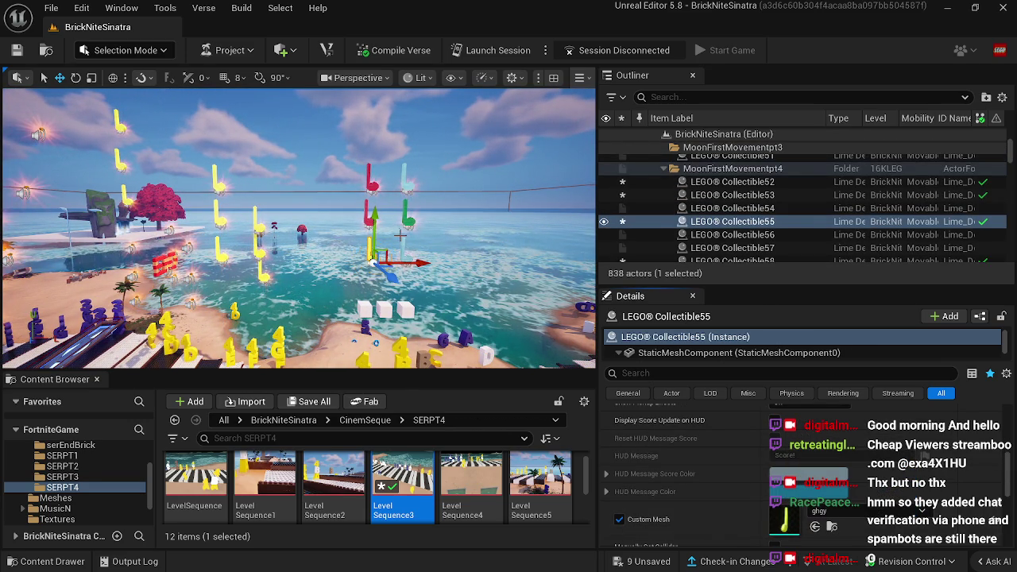
{"action": "left_click", "coordinate": [371, 221]}
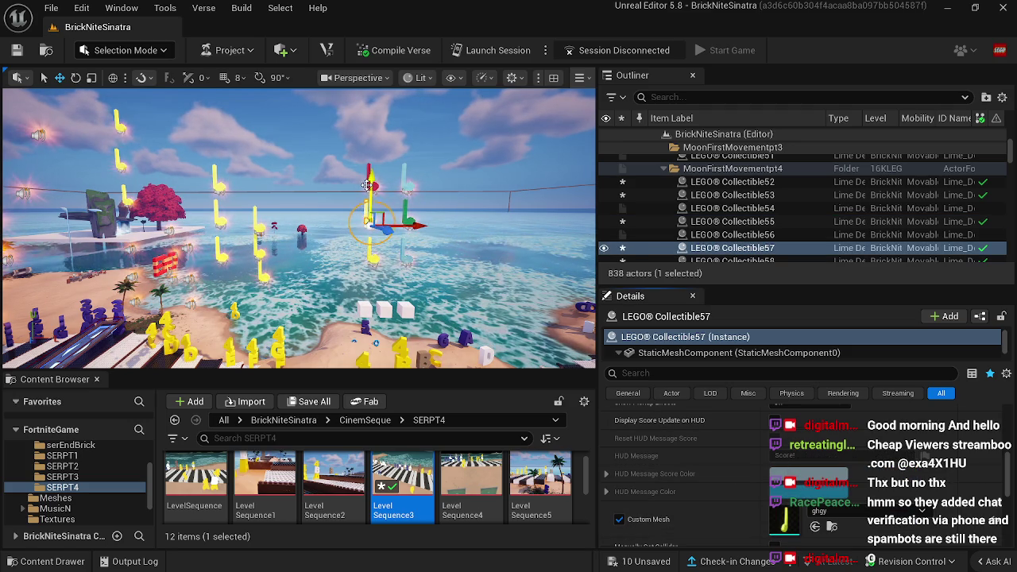
{"action": "left_click", "coordinate": [367, 185]}
{"action": "right_click", "coordinate": [804, 437]}
{"action": "left_click", "coordinate": [827, 459]}
Step: Paste the custom note mesh onto Collectibles 54, 56 and 60
{"action": "left_click", "coordinate": [403, 256]}
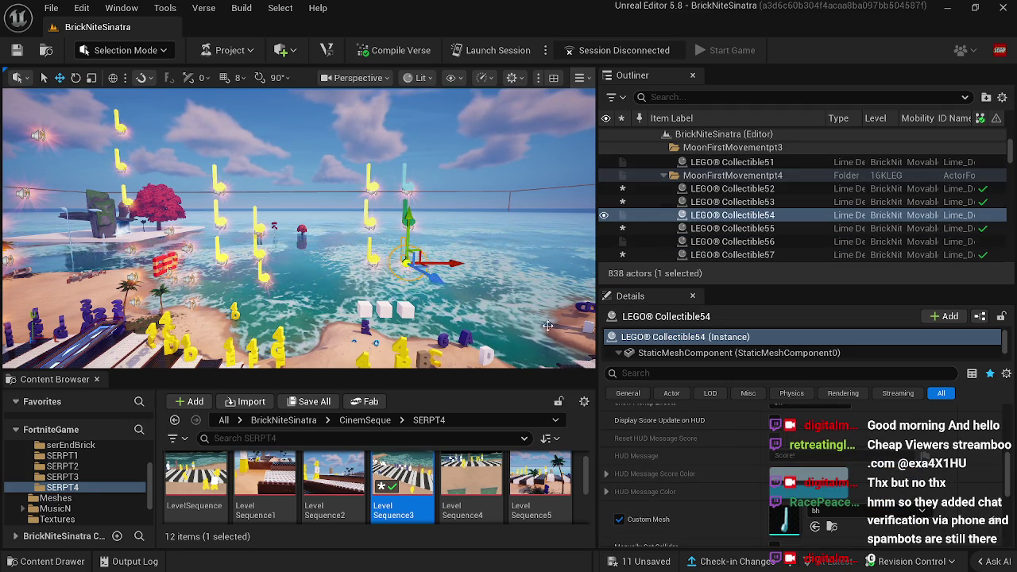
{"action": "right_click", "coordinate": [788, 431]}
{"action": "left_click", "coordinate": [826, 464]}
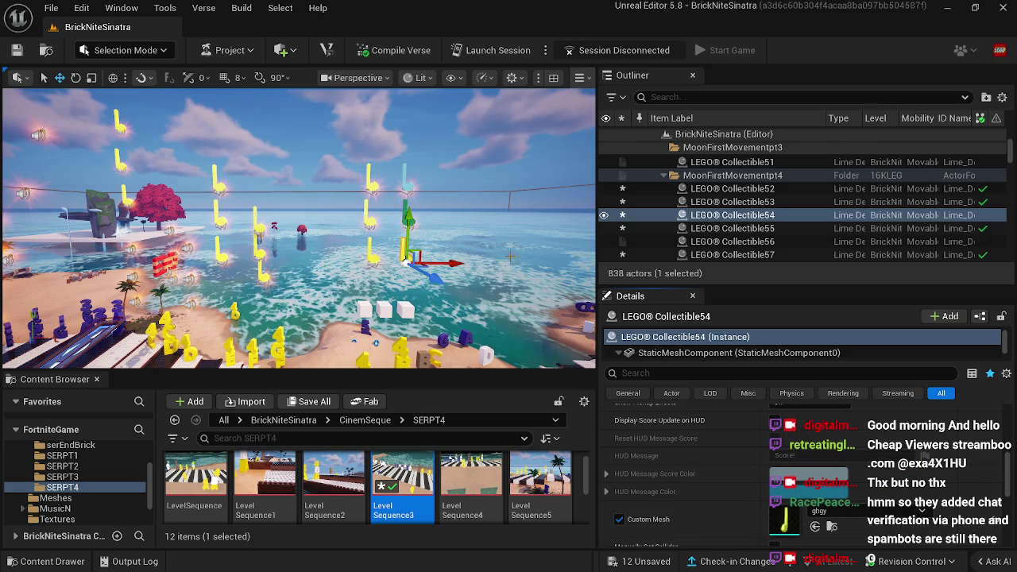
{"action": "left_click", "coordinate": [407, 222]}
{"action": "right_click", "coordinate": [789, 431]}
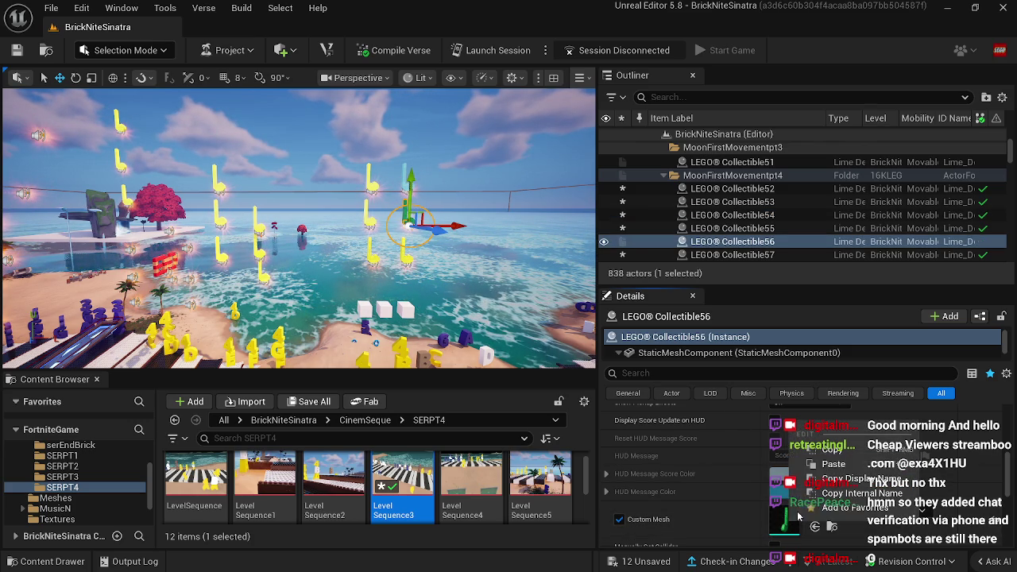
{"action": "left_click", "coordinate": [827, 464]}
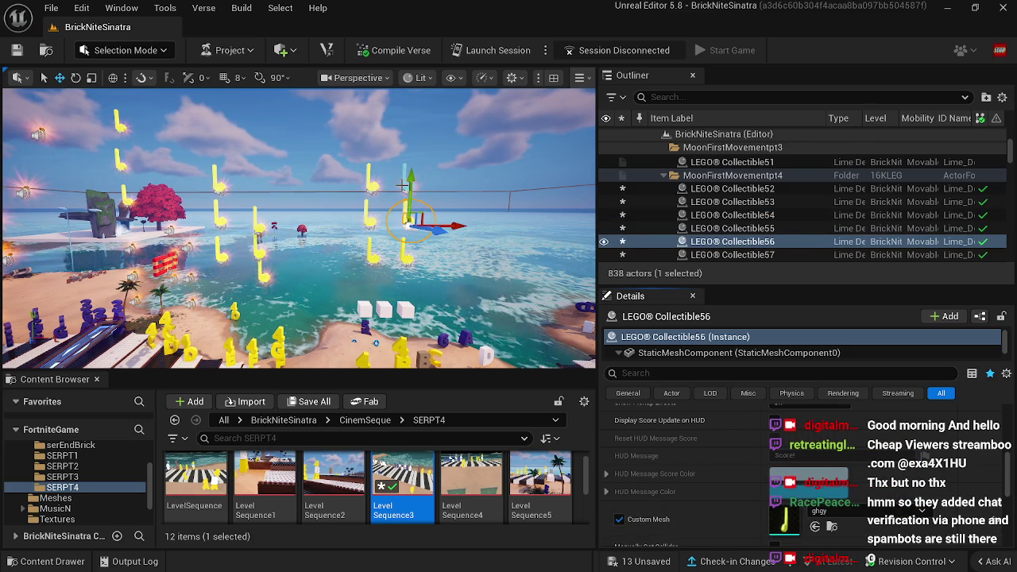
{"action": "left_click", "coordinate": [403, 185]}
{"action": "right_click", "coordinate": [787, 455]}
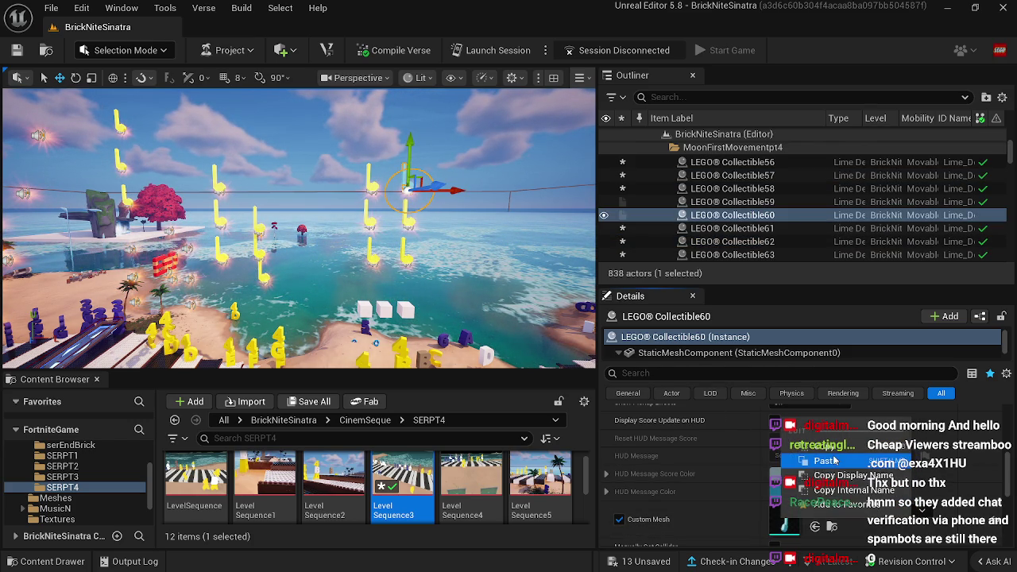
{"action": "left_click", "coordinate": [827, 461]}
{"action": "left_click", "coordinate": [334, 254]}
{"action": "left_click_drag", "start_coordinate": [529, 327], "coordinate": [522, 302]}
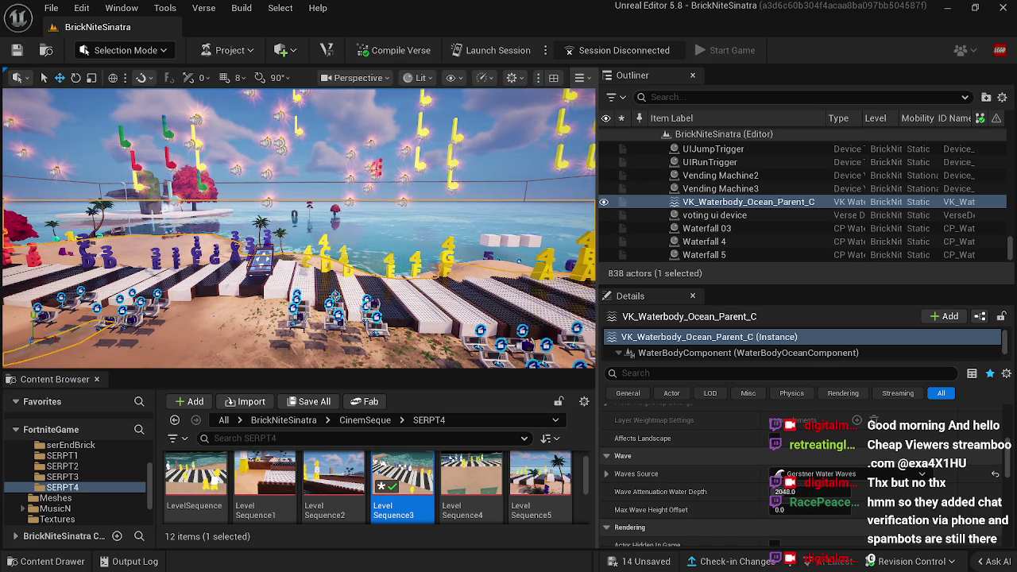
Step: Open Cinematic Sequence Device10's CinemSeq0006 and scrub through Collectible14's rise
{"action": "left_click", "coordinate": [338, 300]}
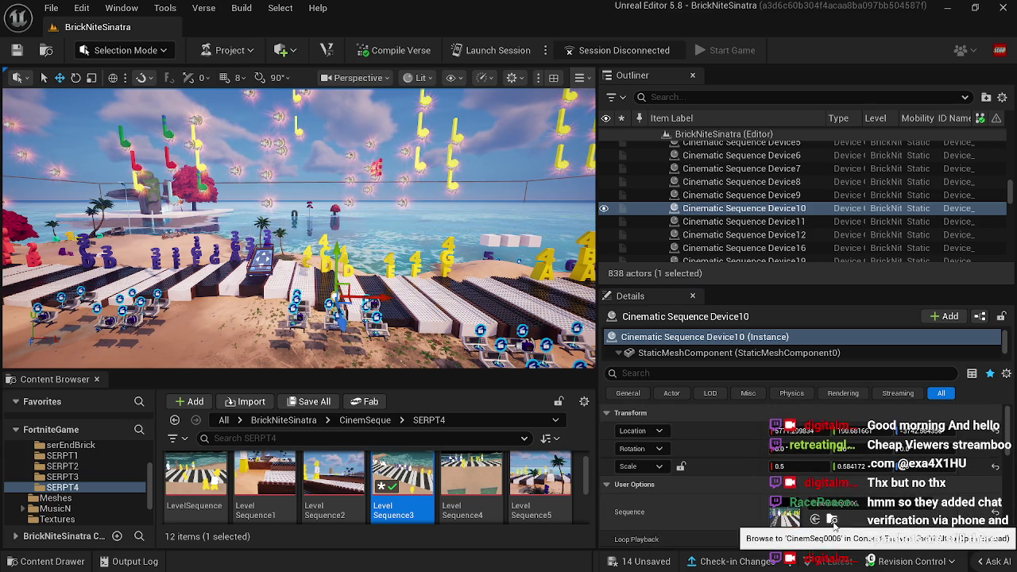
{"action": "left_click", "coordinate": [833, 520]}
{"action": "double_click", "coordinate": [552, 486]}
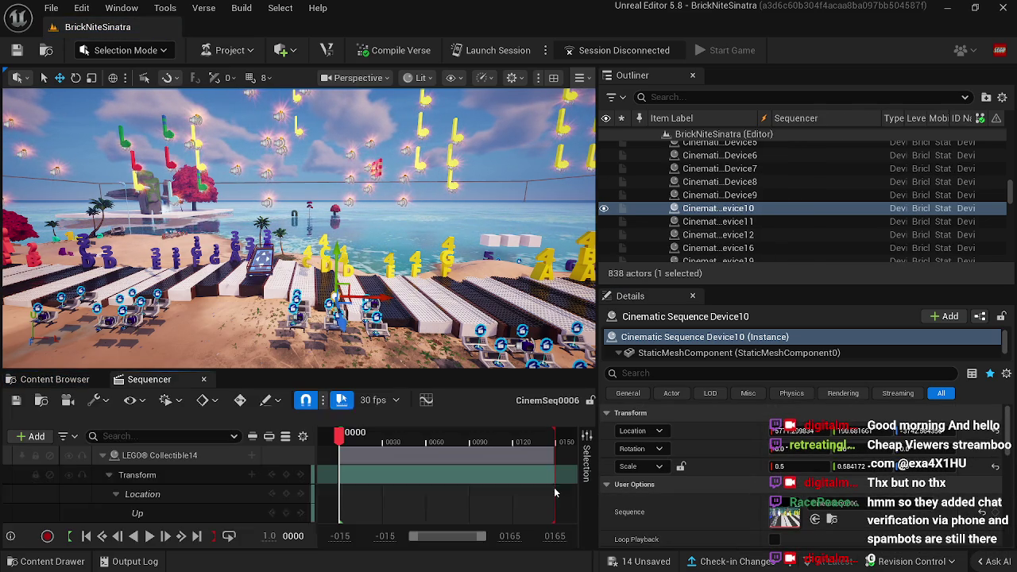
{"action": "left_click", "coordinate": [352, 430]}
{"action": "left_click_drag", "start_coordinate": [352, 429], "coordinate": [588, 445]}
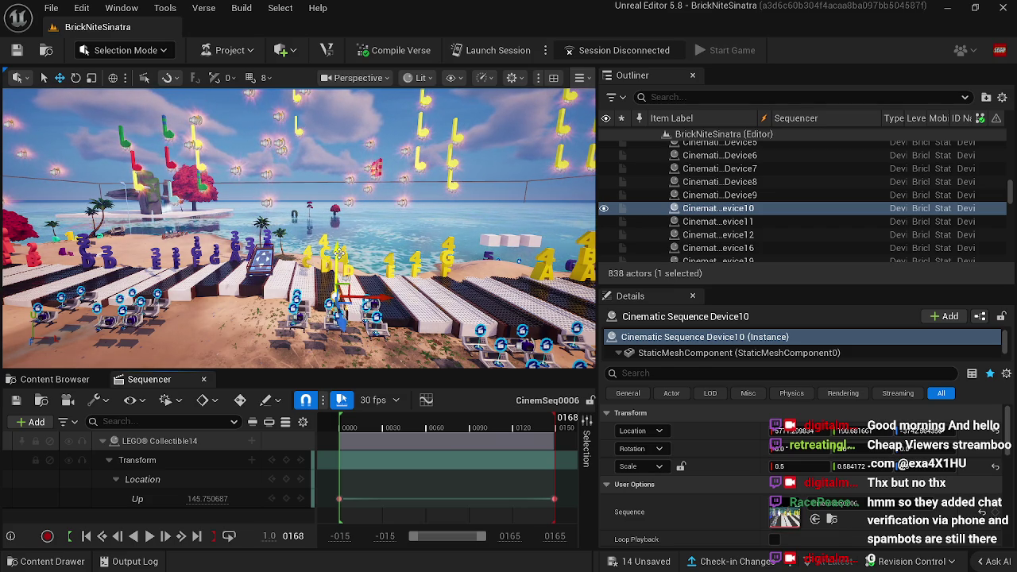
{"action": "mouse_move", "coordinate": [405, 430]}
{"action": "left_mouse_down"}
{"action": "mouse_move", "coordinate": [469, 432]}
{"action": "mouse_move", "coordinate": [335, 431]}
{"action": "left_mouse_up"}
Step: Select and frame Collectibles 4, 13 and 14, then select Collectibles 52 and 50 along the pier
{"action": "scroll", "coordinate": [322, 196], "scroll_direction": "up", "scroll_amount": 3}
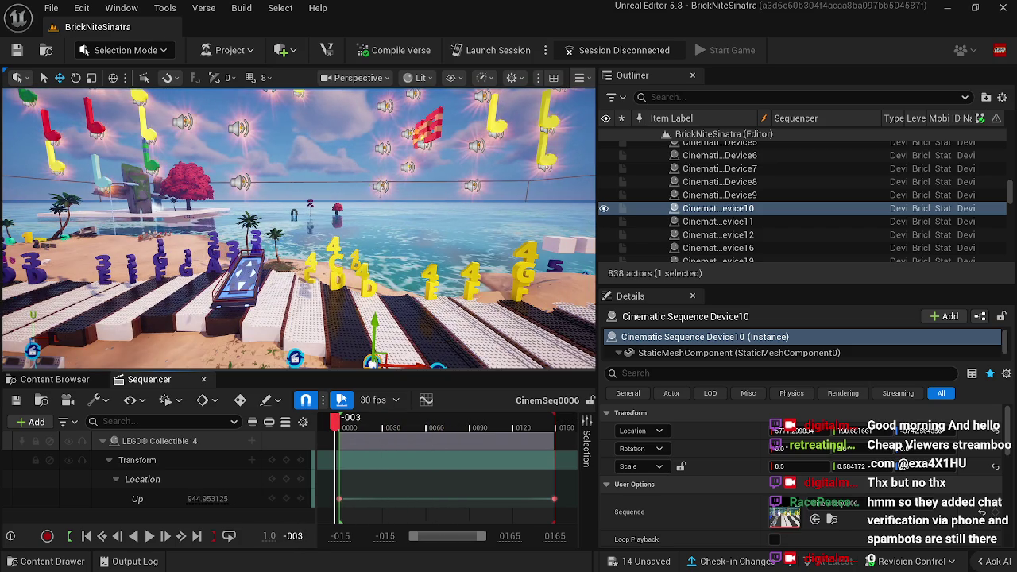
{"action": "left_click", "coordinate": [381, 188]}
{"action": "left_click", "coordinate": [383, 145], "text": "ctrl"}
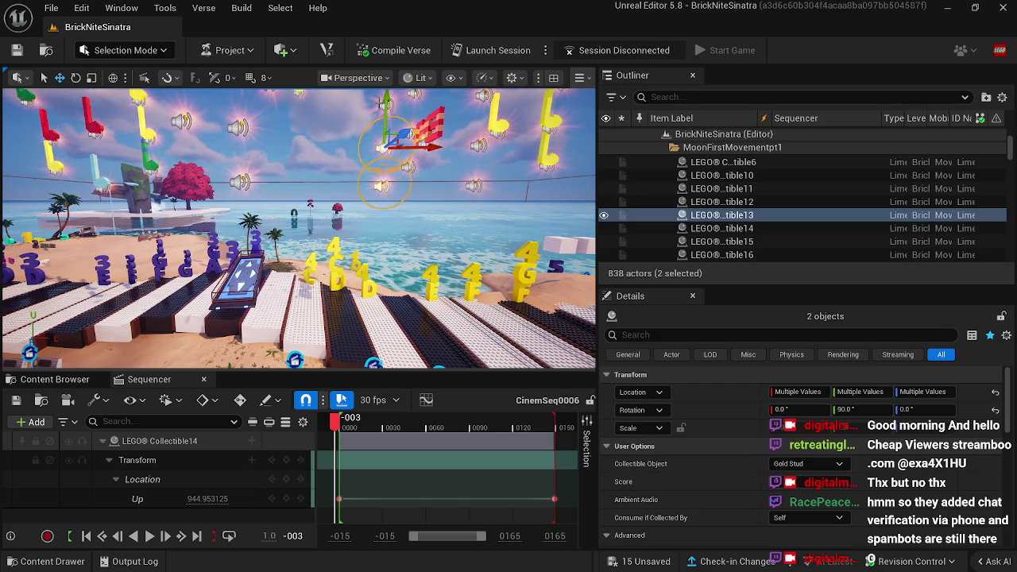
{"action": "left_click", "coordinate": [383, 104], "text": "ctrl"}
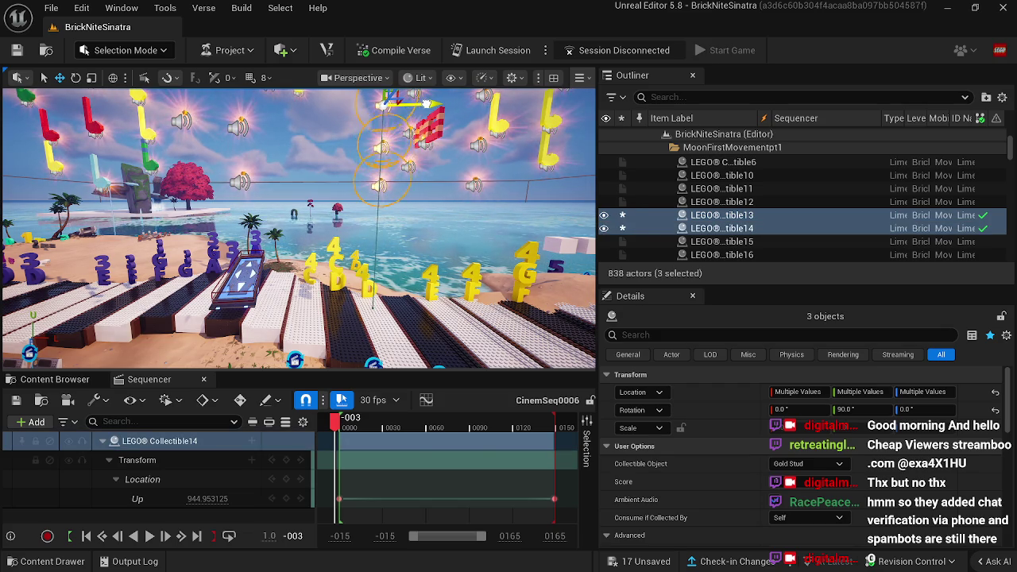
{"action": "left_click", "coordinate": [390, 101]}
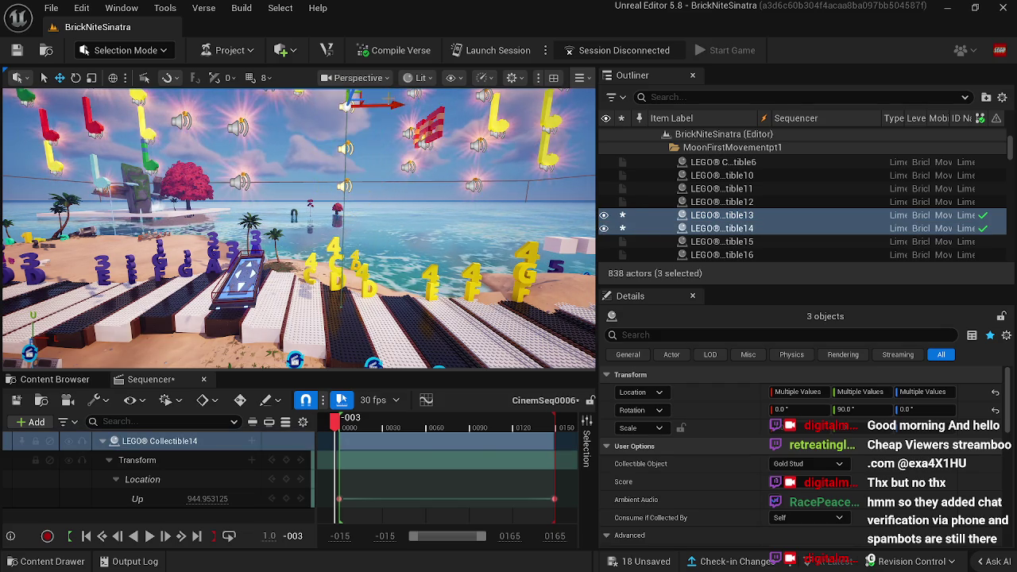
{"action": "key", "text": "f"}
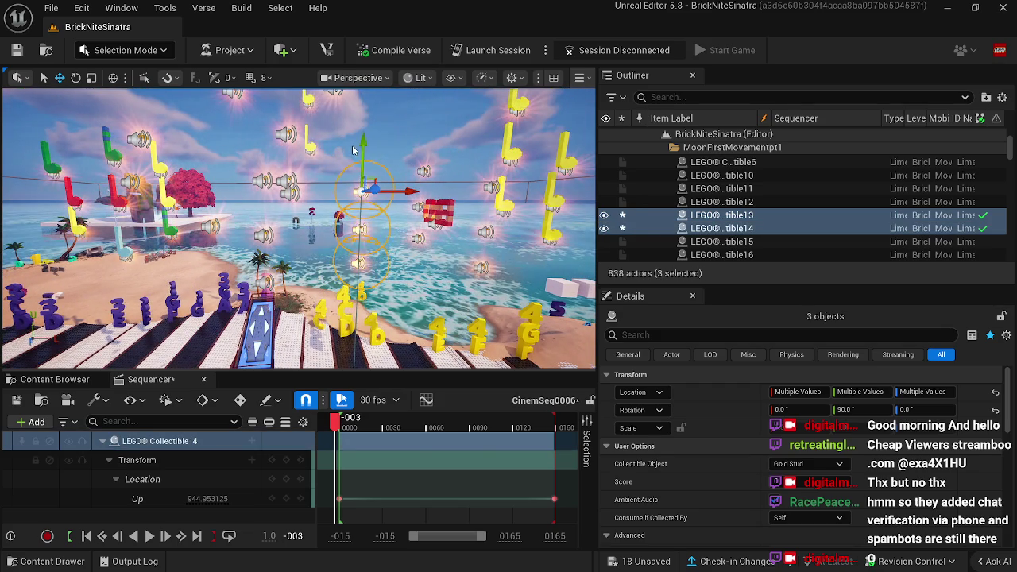
{"action": "mouse_move", "coordinate": [370, 97]}
{"action": "left_mouse_down"}
{"action": "mouse_move", "coordinate": [420, 235]}
{"action": "mouse_move", "coordinate": [431, 236]}
{"action": "left_mouse_up"}
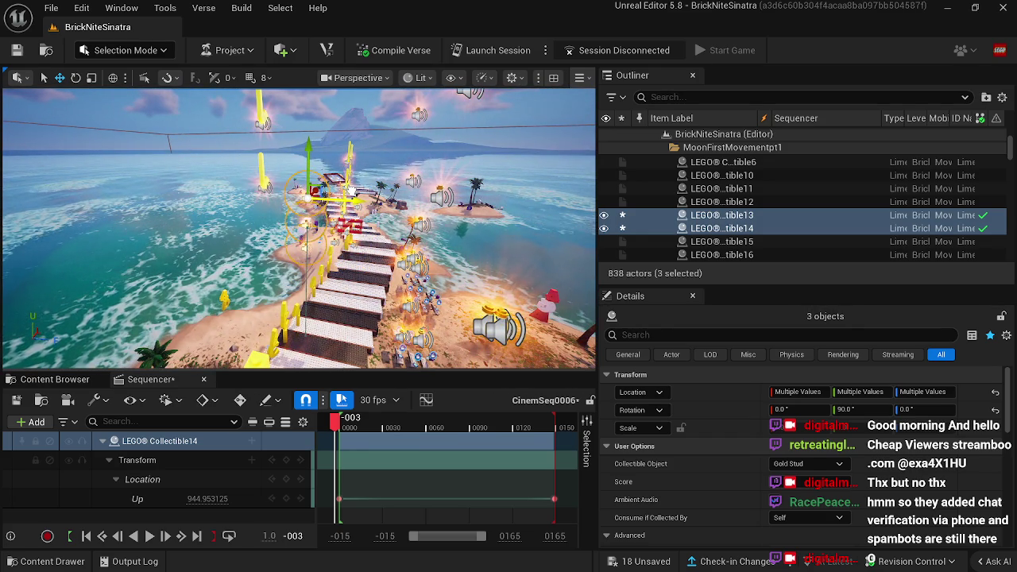
{"action": "mouse_move", "coordinate": [431, 236]}
{"action": "left_mouse_down"}
{"action": "mouse_move", "coordinate": [439, 182]}
{"action": "mouse_move", "coordinate": [478, 168]}
{"action": "mouse_move", "coordinate": [453, 177]}
{"action": "left_mouse_up"}
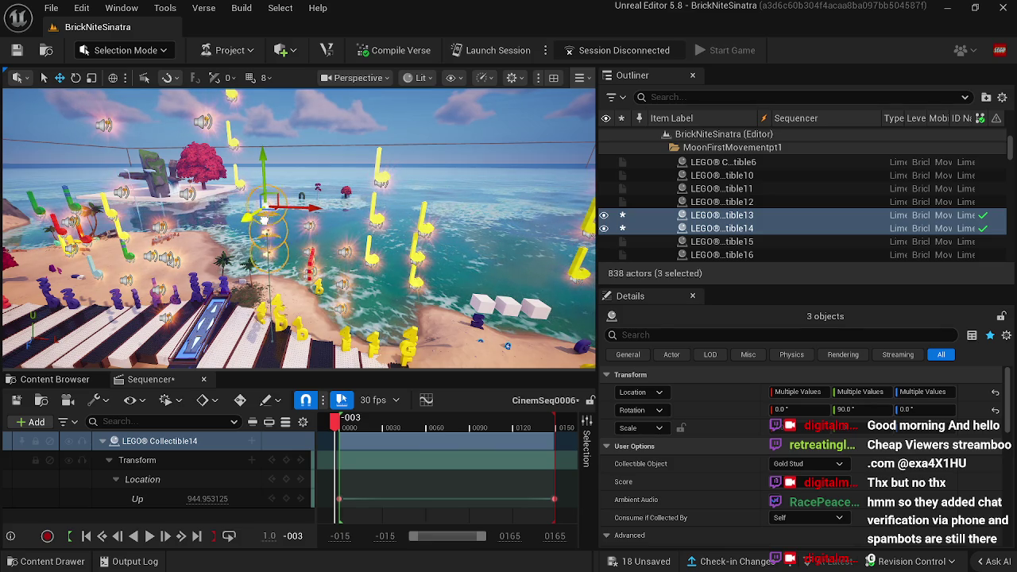
{"action": "left_click", "coordinate": [238, 183]}
{"action": "left_click", "coordinate": [229, 131], "text": "ctrl"}
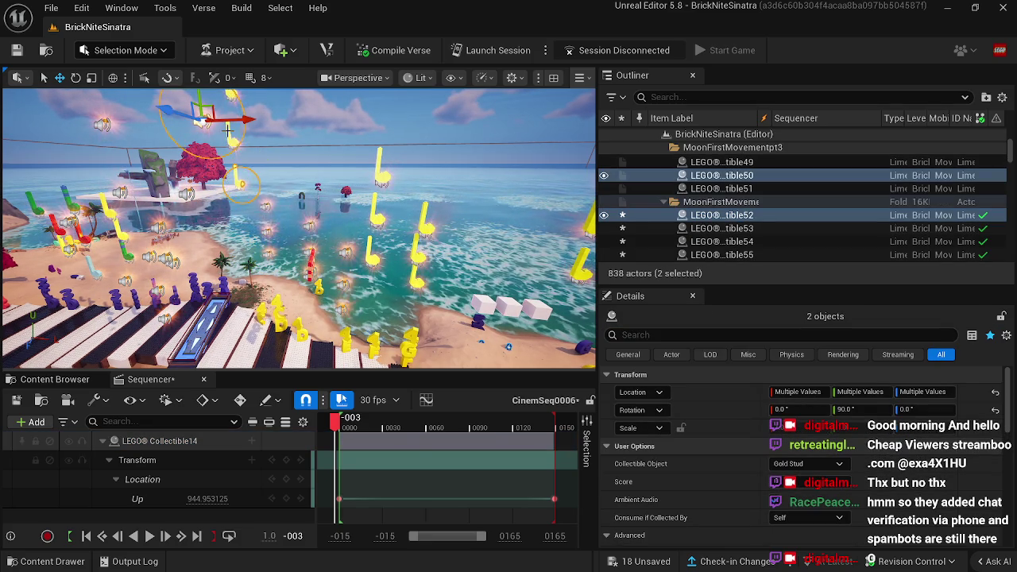
{"action": "left_click_drag", "start_coordinate": [230, 127], "coordinate": [159, 167]}
{"action": "right_click", "coordinate": [155, 167]}
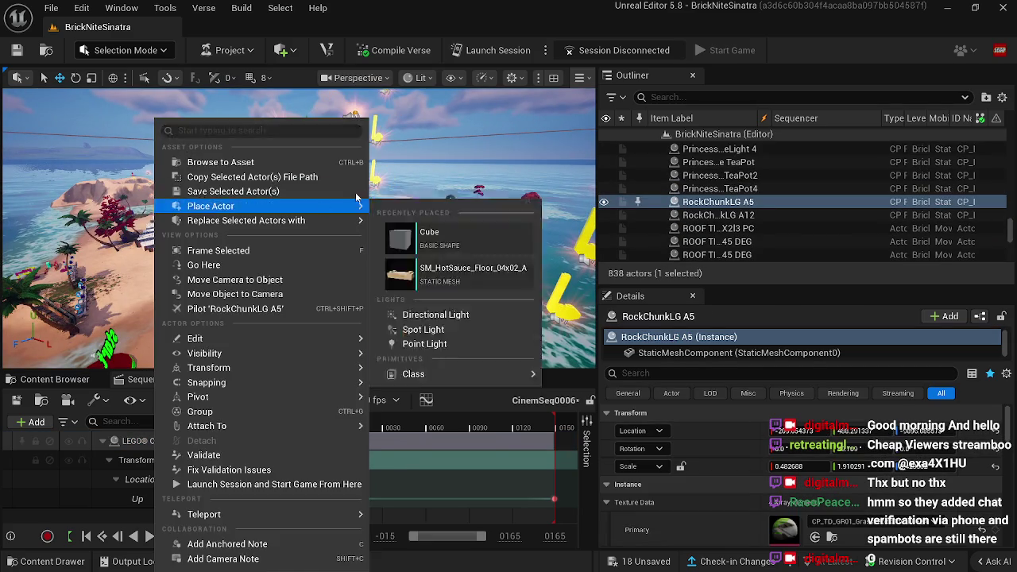
{"action": "left_click", "coordinate": [363, 202]}
{"action": "left_click", "coordinate": [204, 380]}
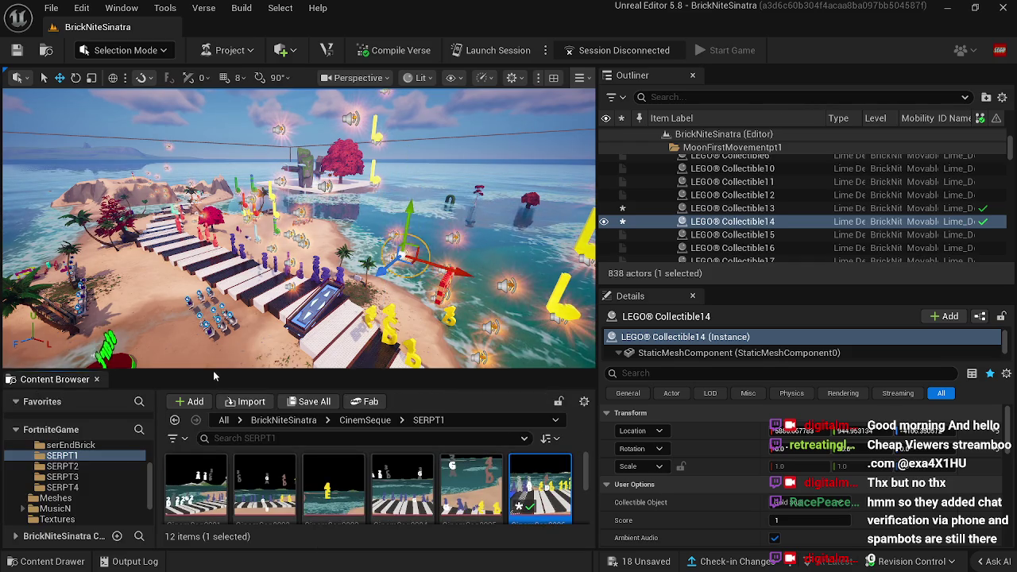
{"action": "left_click", "coordinate": [356, 308]}
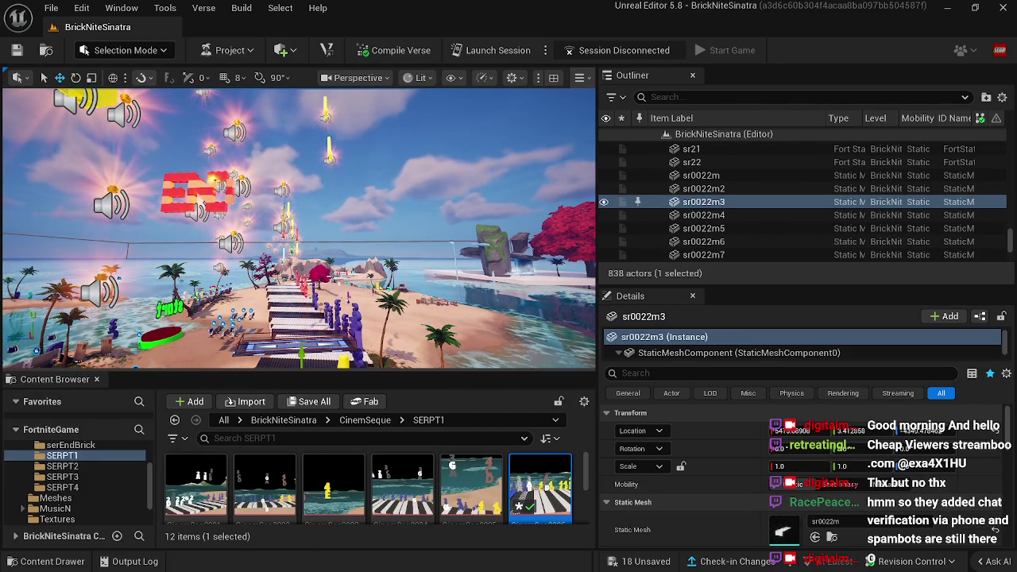
{"action": "left_click", "coordinate": [211, 178]}
{"action": "key", "text": "ctrl+z"}
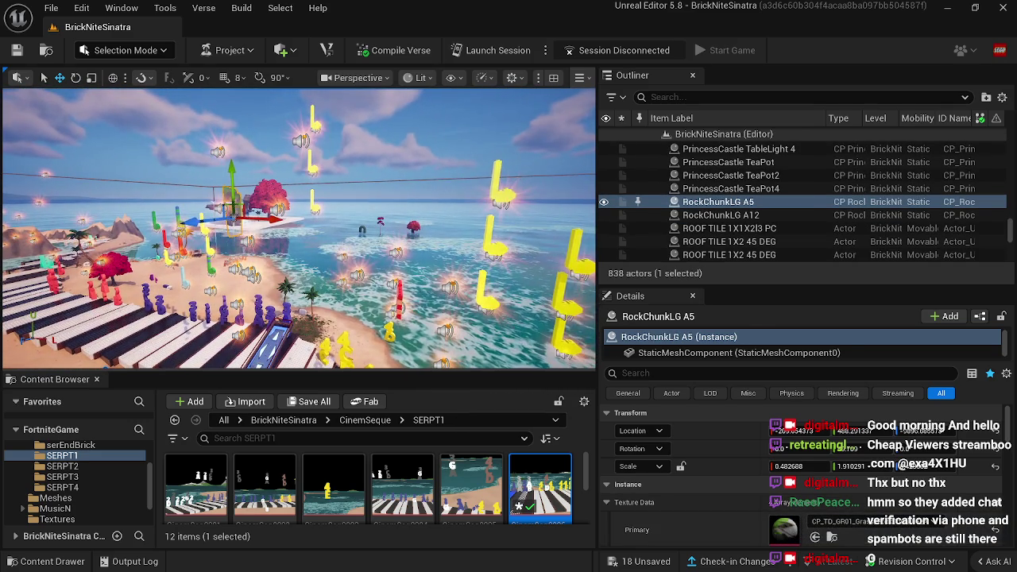
{"action": "right_click", "coordinate": [342, 310]}
{"action": "left_click", "coordinate": [226, 263]}
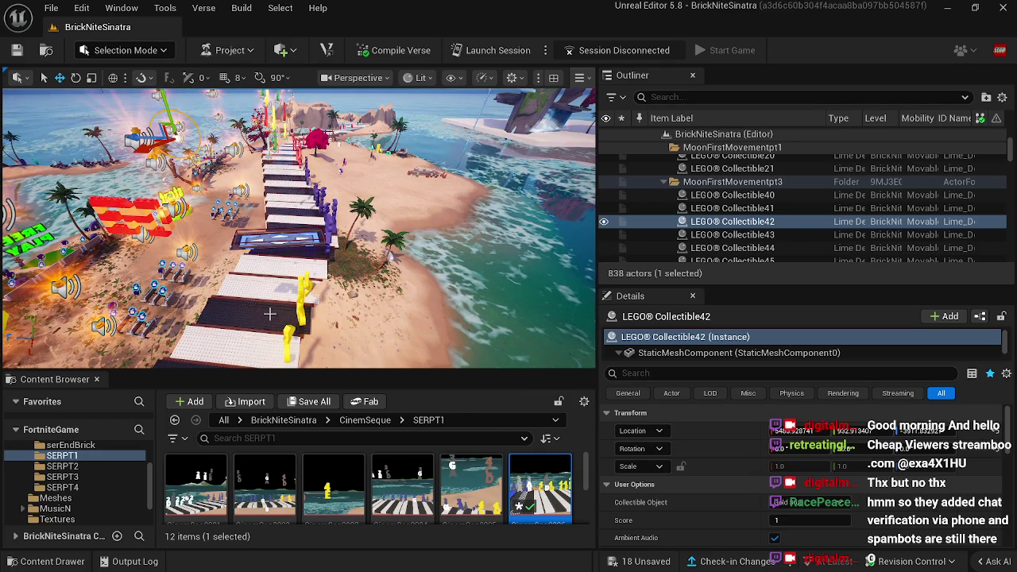
{"action": "key", "text": "ctrl+z"}
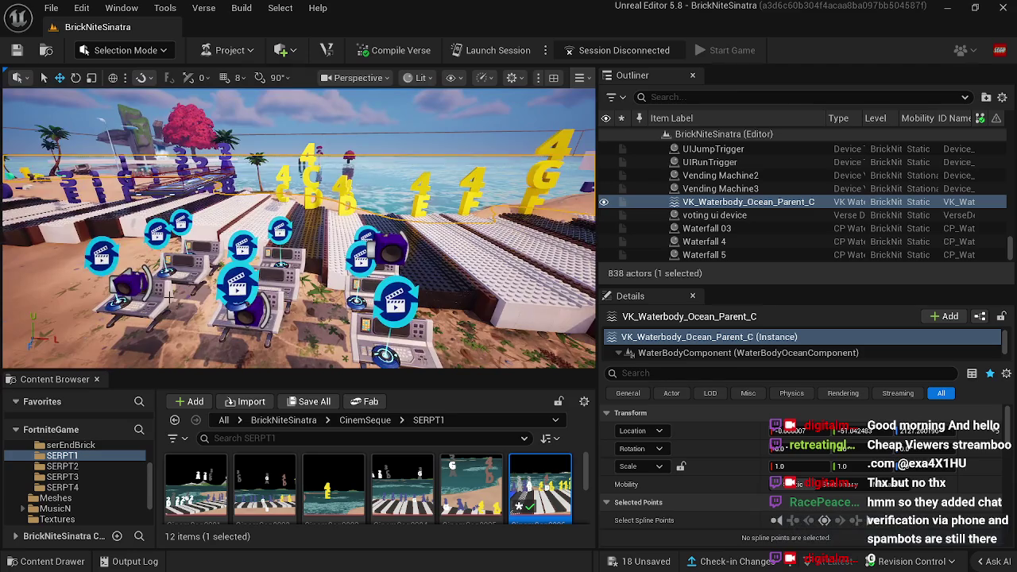
{"action": "left_click", "coordinate": [280, 231]}
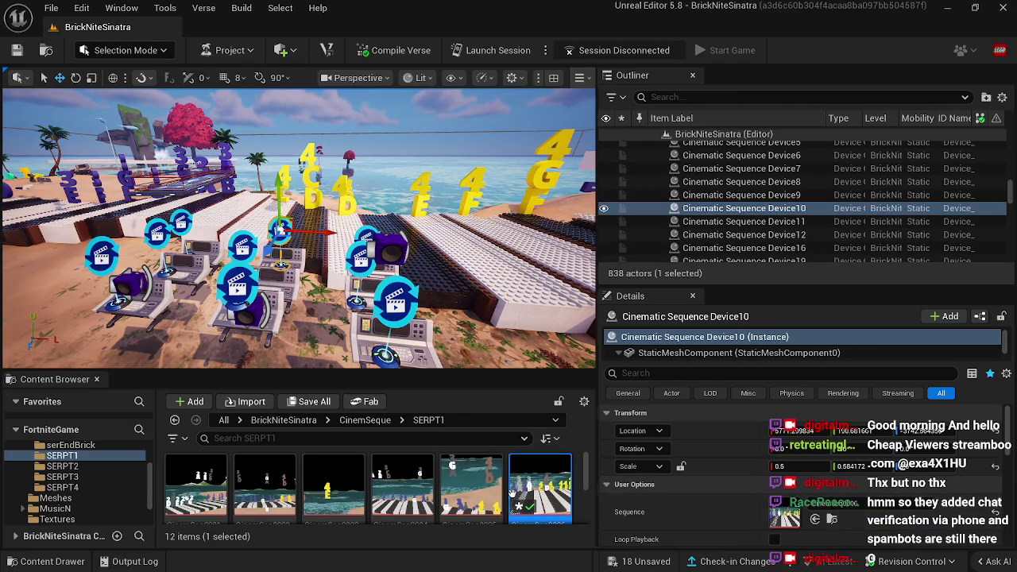
Step: Reopen CinemSeq0006, preview a later frame, and paste ghgy into Collectible14's Custom Mesh
{"action": "double_click", "coordinate": [549, 485]}
{"action": "left_click_drag", "start_coordinate": [355, 429], "coordinate": [508, 429]}
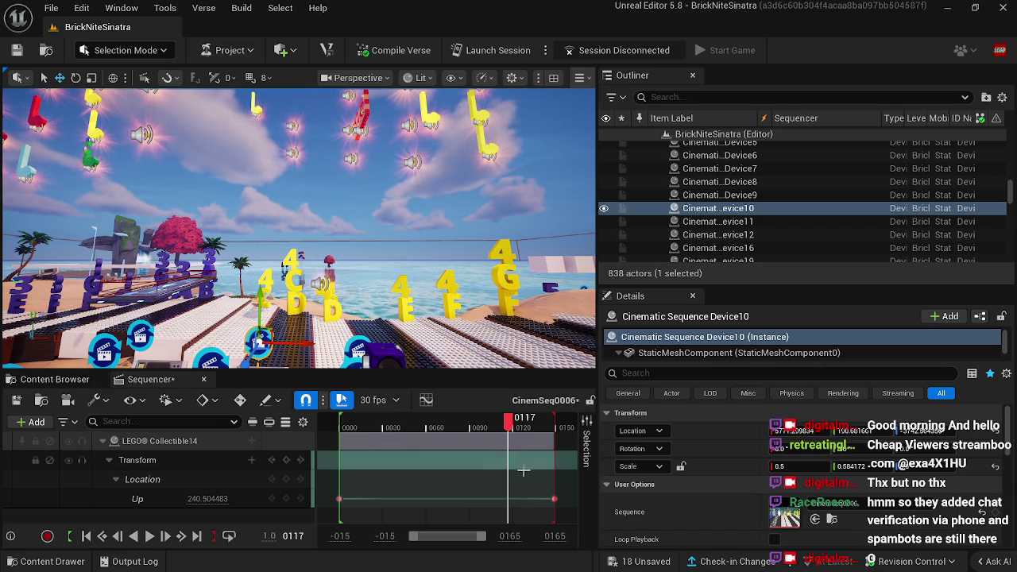
{"action": "left_click", "coordinate": [325, 283]}
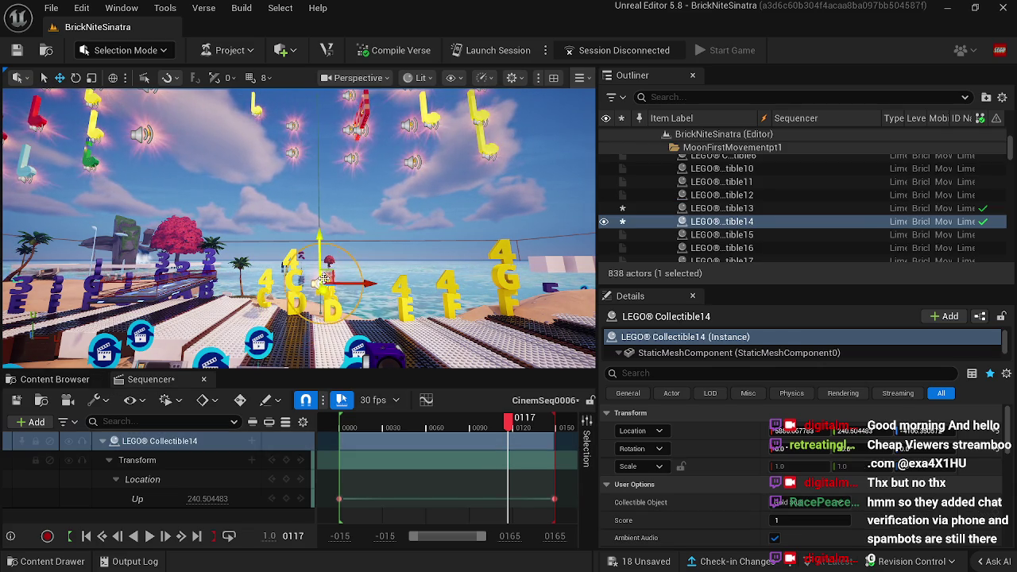
{"action": "scroll", "coordinate": [798, 547], "scroll_direction": "down", "scroll_amount": 5}
{"action": "scroll", "coordinate": [799, 547], "scroll_direction": "down", "scroll_amount": 4}
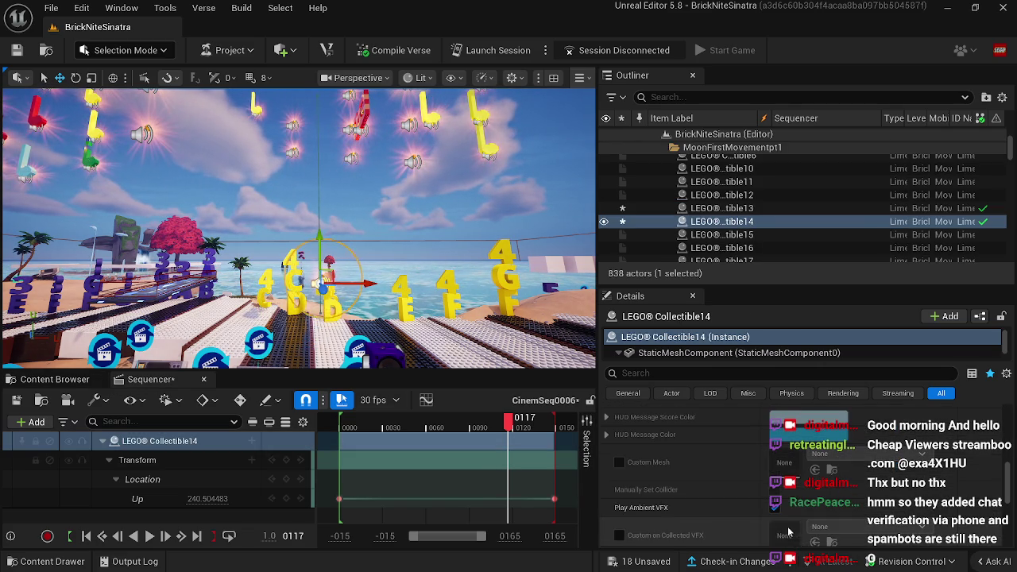
{"action": "right_click", "coordinate": [798, 472]}
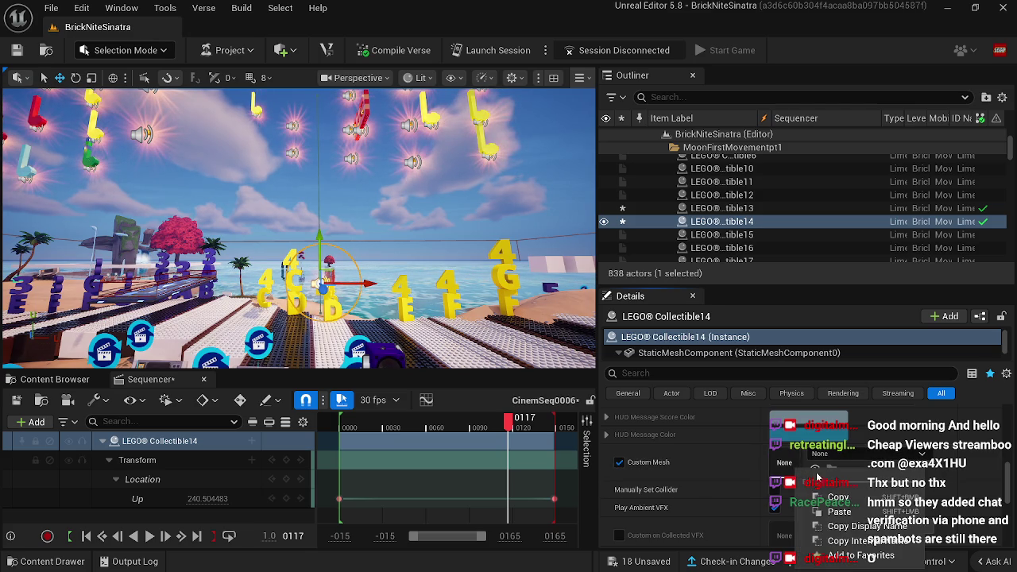
{"action": "left_click", "coordinate": [826, 506]}
Step: Rewind the animation, shift Collectible14 to the left, and close the Sequencer
{"action": "left_click_drag", "start_coordinate": [318, 238], "coordinate": [247, 238]}
{"action": "left_click_drag", "start_coordinate": [509, 418], "coordinate": [343, 421]}
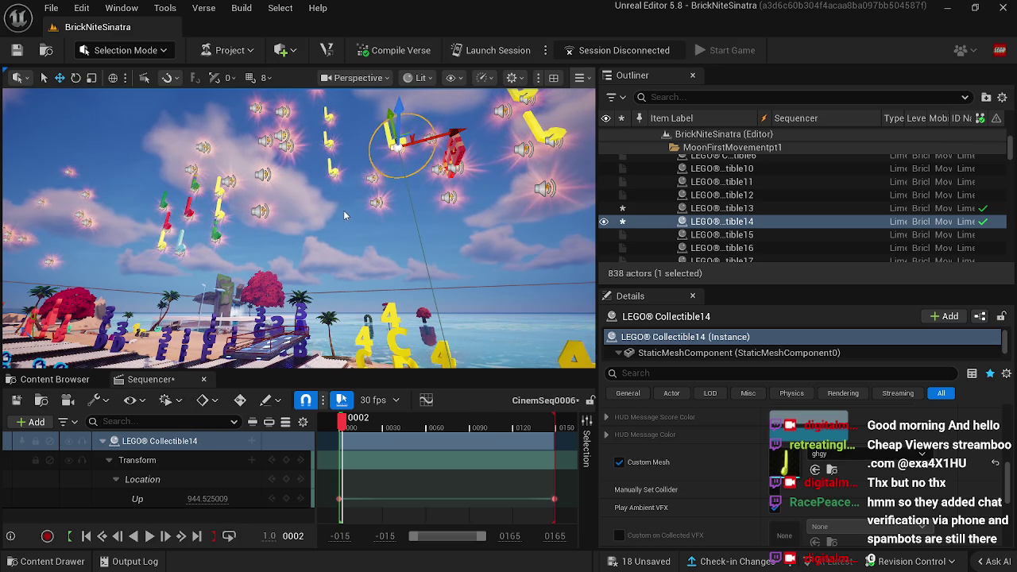
{"action": "mouse_move", "coordinate": [343, 209]}
{"action": "left_mouse_down"}
{"action": "mouse_move", "coordinate": [354, 191]}
{"action": "mouse_move", "coordinate": [368, 191]}
{"action": "left_mouse_up"}
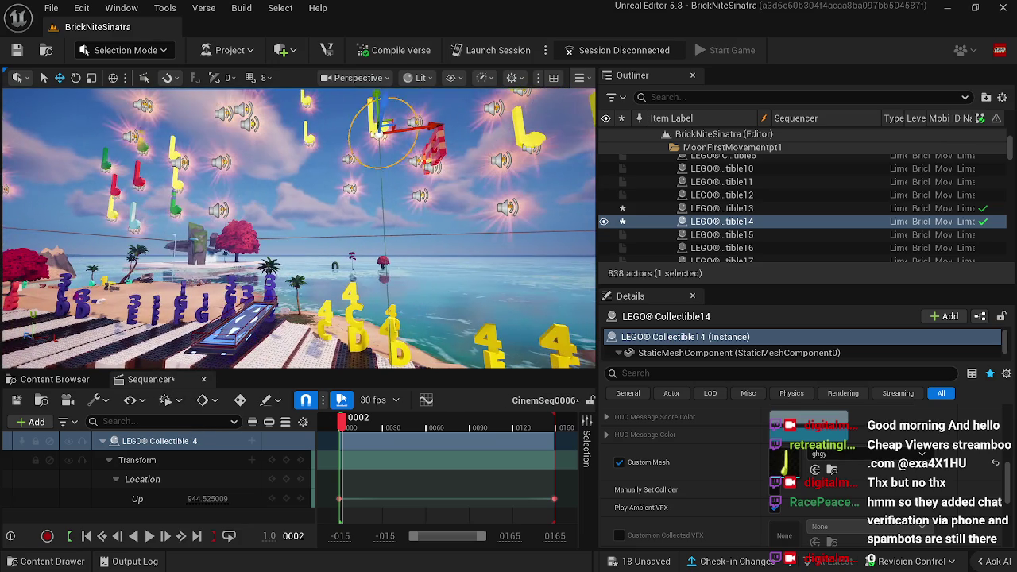
{"action": "left_click_drag", "start_coordinate": [431, 127], "coordinate": [397, 131]}
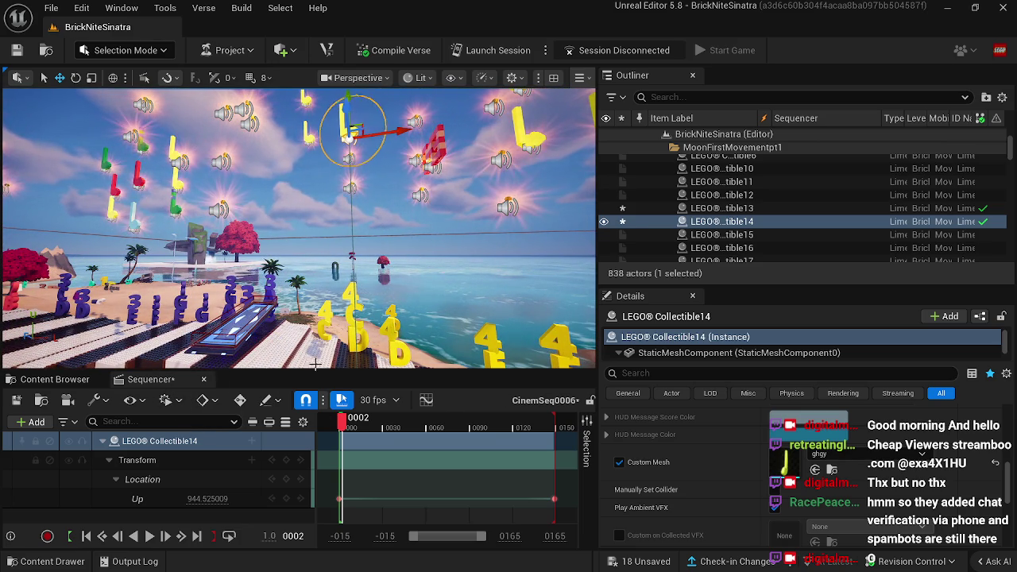
{"action": "left_click", "coordinate": [204, 379]}
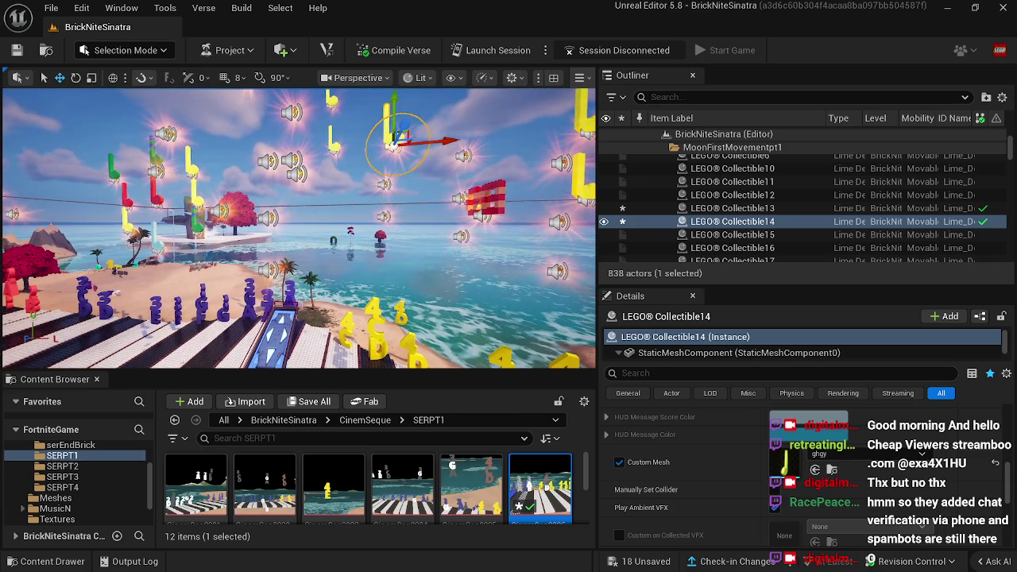
Step: Paste the ghgy music-note mesh into Collectible13 and Collectible4, enabling Custom Mesh on Collectible4
{"action": "left_click", "coordinate": [385, 184]}
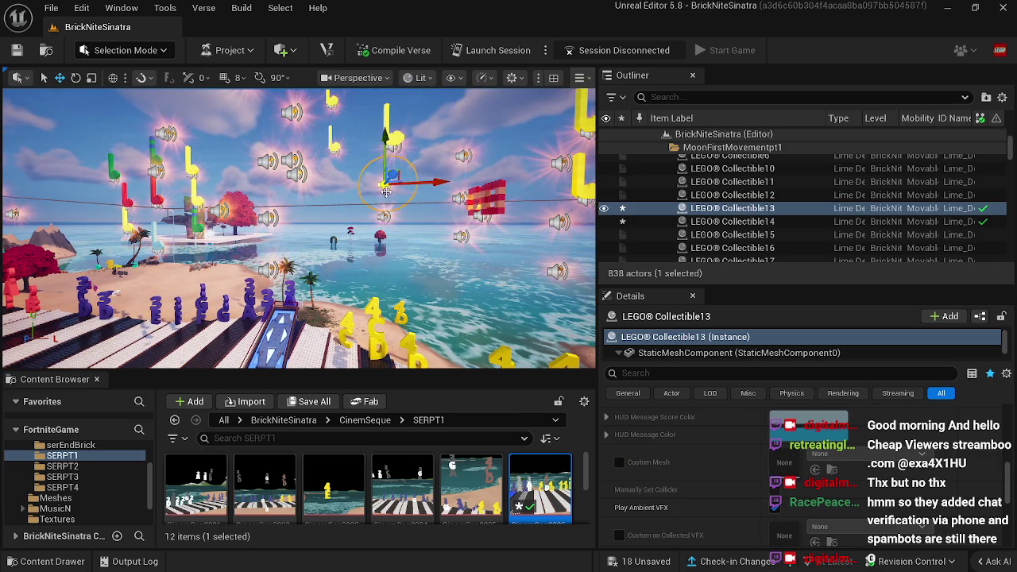
{"action": "right_click", "coordinate": [780, 465]}
{"action": "left_click", "coordinate": [803, 501]}
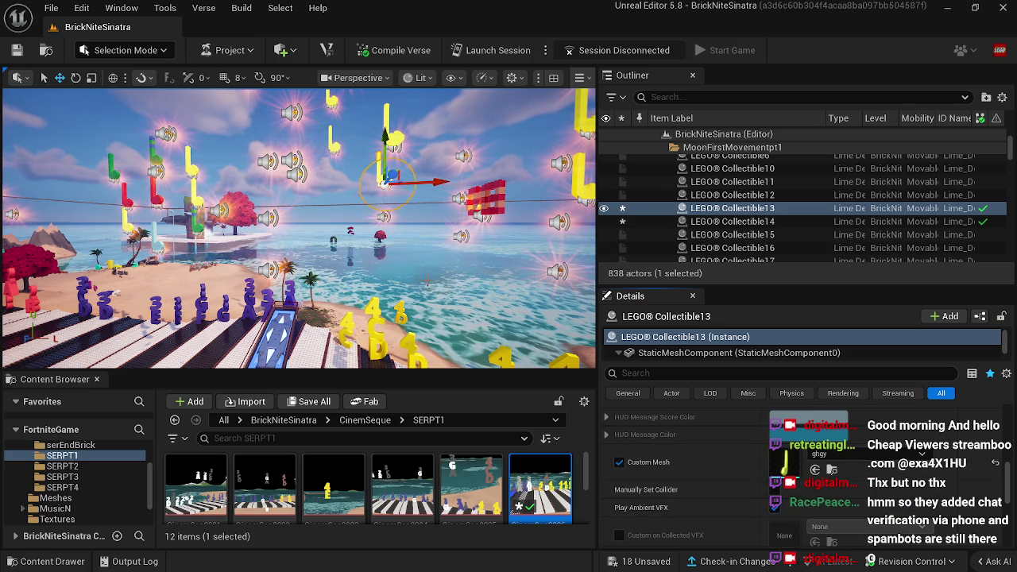
{"action": "left_click", "coordinate": [384, 216]}
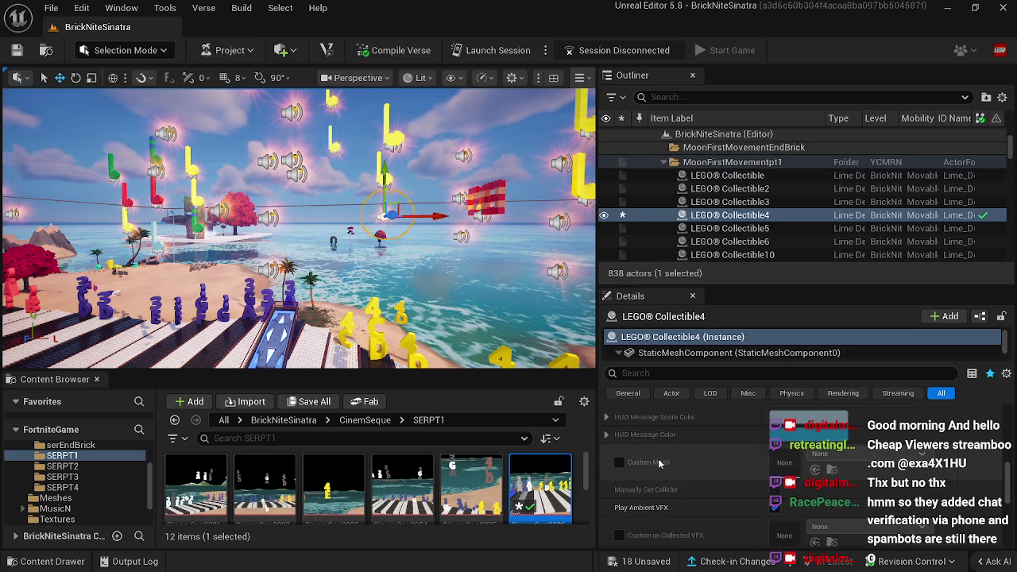
{"action": "left_click", "coordinate": [620, 463]}
{"action": "right_click", "coordinate": [804, 465]}
{"action": "left_click", "coordinate": [803, 501]}
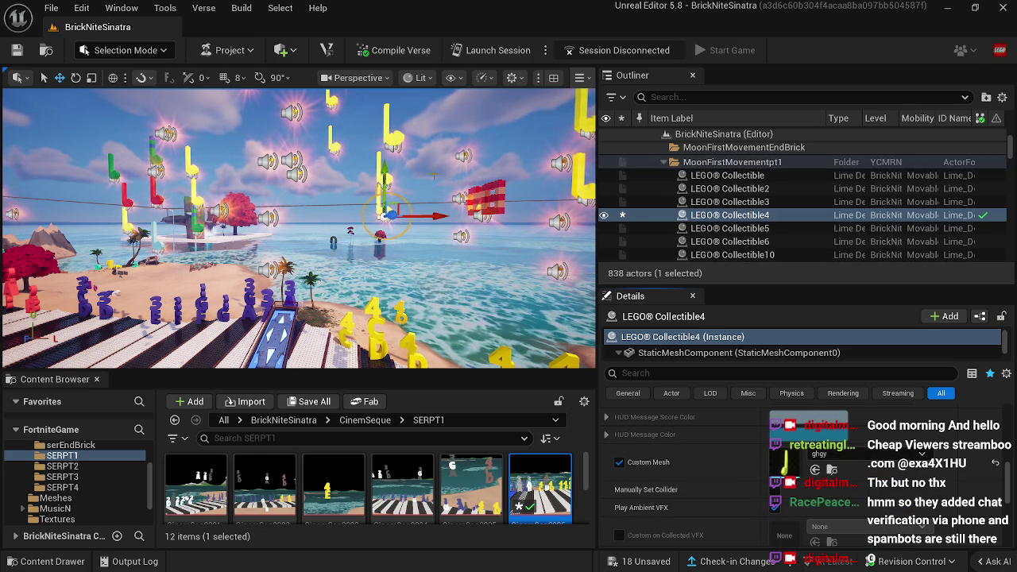
Step: Check the meshes on Collectible14 and Collectible13, then frame the view on Collectible4
{"action": "left_click", "coordinate": [387, 144]}
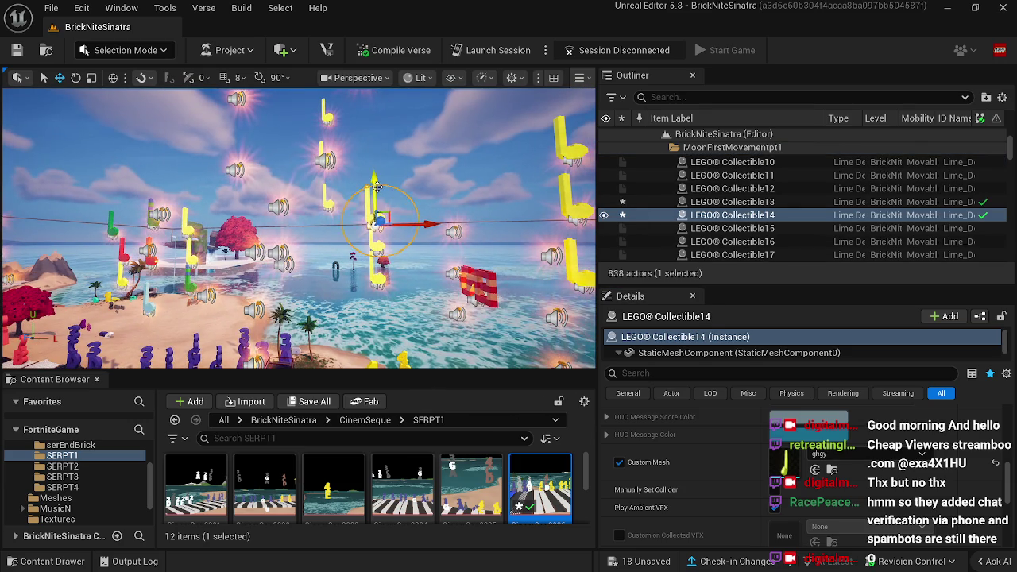
{"action": "left_click", "coordinate": [379, 204]}
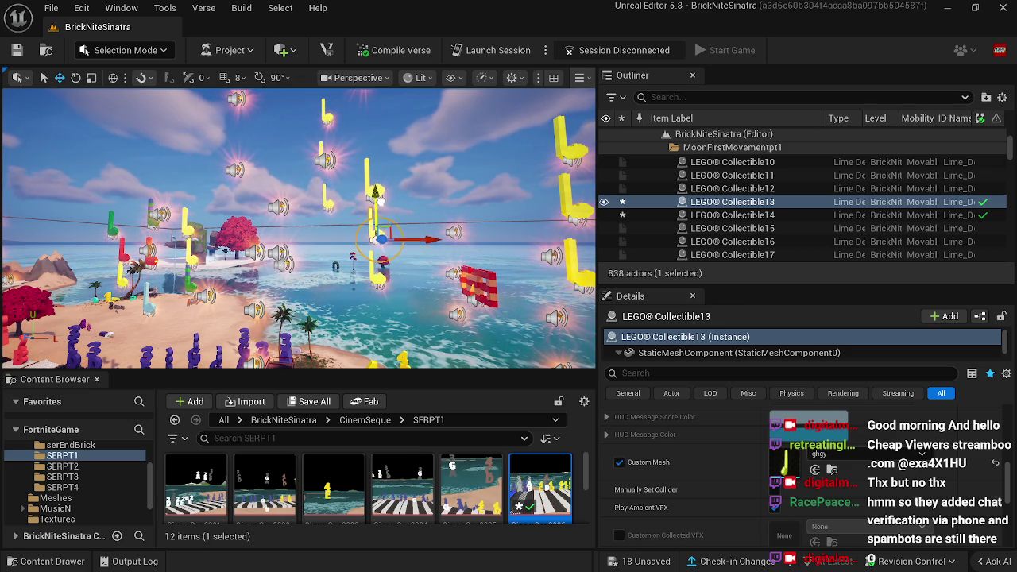
{"action": "left_click", "coordinate": [334, 266]}
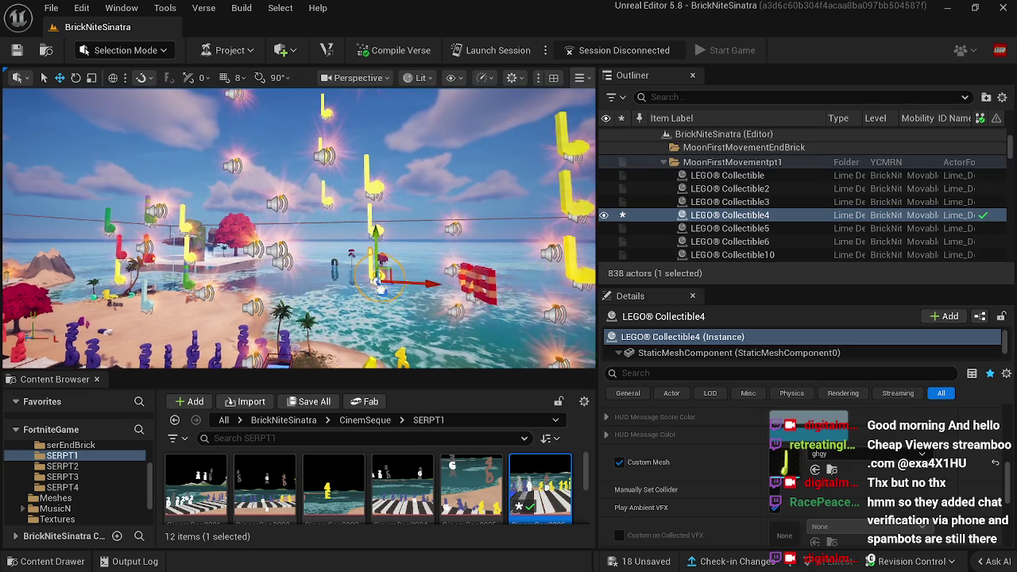
{"action": "key", "text": "f"}
{"action": "left_click_drag", "start_coordinate": [327, 288], "coordinate": [328, 288]}
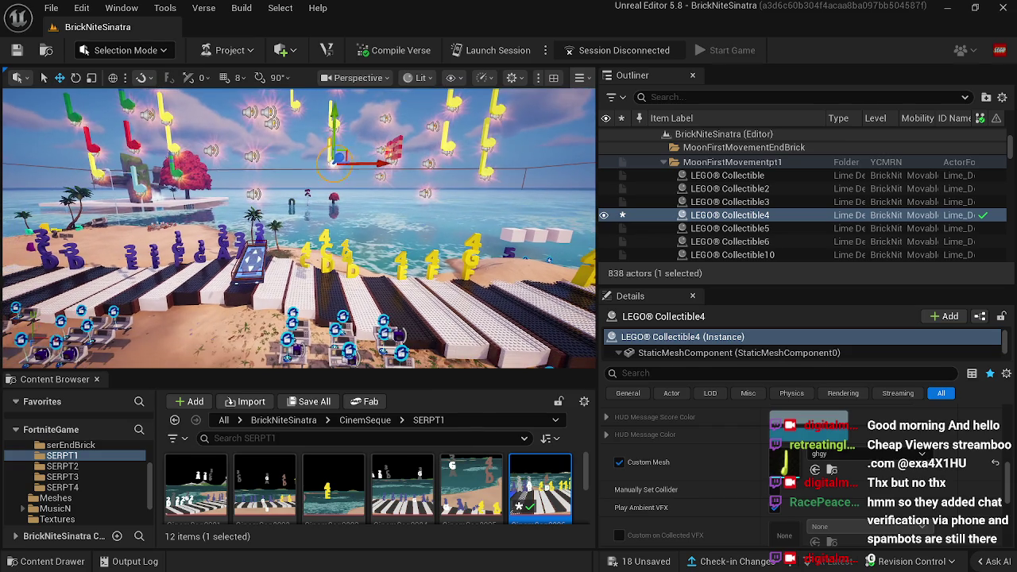
Step: Open NewLevelSequenceTT12, the sequence asset used by Cinematic Sequence Device29
{"action": "left_click", "coordinate": [384, 326]}
{"action": "scroll", "coordinate": [797, 463], "scroll_direction": "down", "scroll_amount": 5}
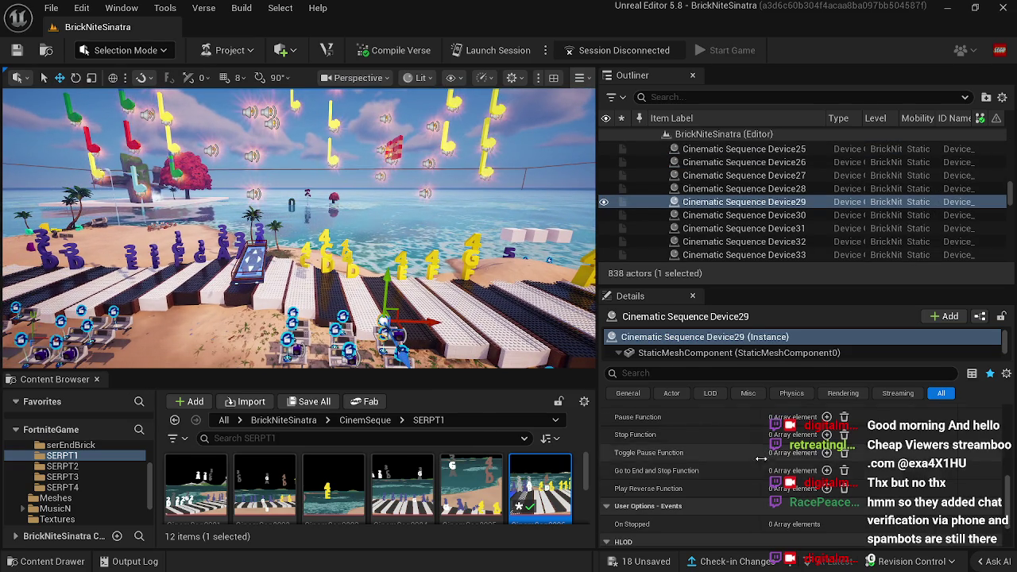
{"action": "left_click", "coordinate": [831, 480]}
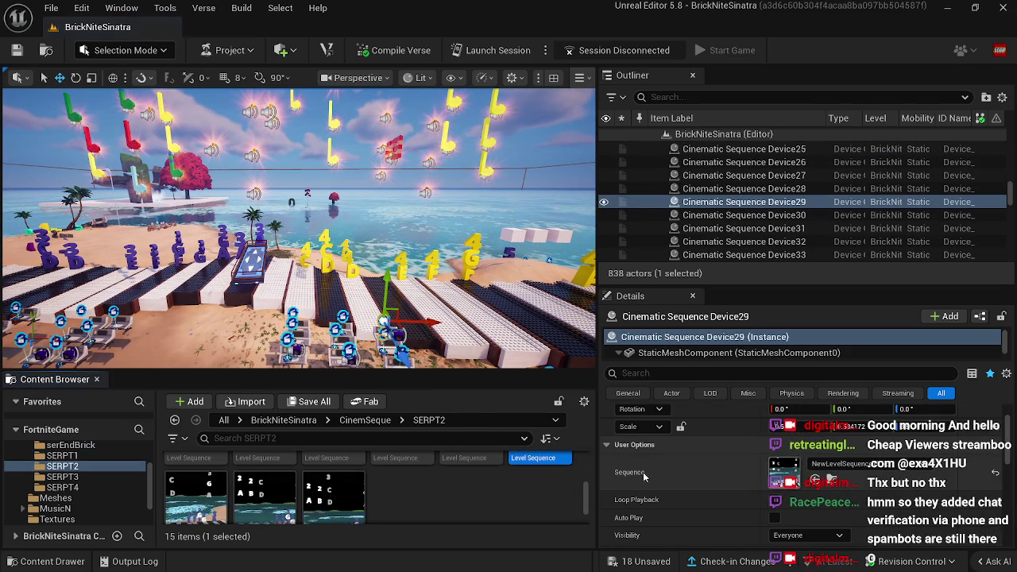
{"action": "scroll", "coordinate": [463, 506], "scroll_direction": "up", "scroll_amount": 1}
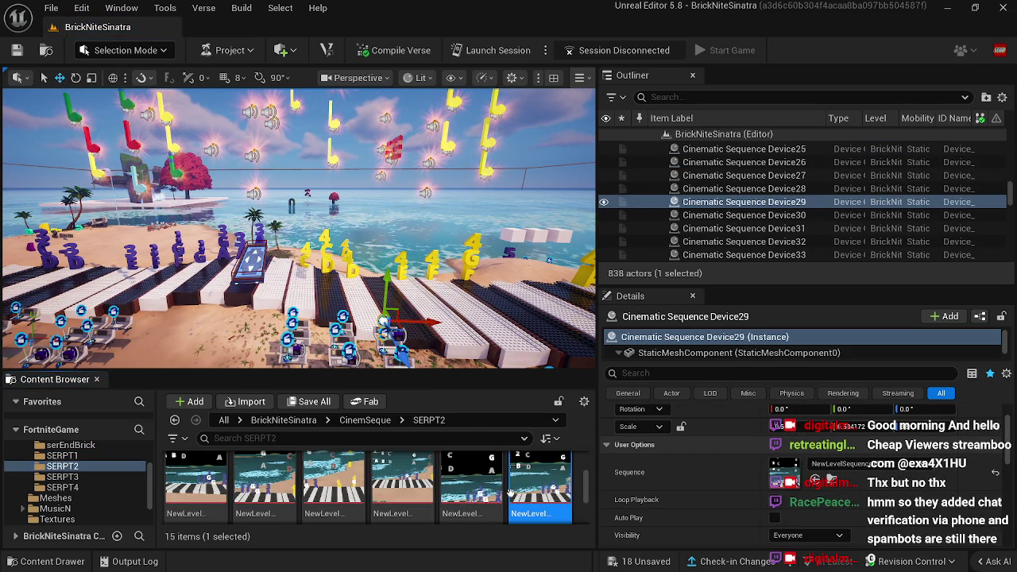
{"action": "double_click", "coordinate": [541, 486]}
Step: Scrub the playhead through frame 0109 back to 0087 to preview Collectible35 rising
{"action": "left_click_drag", "start_coordinate": [344, 428], "coordinate": [548, 451]}
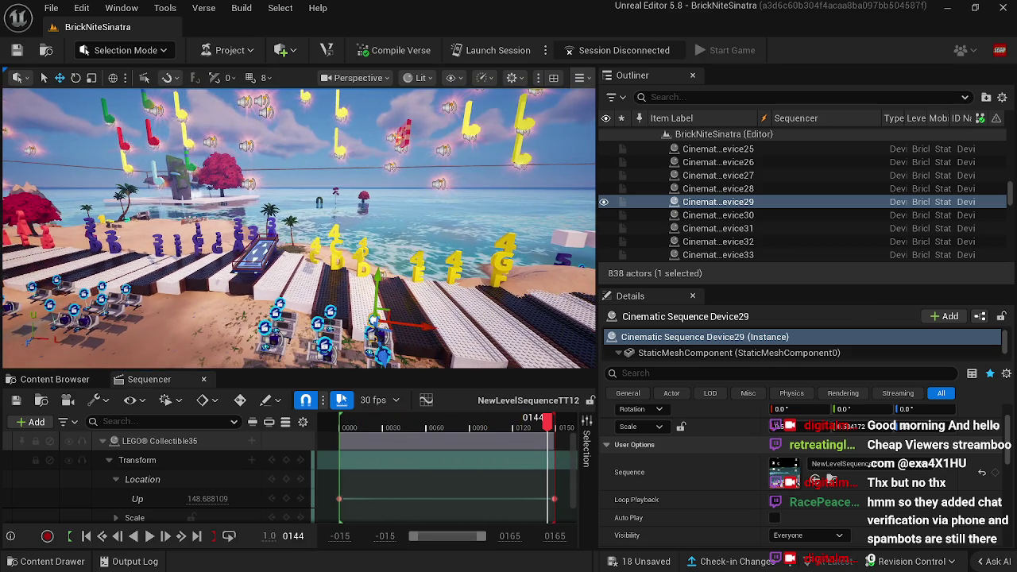
{"action": "left_click_drag", "start_coordinate": [536, 419], "coordinate": [499, 425]}
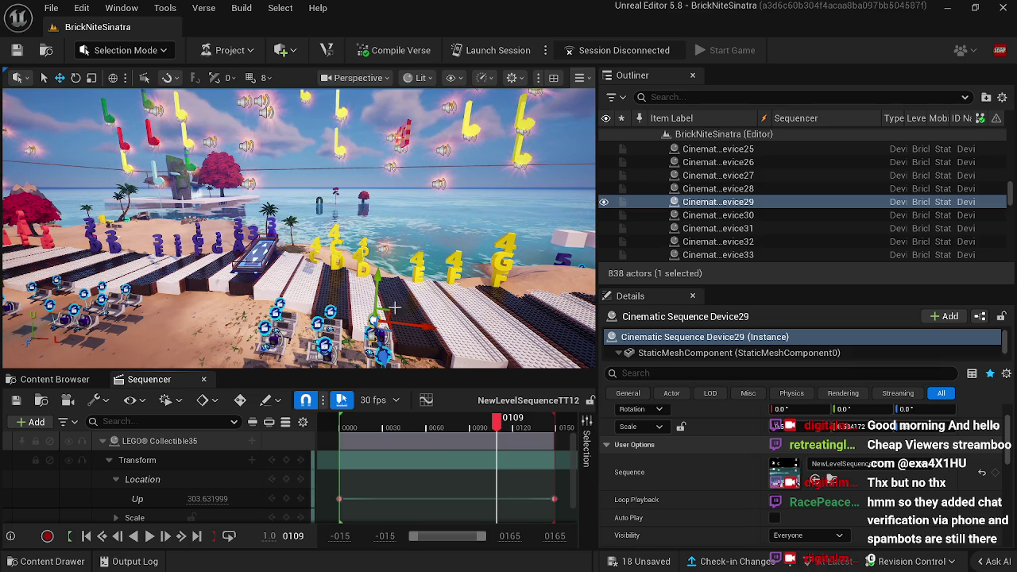
{"action": "scroll", "coordinate": [394, 307], "scroll_direction": "up", "scroll_amount": 3}
{"action": "left_click_drag", "start_coordinate": [496, 421], "coordinate": [465, 421]}
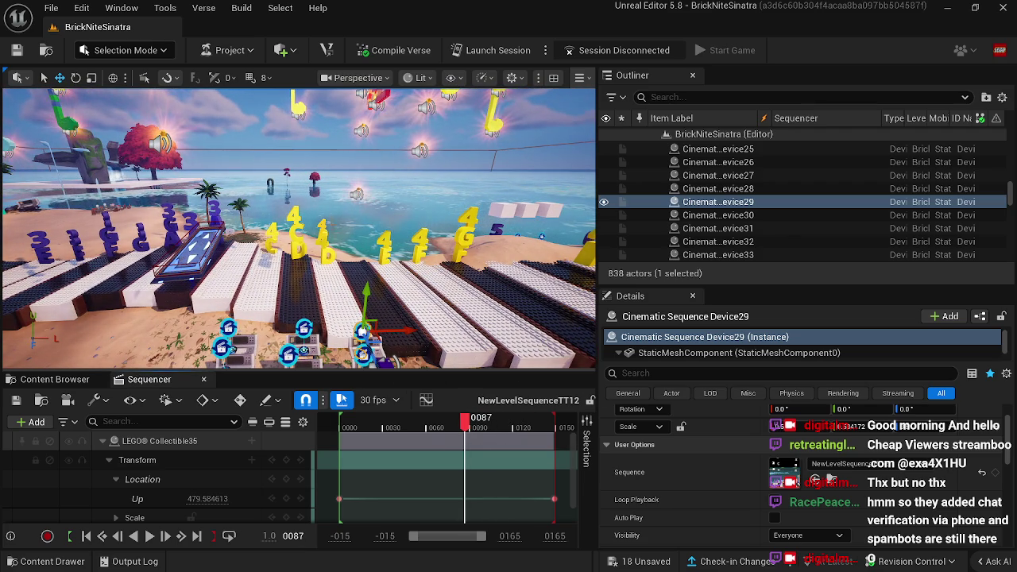
{"action": "left_click", "coordinate": [356, 194]}
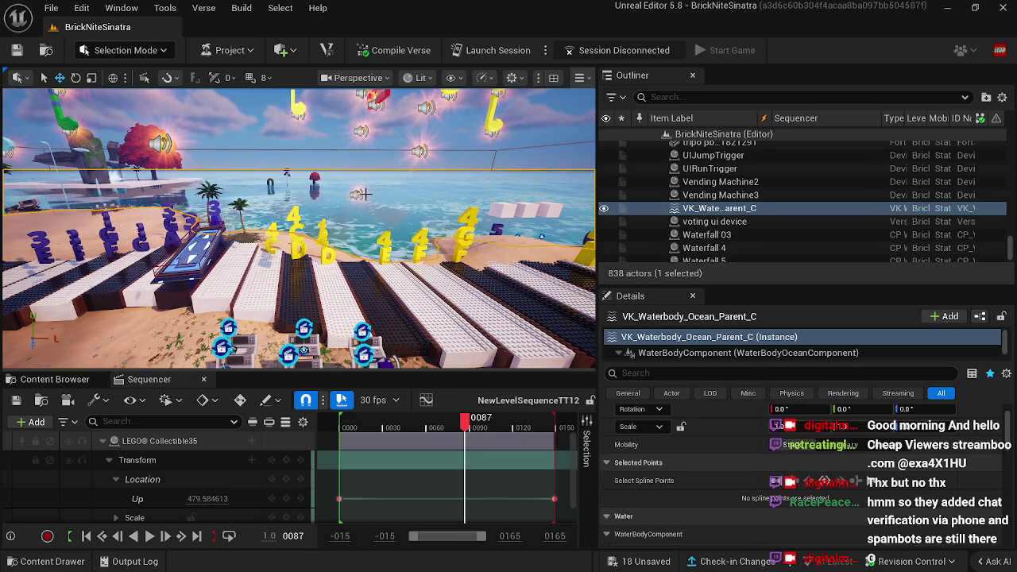
{"action": "left_click_drag", "start_coordinate": [360, 194], "coordinate": [343, 193]}
Step: Enable Custom Mesh on Collectible35 and paste the copied music-note mesh into it
{"action": "left_click", "coordinate": [342, 192]}
{"action": "scroll", "coordinate": [657, 477], "scroll_direction": "down", "scroll_amount": 10}
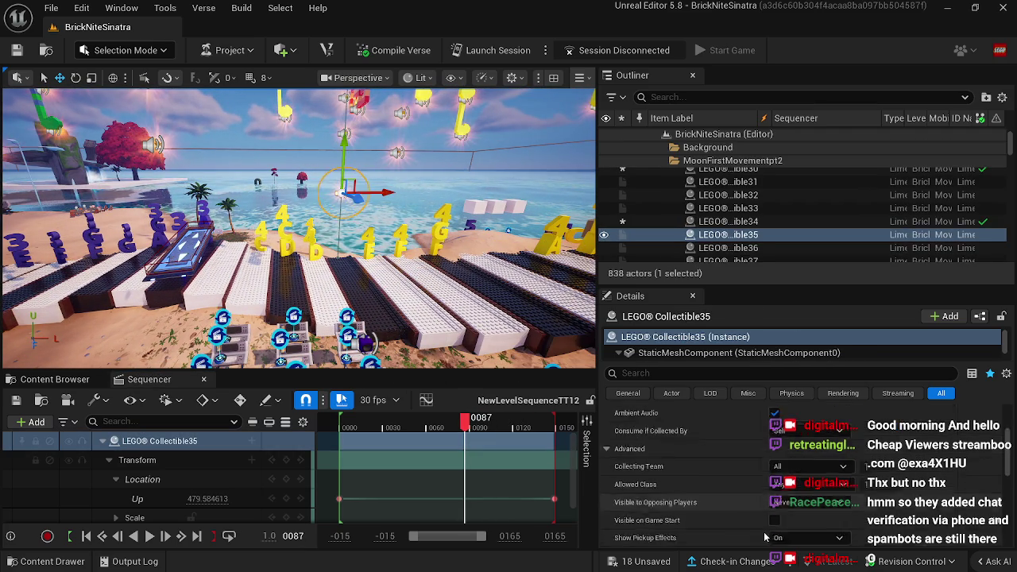
{"action": "left_click", "coordinate": [619, 464]}
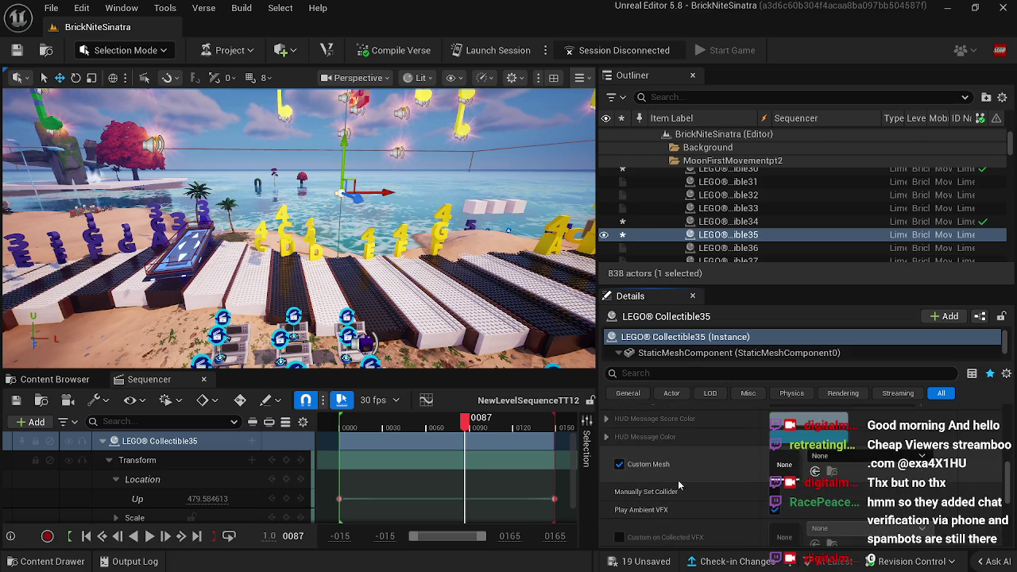
{"action": "right_click", "coordinate": [785, 477]}
{"action": "left_click", "coordinate": [826, 415]}
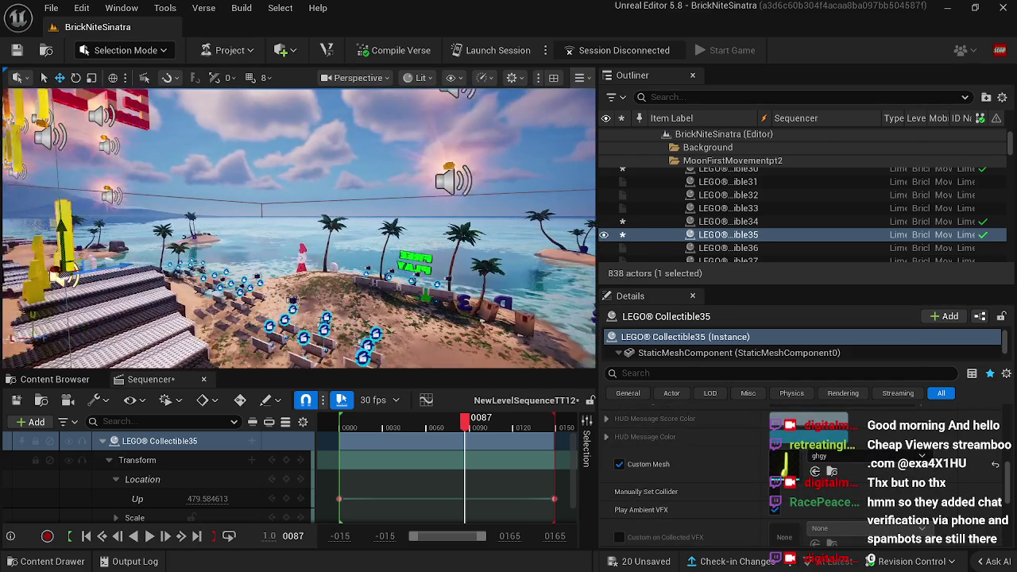
Step: Enable Custom Mesh on Collectible26 and Collectible31 and paste the music-note mesh onto each
{"action": "left_click", "coordinate": [724, 194]}
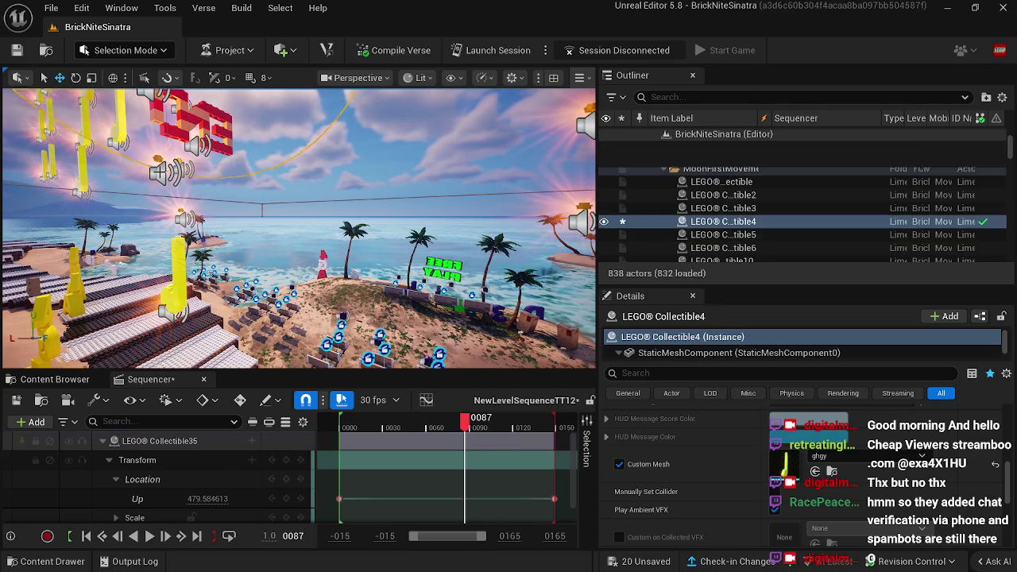
{"action": "left_click", "coordinate": [728, 234]}
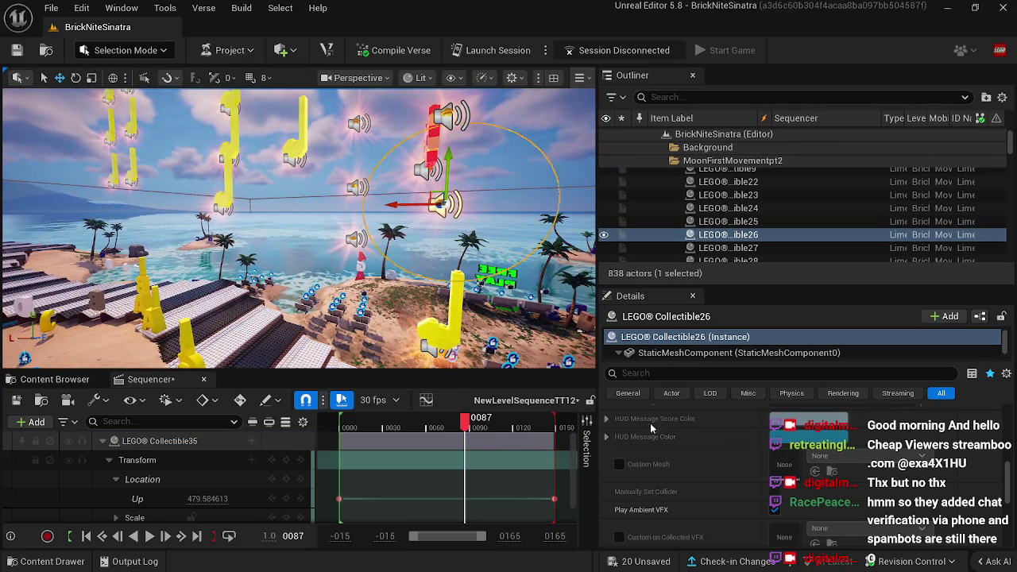
{"action": "left_click", "coordinate": [633, 466]}
{"action": "right_click", "coordinate": [785, 472]}
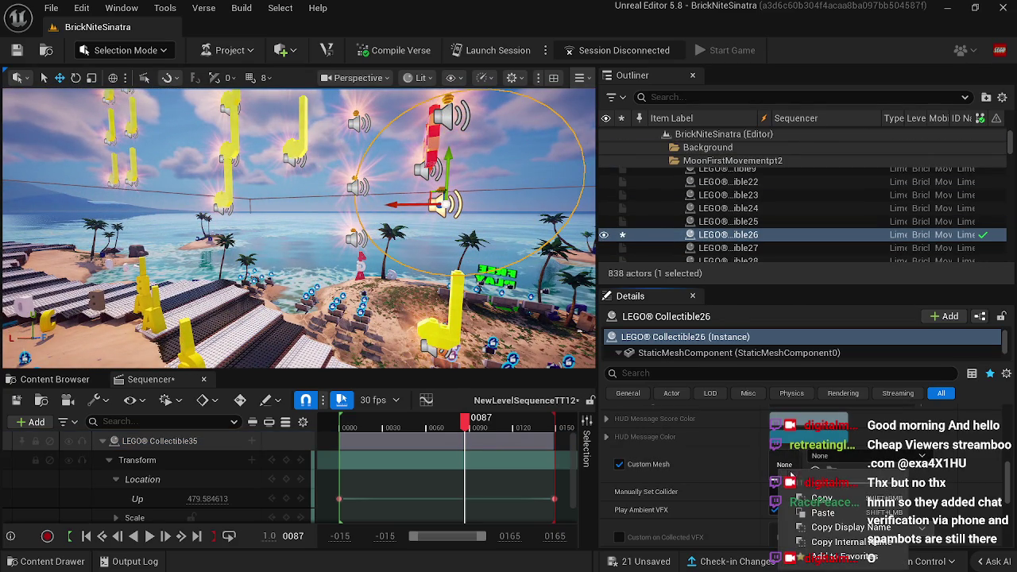
{"action": "left_click", "coordinate": [778, 466]}
{"action": "right_click", "coordinate": [779, 466]}
{"action": "left_click", "coordinate": [819, 509]}
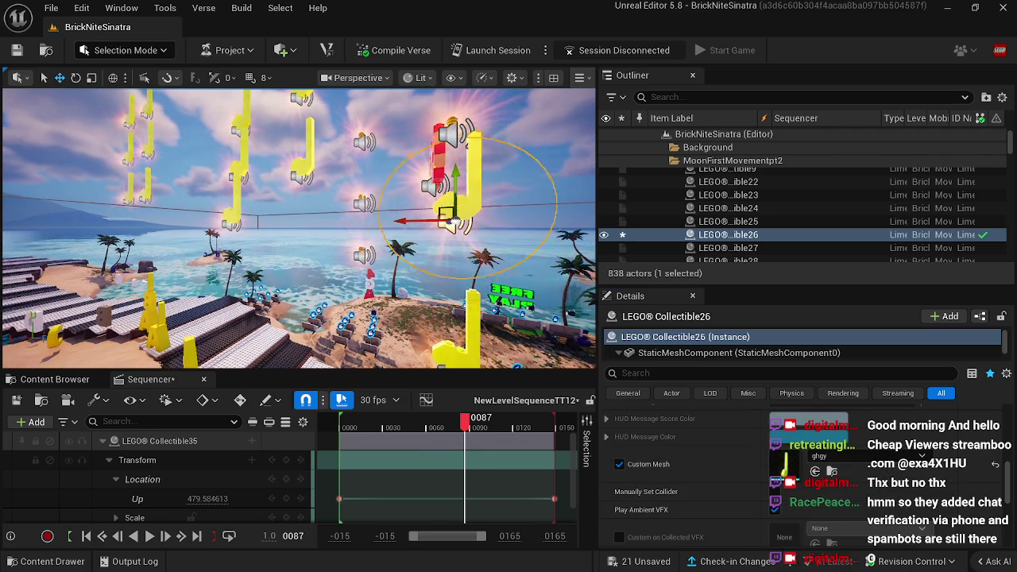
{"action": "left_click", "coordinate": [436, 205]}
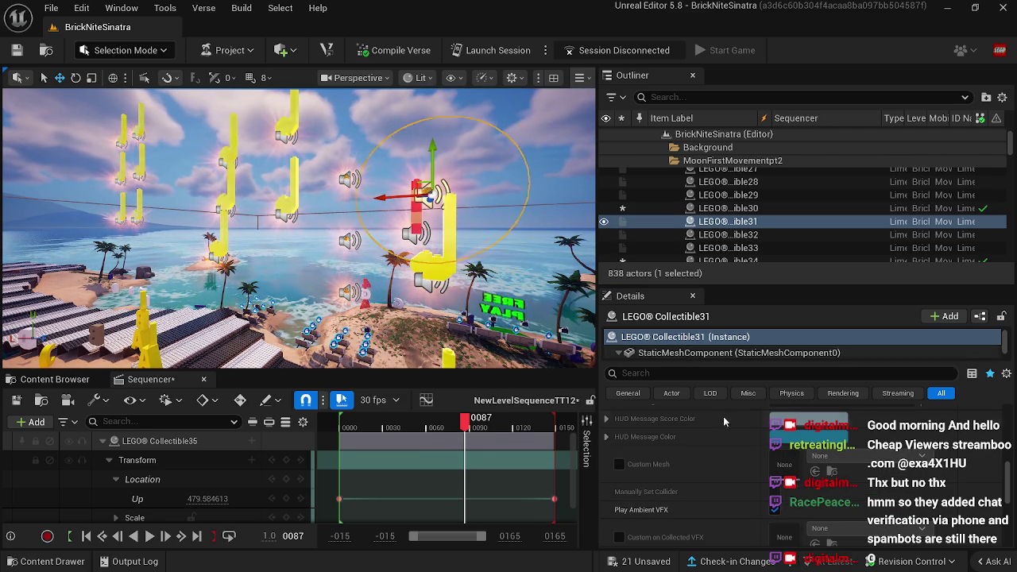
{"action": "left_click", "coordinate": [619, 466]}
{"action": "right_click", "coordinate": [788, 469]}
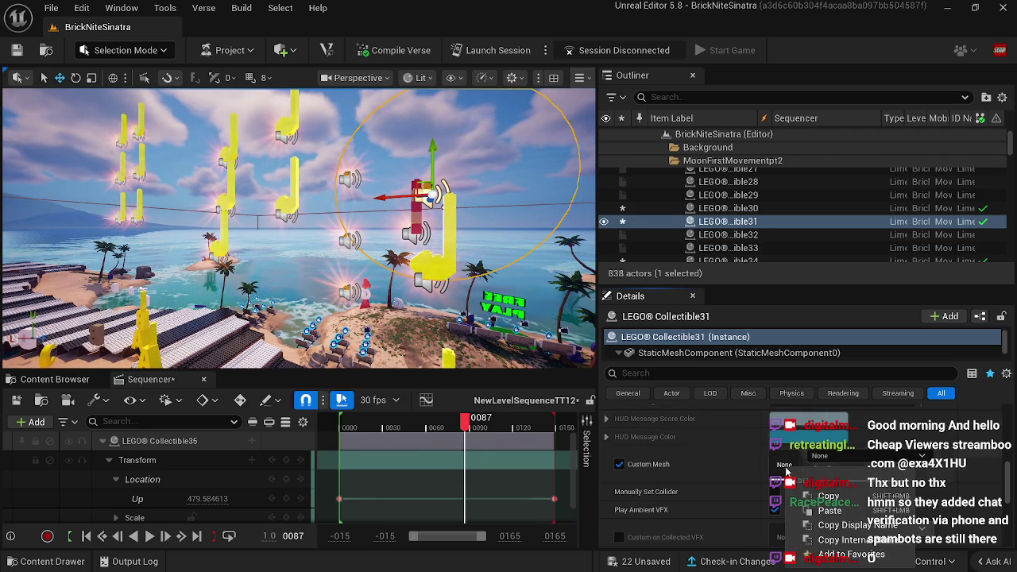
{"action": "left_click", "coordinate": [819, 513]}
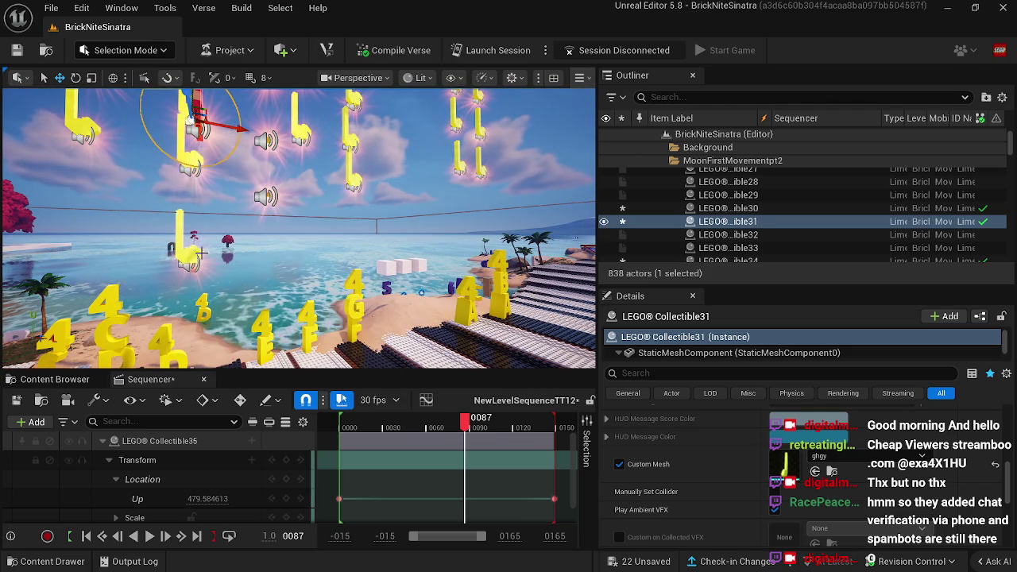
Step: Select the end brick, Collectible26 and Collectible35, and scrub the animation toward its final frame
{"action": "left_click", "coordinate": [192, 259], "text": "ctrl"}
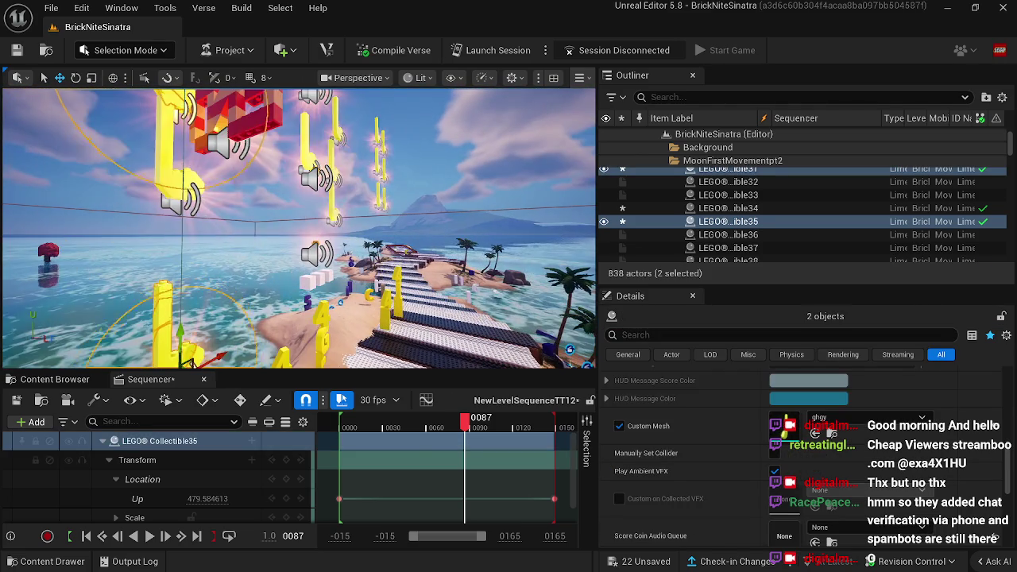
{"action": "left_click", "coordinate": [230, 120], "text": "ctrl"}
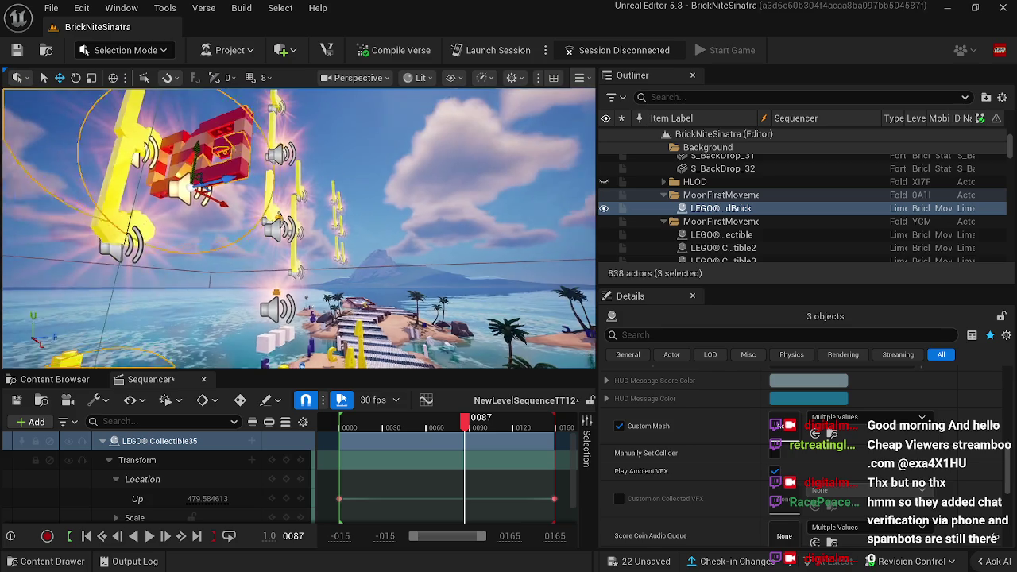
{"action": "left_click", "coordinate": [301, 223]}
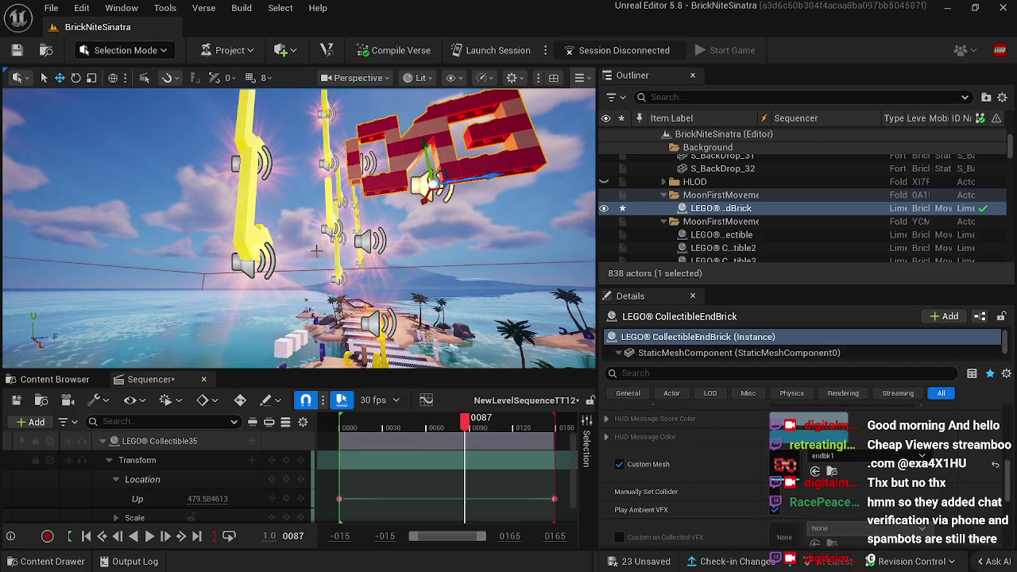
{"action": "left_click", "coordinate": [266, 171]}
{"action": "left_click", "coordinate": [248, 143], "text": "ctrl"}
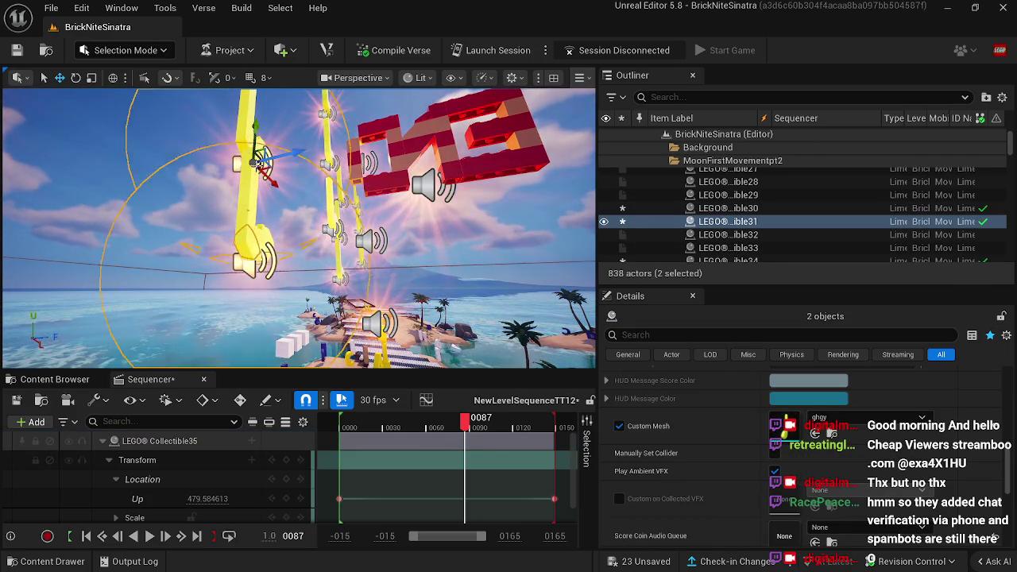
{"action": "left_click", "coordinate": [262, 304], "text": "ctrl"}
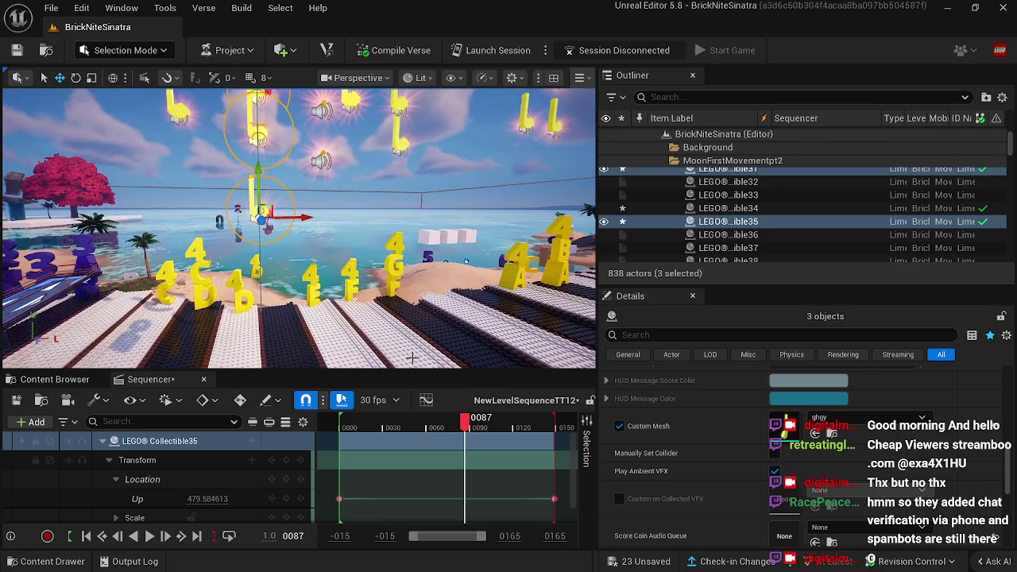
{"action": "mouse_move", "coordinate": [466, 429]}
{"action": "left_mouse_down"}
{"action": "mouse_move", "coordinate": [411, 429]}
{"action": "mouse_move", "coordinate": [557, 429]}
{"action": "left_mouse_up"}
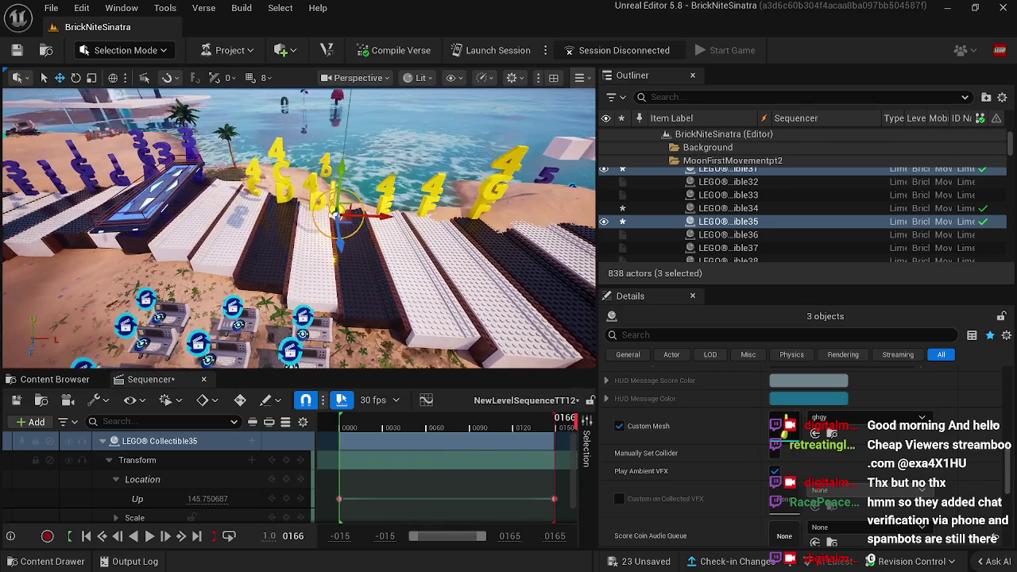
Step: Return to the project's asset folders and select the red end brick collectible
{"action": "left_click", "coordinate": [204, 379]}
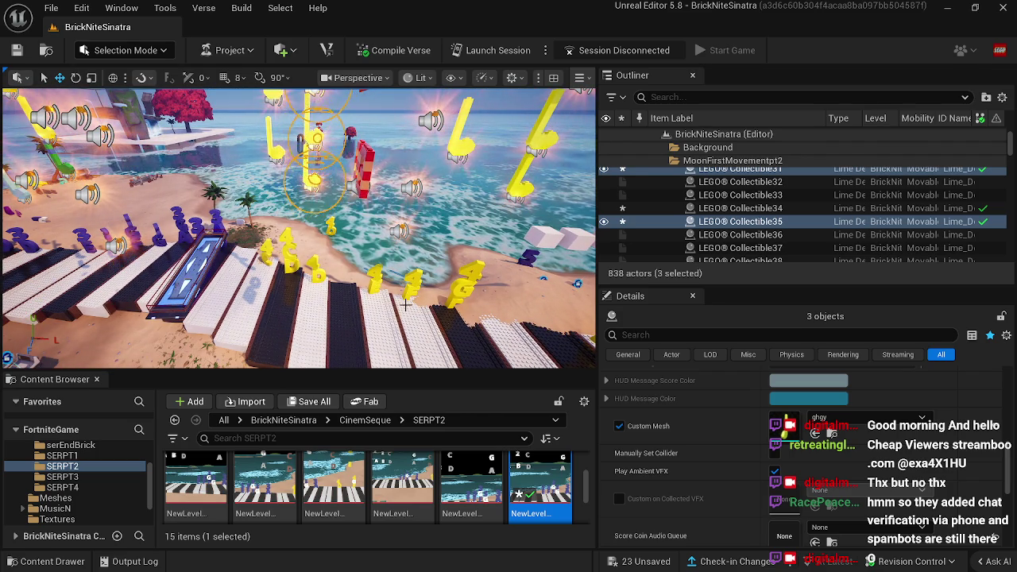
{"action": "left_click", "coordinate": [361, 181]}
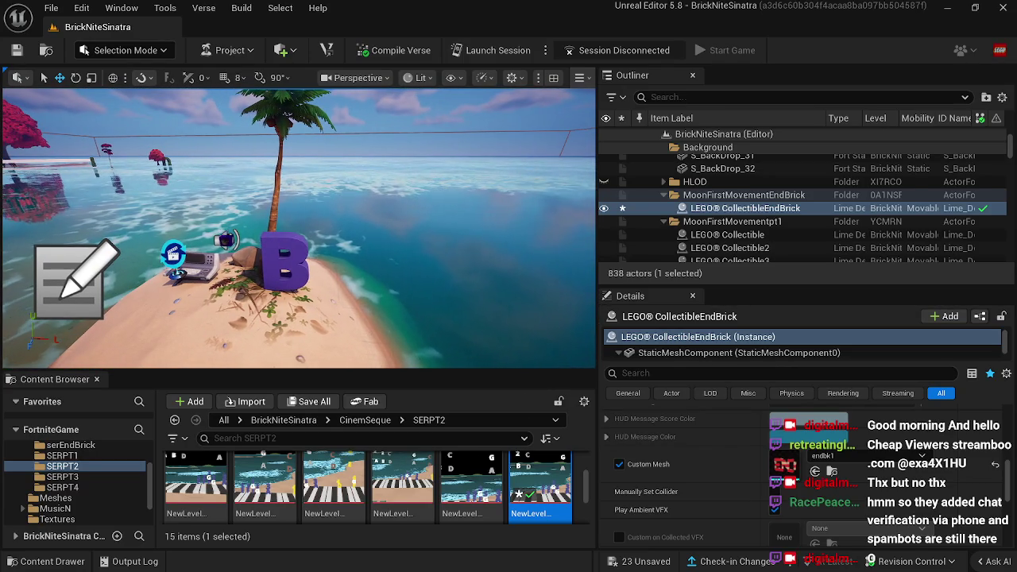
Step: Inspect Audio Player22, then undo CollectibleEndBrick's accidental move with Ctrl+Z
{"action": "left_click", "coordinate": [226, 240]}
{"action": "scroll", "coordinate": [805, 512], "scroll_direction": "down", "scroll_amount": 5}
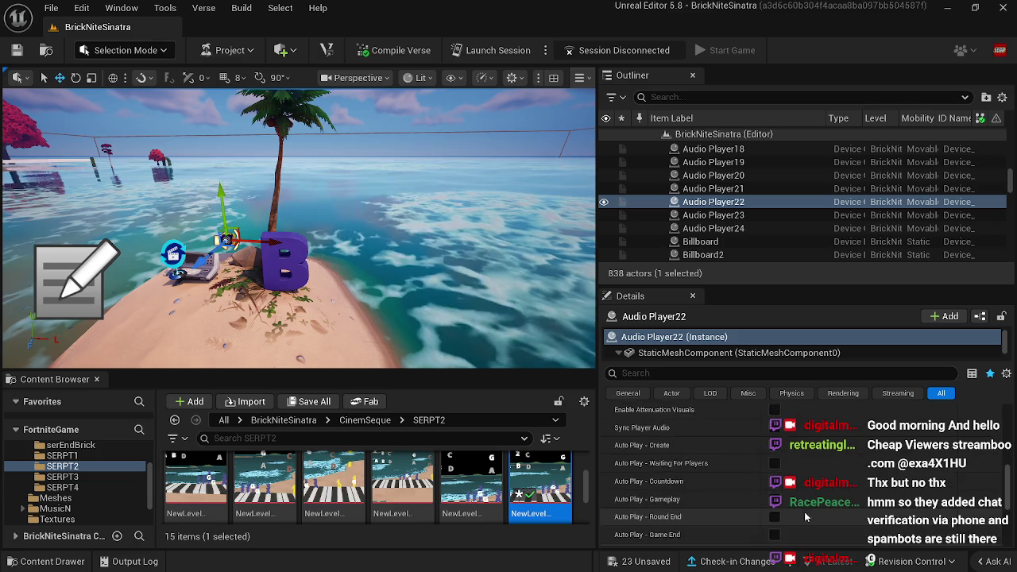
{"action": "scroll", "coordinate": [804, 512], "scroll_direction": "up", "scroll_amount": 10}
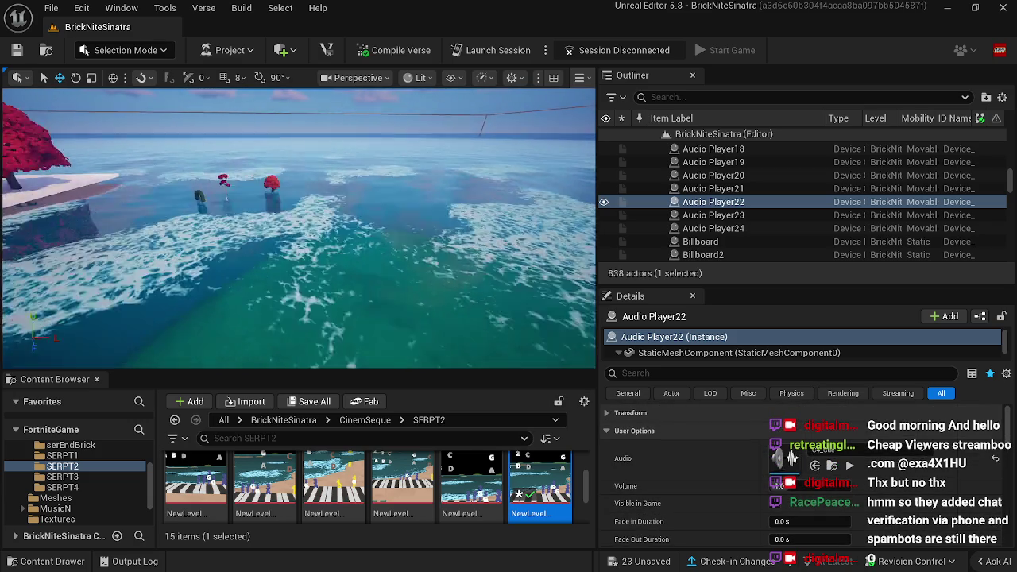
{"action": "mouse_move", "coordinate": [330, 281]}
{"action": "left_mouse_down"}
{"action": "mouse_move", "coordinate": [306, 275]}
{"action": "mouse_move", "coordinate": [358, 287]}
{"action": "mouse_move", "coordinate": [326, 278]}
{"action": "left_mouse_up"}
{"action": "left_click", "coordinate": [357, 287]}
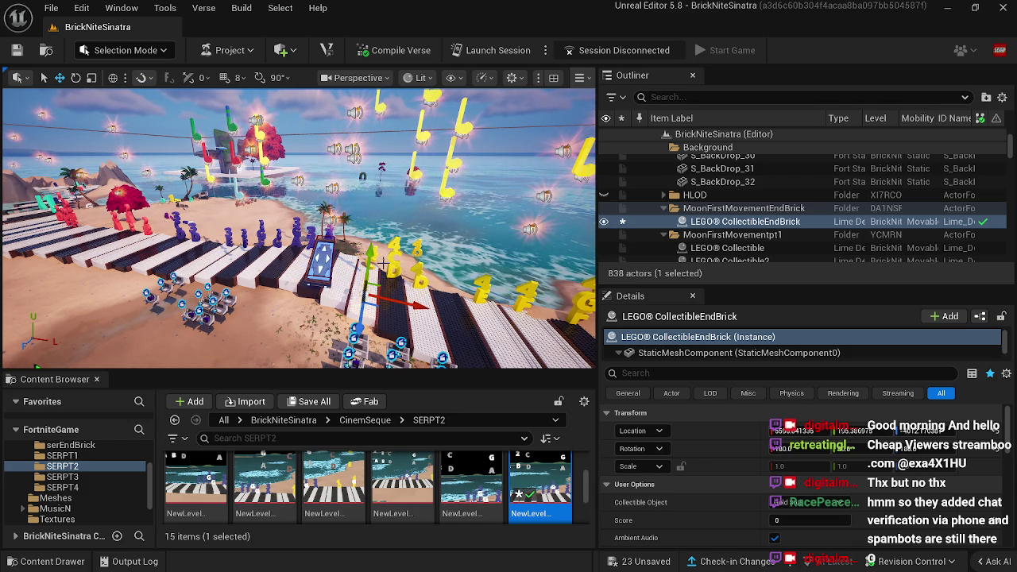
{"action": "key", "text": "ctrl+z"}
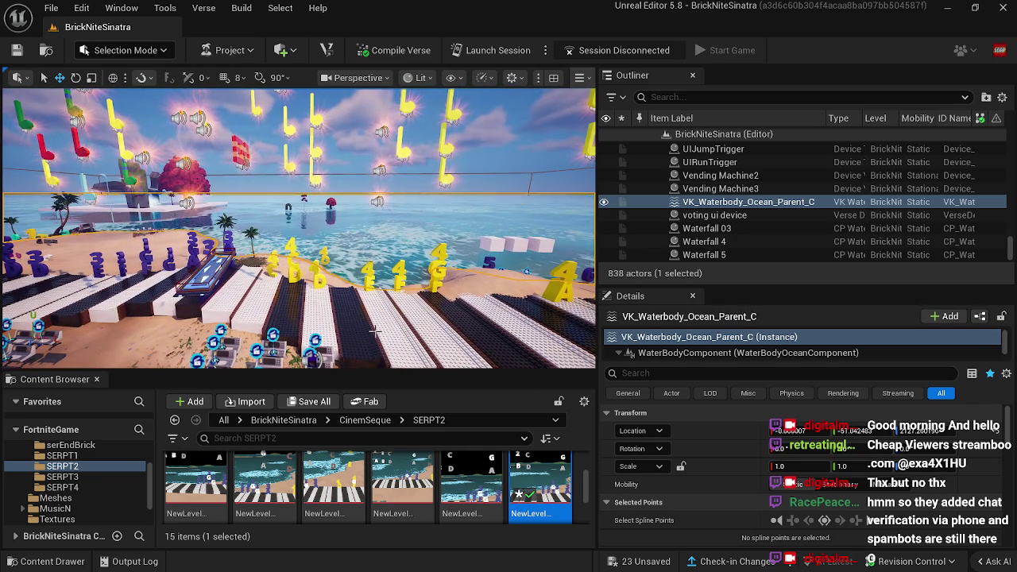
{"action": "left_click", "coordinate": [315, 340]}
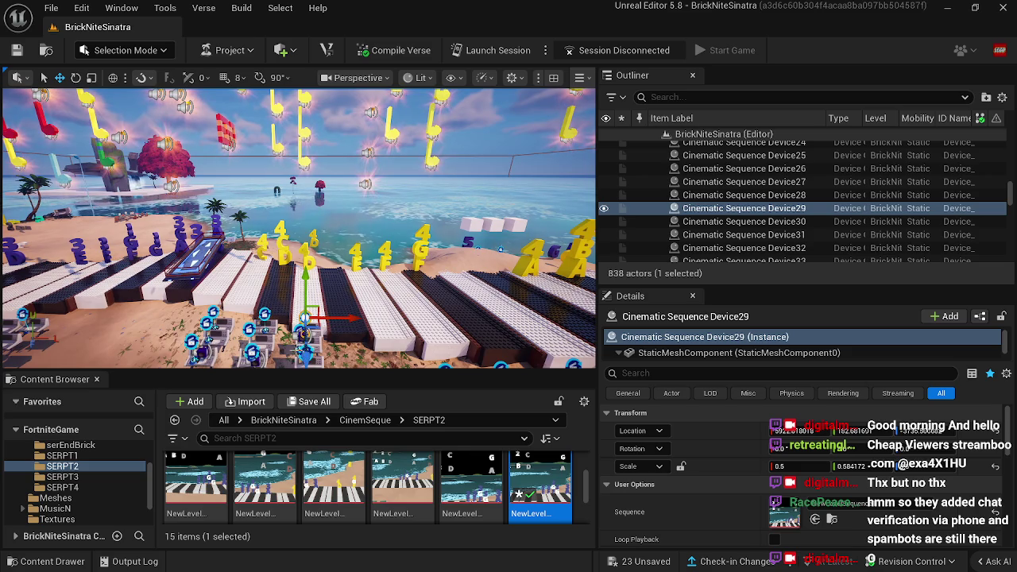
Step: Open Device21's NewLevelSequenceTT4, play it to frame 0146, and select Collectible26
{"action": "left_click", "coordinate": [304, 352]}
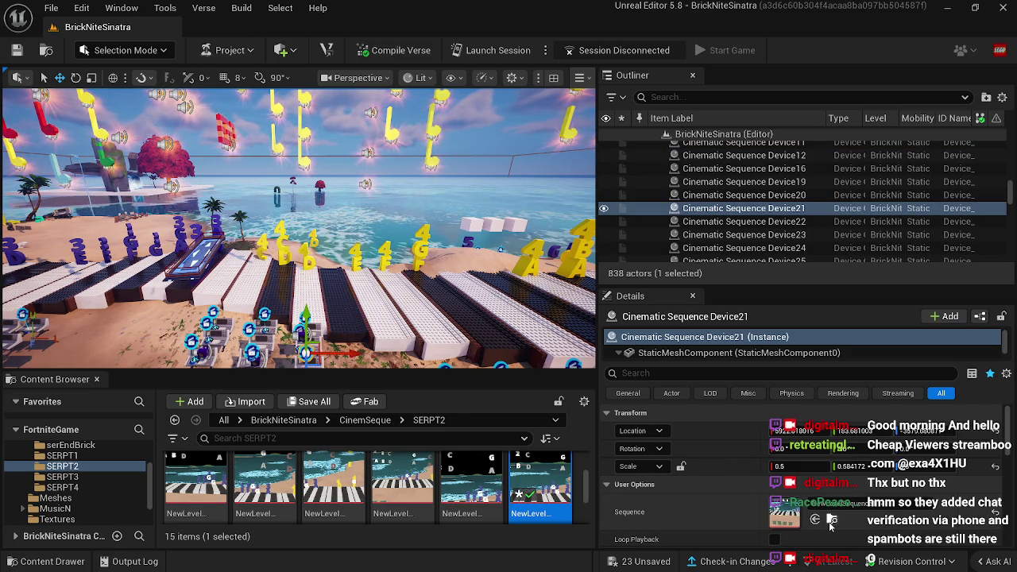
{"action": "double_click", "coordinate": [403, 479]}
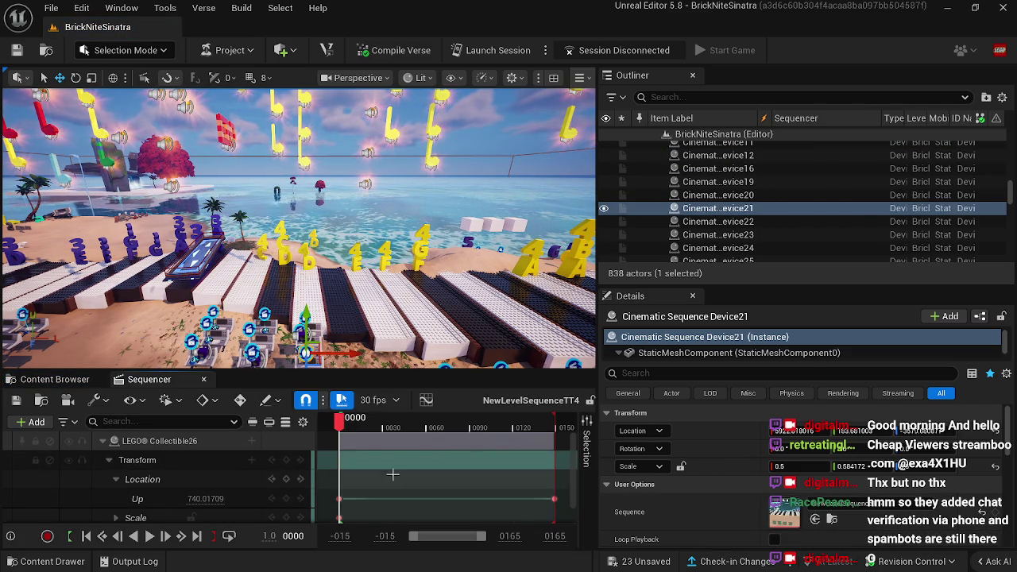
{"action": "mouse_move", "coordinate": [342, 419]}
{"action": "left_mouse_down"}
{"action": "mouse_move", "coordinate": [552, 419]}
{"action": "mouse_move", "coordinate": [596, 429]}
{"action": "mouse_move", "coordinate": [549, 419]}
{"action": "left_mouse_up"}
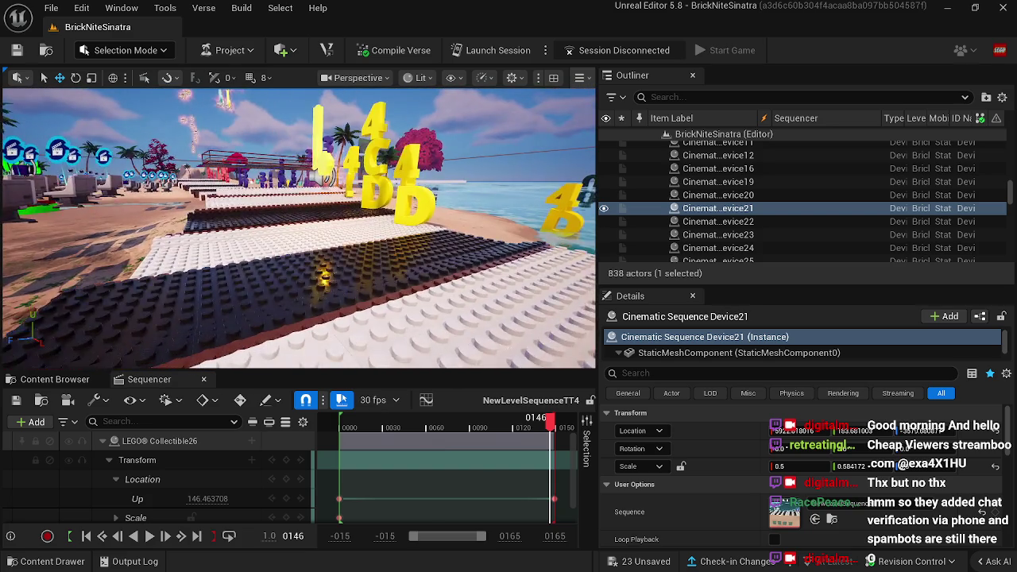
{"action": "left_click", "coordinate": [347, 181]}
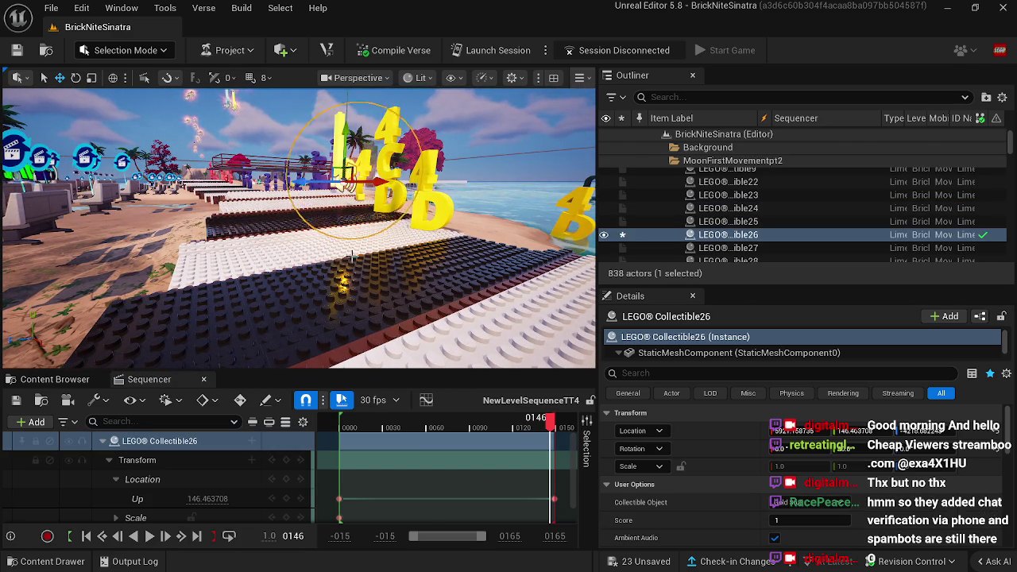